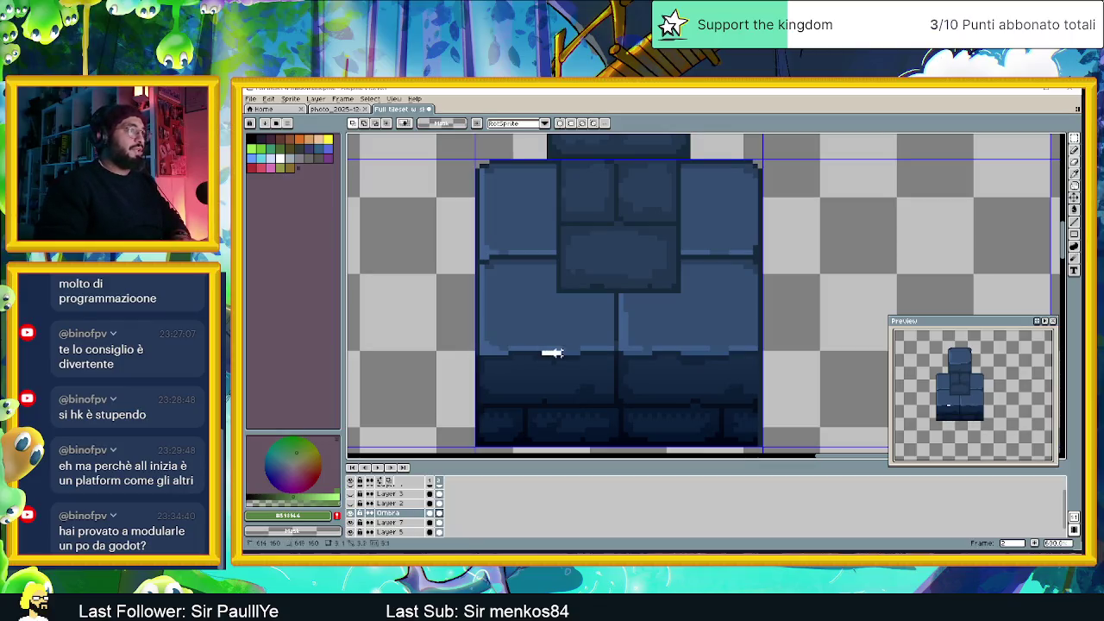
# Select a thin strip along the tile's bottom edge, then clear that selection
pyautogui.moveTo(582, 345)
pyautogui.mouseDown()
pyautogui.moveTo(653, 357)
pyautogui.moveTo(691, 348)
pyautogui.mouseUp()
pyautogui.click(654, 348)
pyautogui.click(653, 350)
pyautogui.click(682, 348)
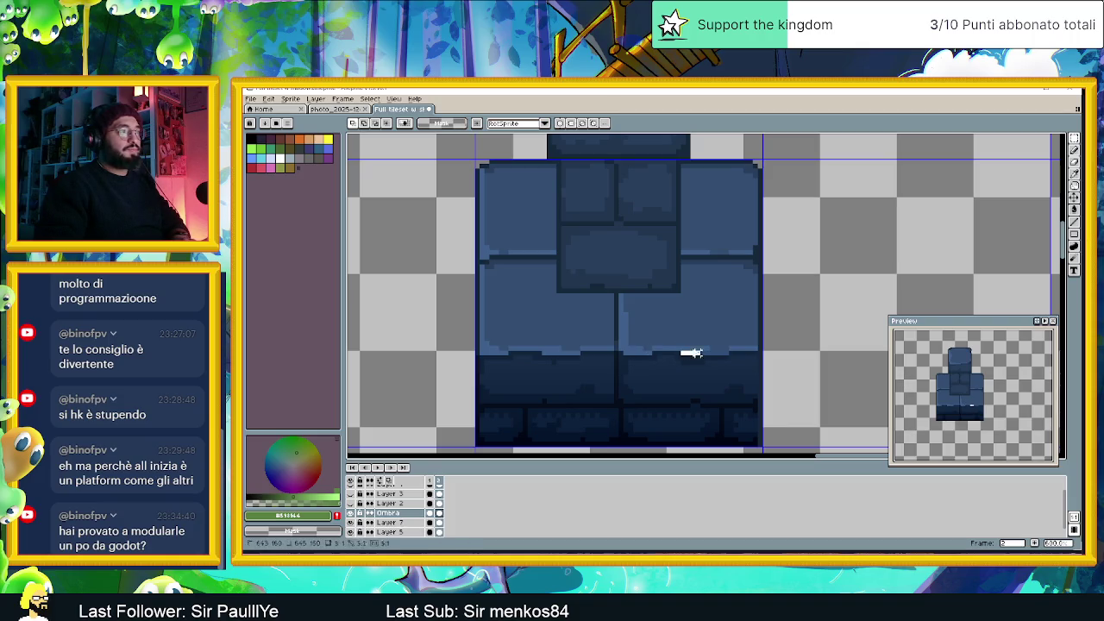
pyautogui.click(727, 339)
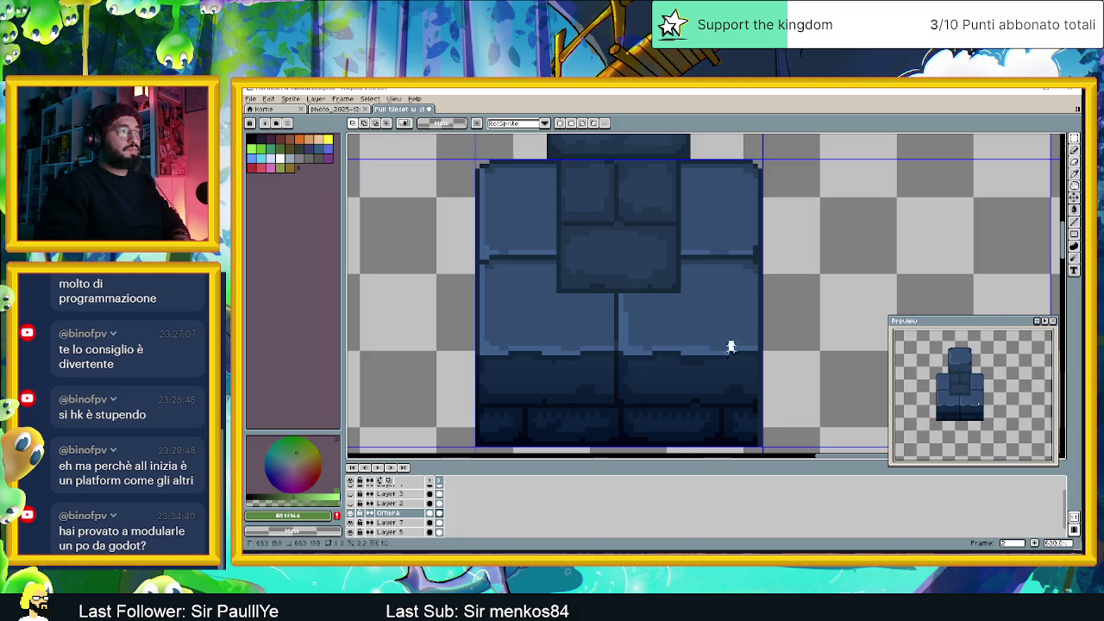
pyautogui.moveTo(757, 347); pyautogui.dragTo(763, 347)
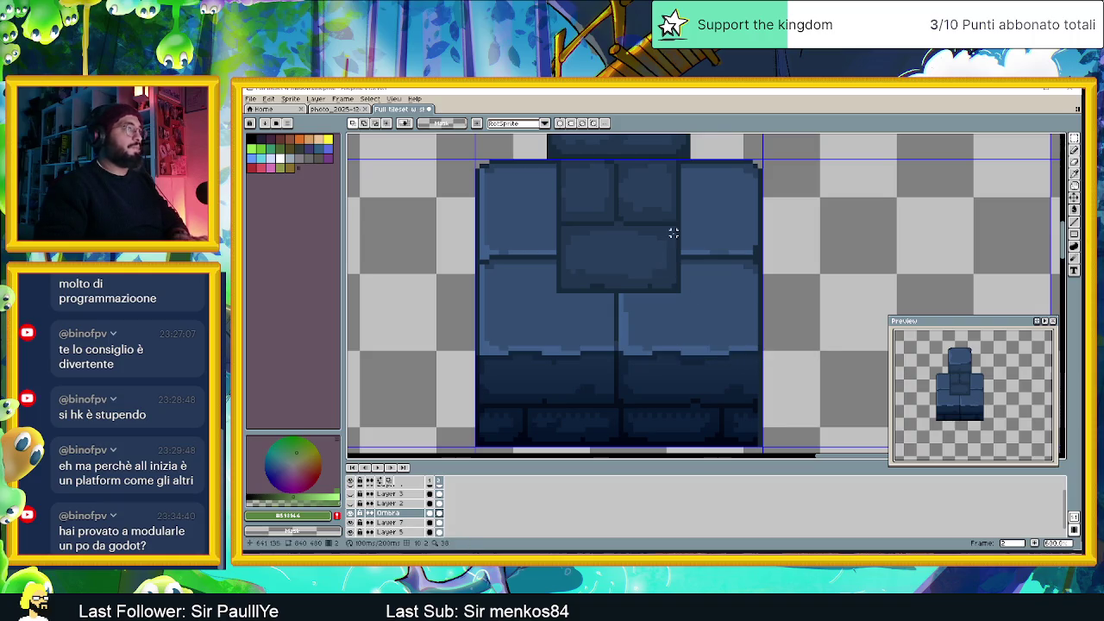
pyautogui.scroll(-2, 673, 233)
# Place the thin pixel column beside the pillar body and recentre the view on the pillar
pyautogui.hotkey('ctrl', 'shift', 'd')
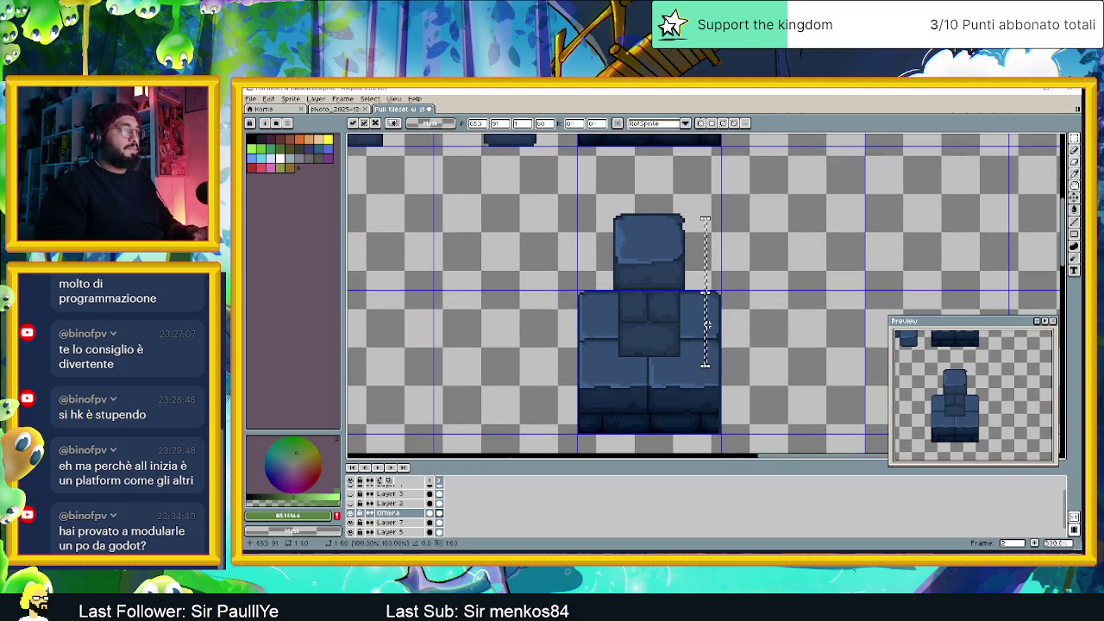
pyautogui.scroll(2, 707, 324)
pyautogui.moveTo(709, 337)
pyautogui.mouseDown()
pyautogui.moveTo(537, 328)
pyautogui.moveTo(540, 244)
pyautogui.moveTo(666, 267)
pyautogui.mouseUp()
pyautogui.scroll(-2, 710, 229)
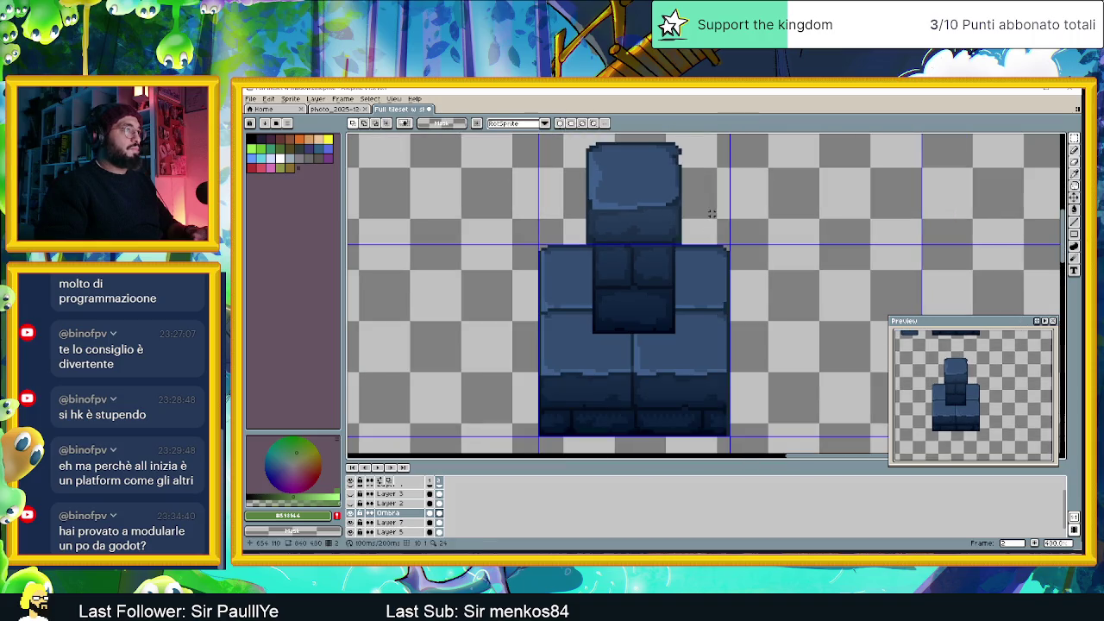
pyautogui.moveTo(710, 229); pyautogui.dragTo(714, 258)
pyautogui.scroll(-1, 714, 258)
pyautogui.moveTo(588, 173); pyautogui.dragTo(729, 281)
pyautogui.click(730, 277)
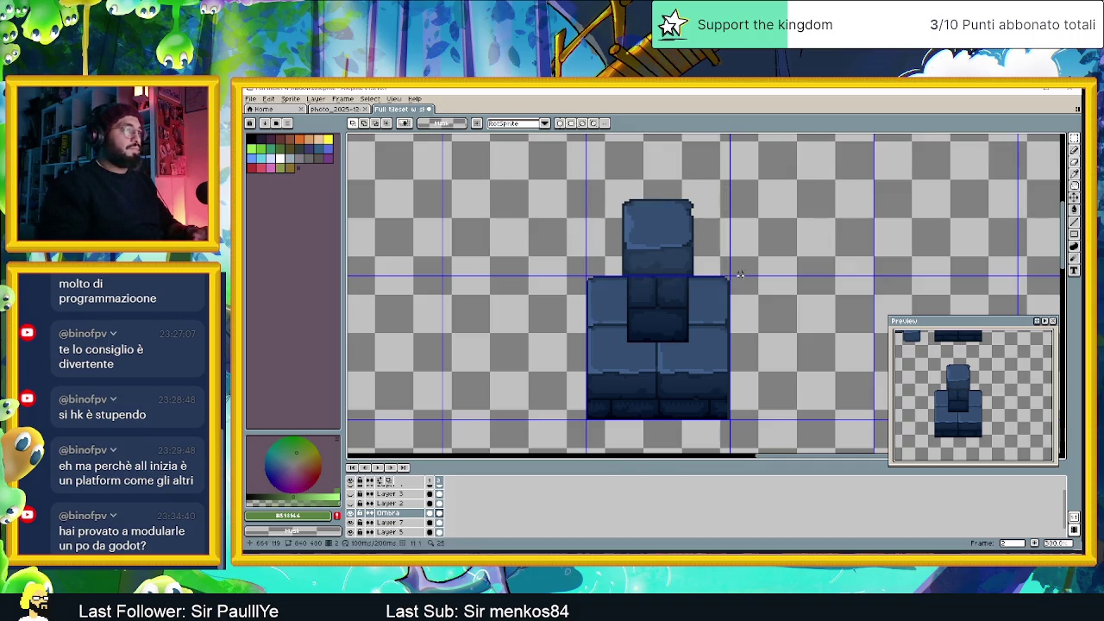
# Paste the one-pixel shading column and commit it to the right of the pillar
pyautogui.scroll(-1, 727, 337)
pyautogui.scroll(-1, 725, 342)
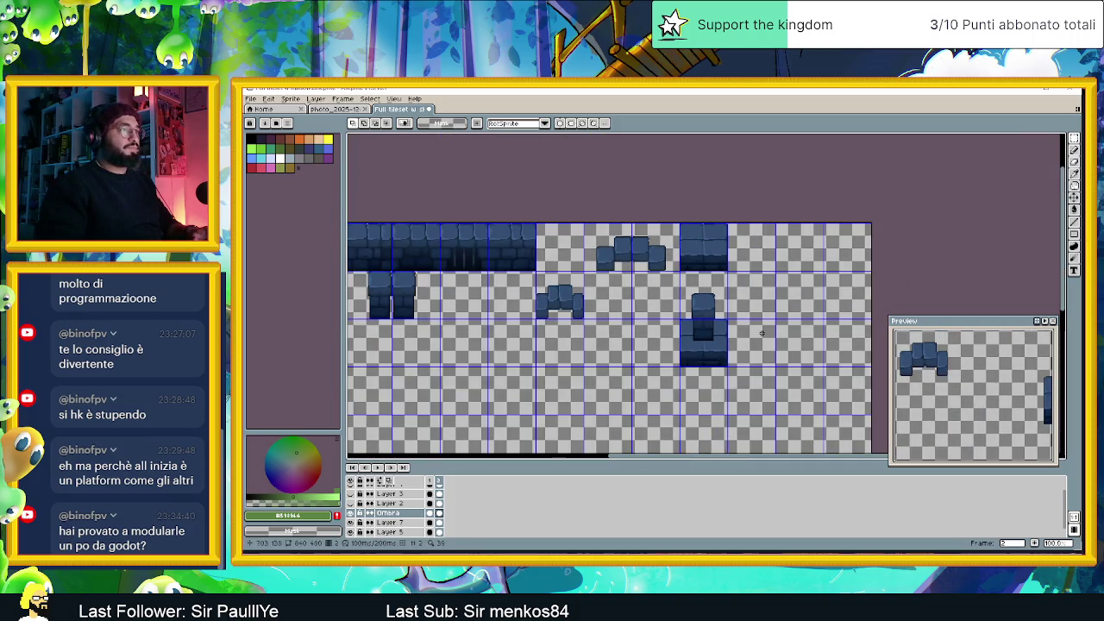
pyautogui.scroll(4, 560, 334)
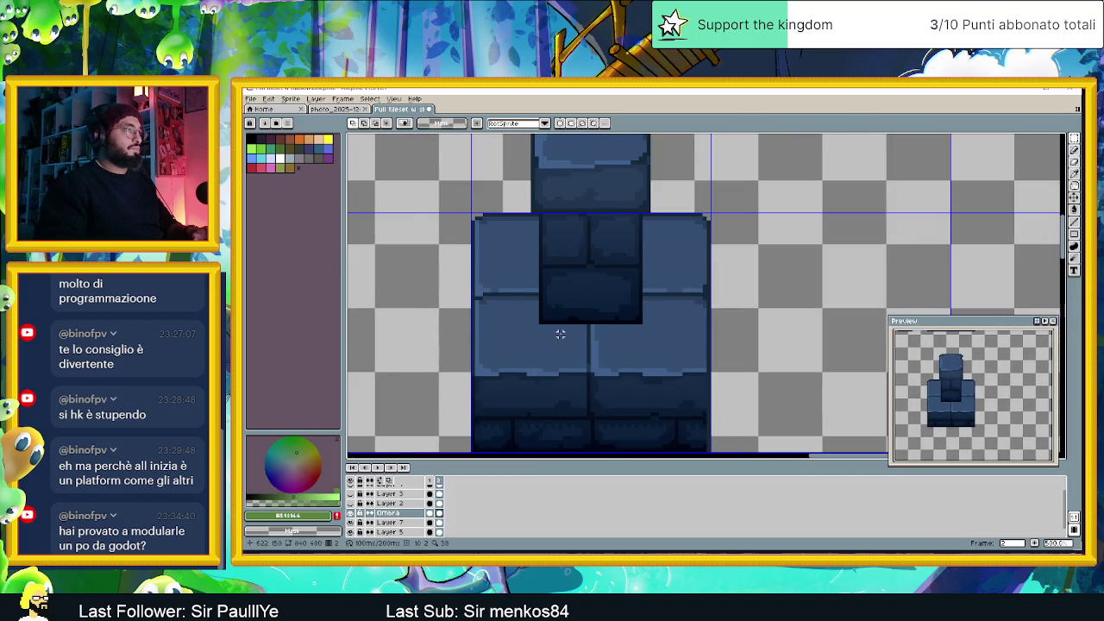
pyautogui.scroll(1, 560, 334)
pyautogui.scroll(-2, 560, 334)
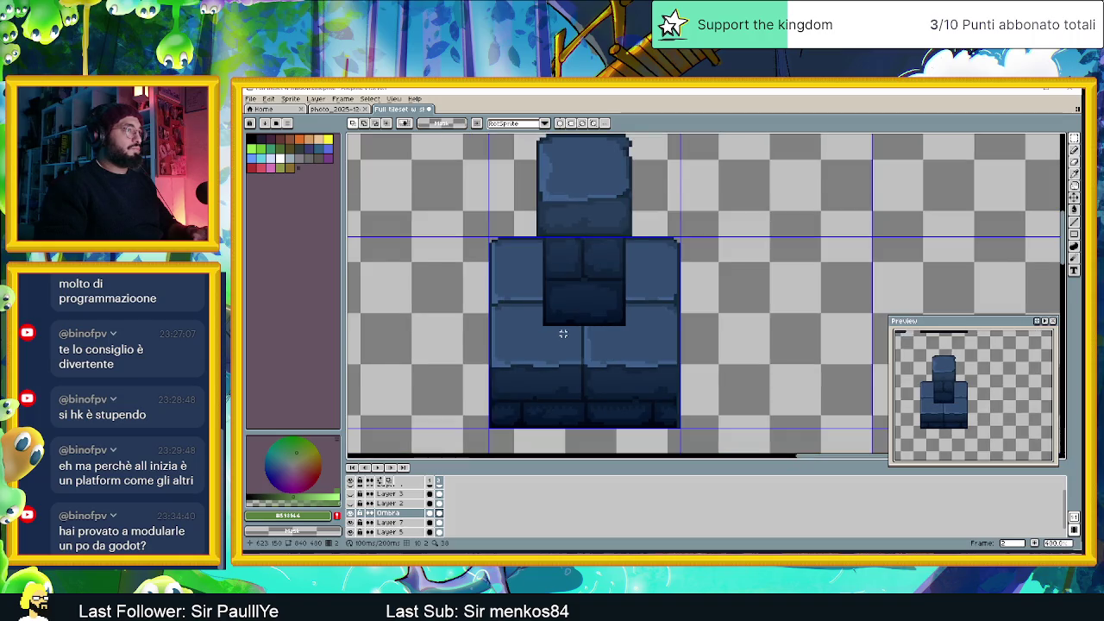
pyautogui.scroll(1, 563, 334)
pyautogui.scroll(1, 604, 331)
pyautogui.scroll(-1, 665, 333)
pyautogui.scroll(-1, 674, 335)
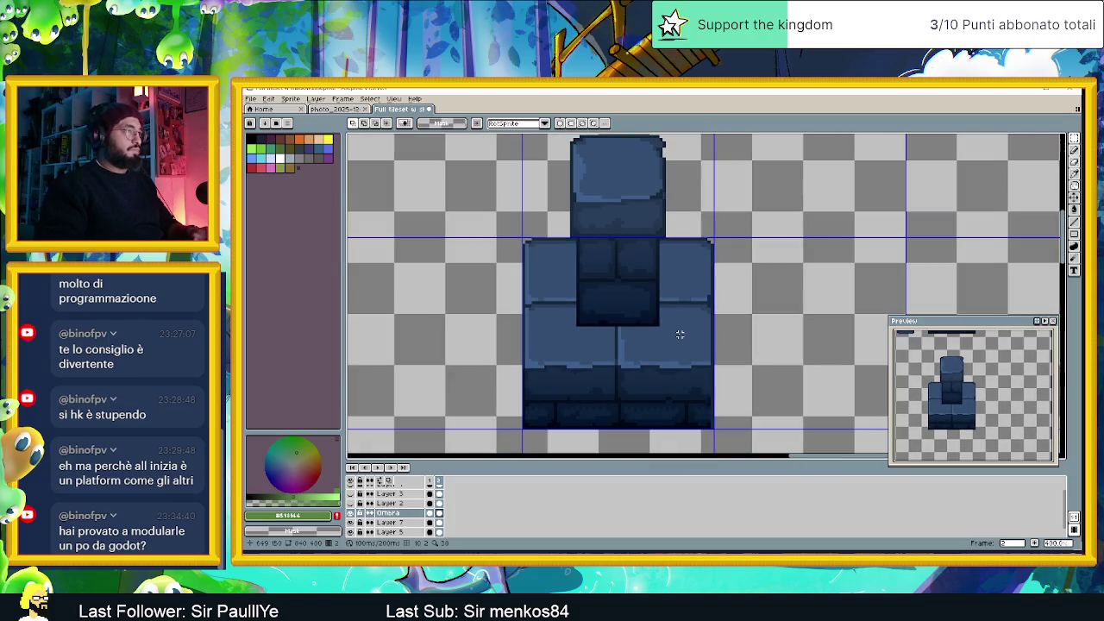
pyautogui.hotkey('ctrl', 'v')
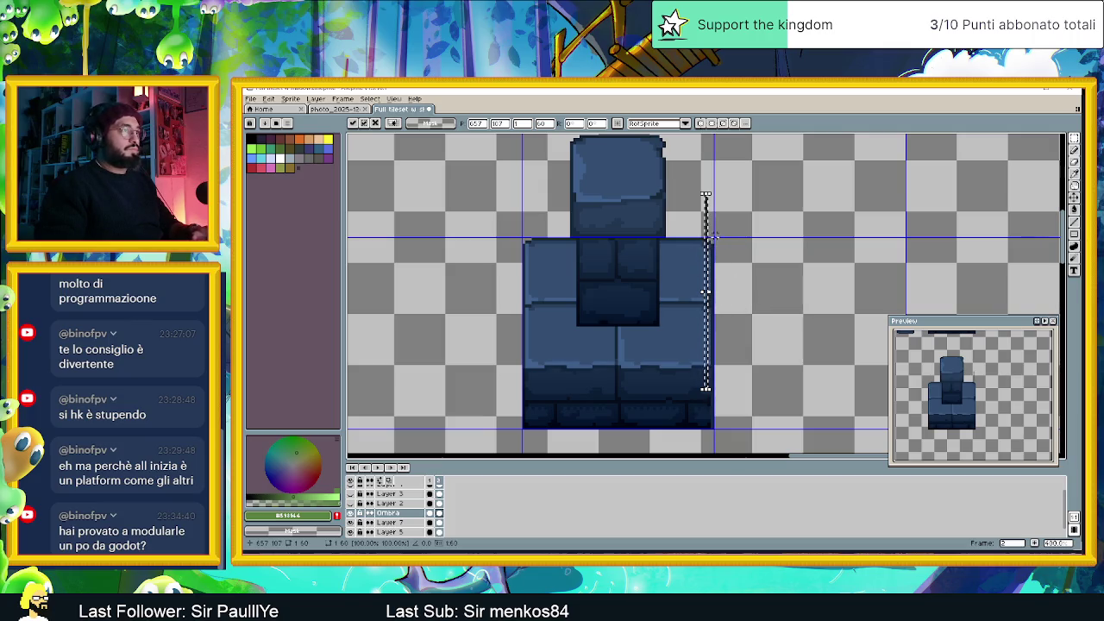
pyautogui.moveTo(709, 234)
pyautogui.mouseDown()
pyautogui.moveTo(785, 272)
pyautogui.moveTo(771, 249)
pyautogui.moveTo(668, 246)
pyautogui.moveTo(783, 249)
pyautogui.moveTo(786, 264)
pyautogui.mouseUp()
pyautogui.press('Return')
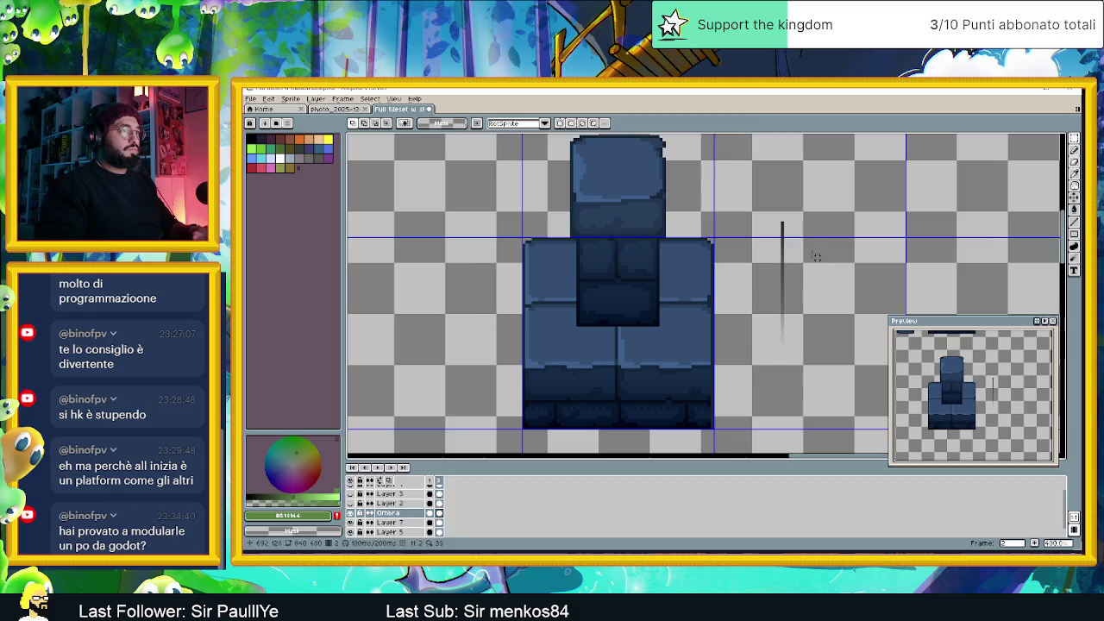
# Marquee-select the lower part of the new shading strip
pyautogui.moveTo(747, 198); pyautogui.dragTo(847, 367)
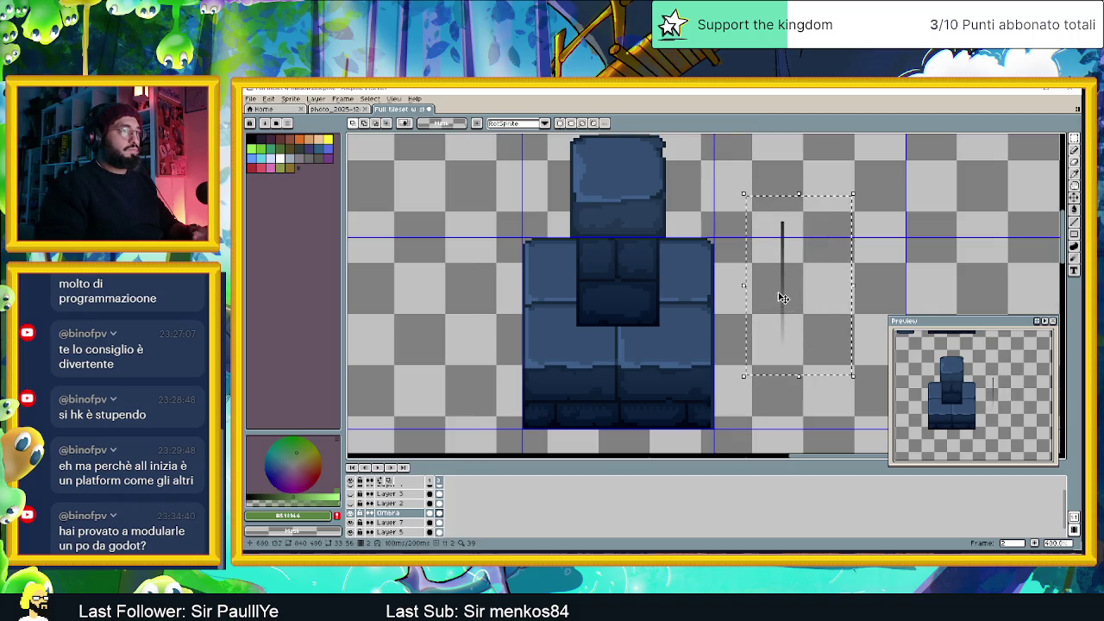
pyautogui.click(861, 234)
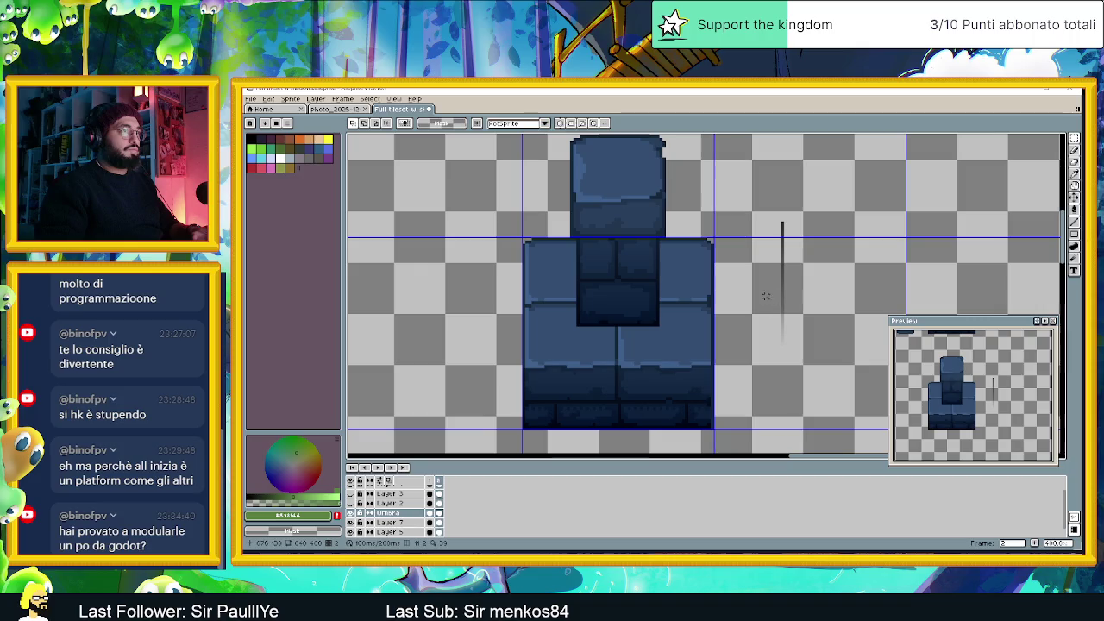
pyautogui.moveTo(762, 306)
pyautogui.mouseDown()
pyautogui.moveTo(824, 363)
pyautogui.moveTo(643, 354)
pyautogui.moveTo(661, 354)
pyautogui.mouseUp()
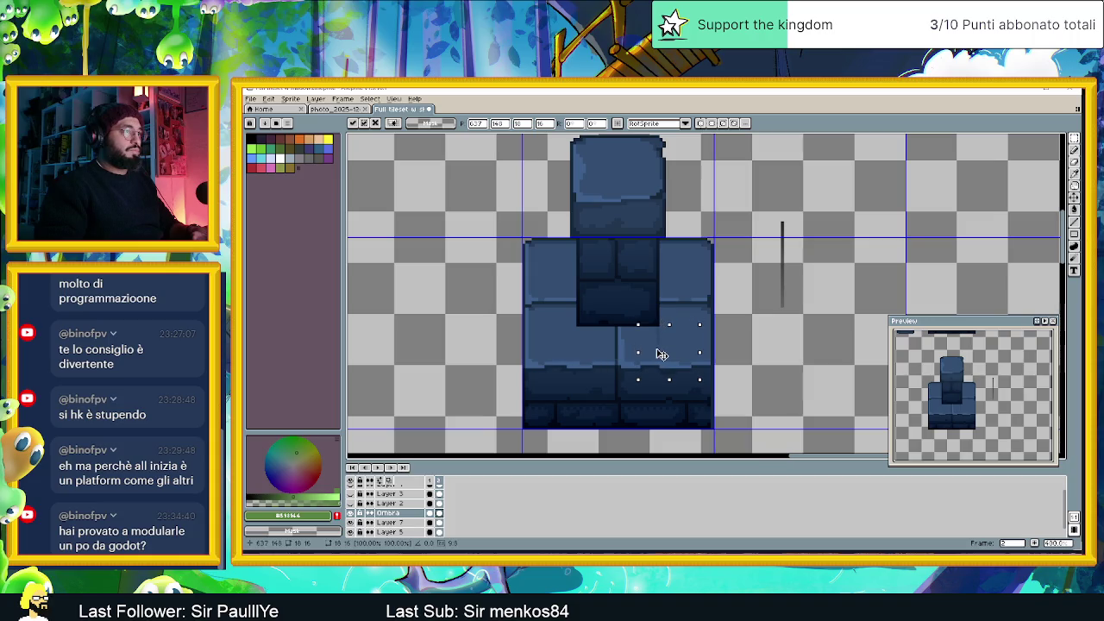
# Stretch a narrow strip below the dark block wider toward the left and commit it
pyautogui.scroll(5, 661, 354)
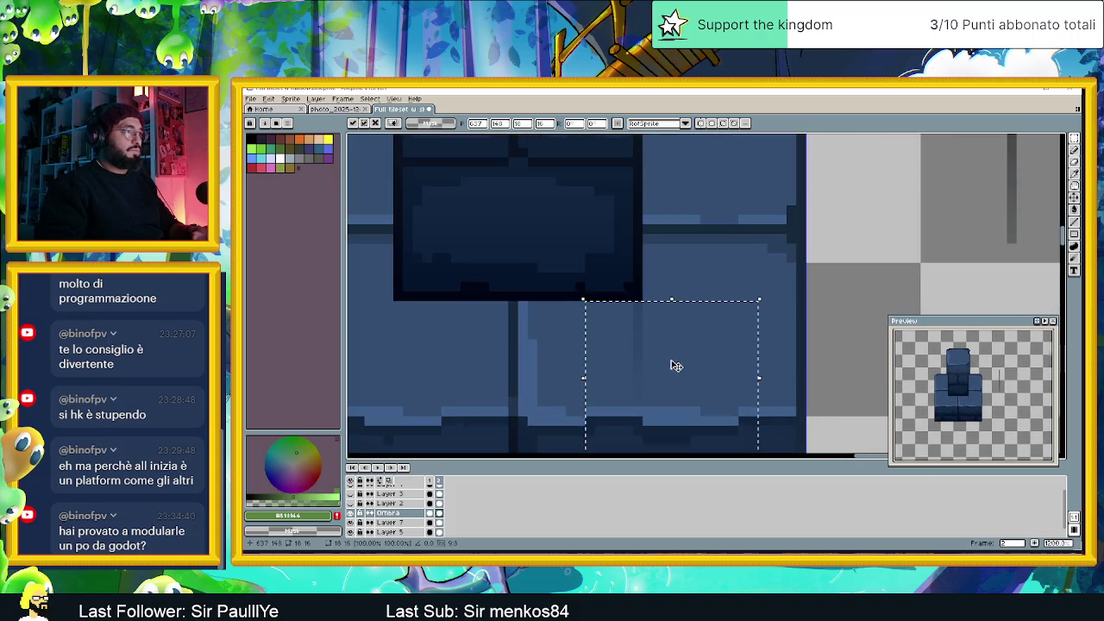
pyautogui.hscroll(-3, 677, 366)
pyautogui.hotkey('ctrl', 'd')
pyautogui.moveTo(743, 293); pyautogui.dragTo(747, 390)
pyautogui.moveTo(740, 336); pyautogui.dragTo(522, 348)
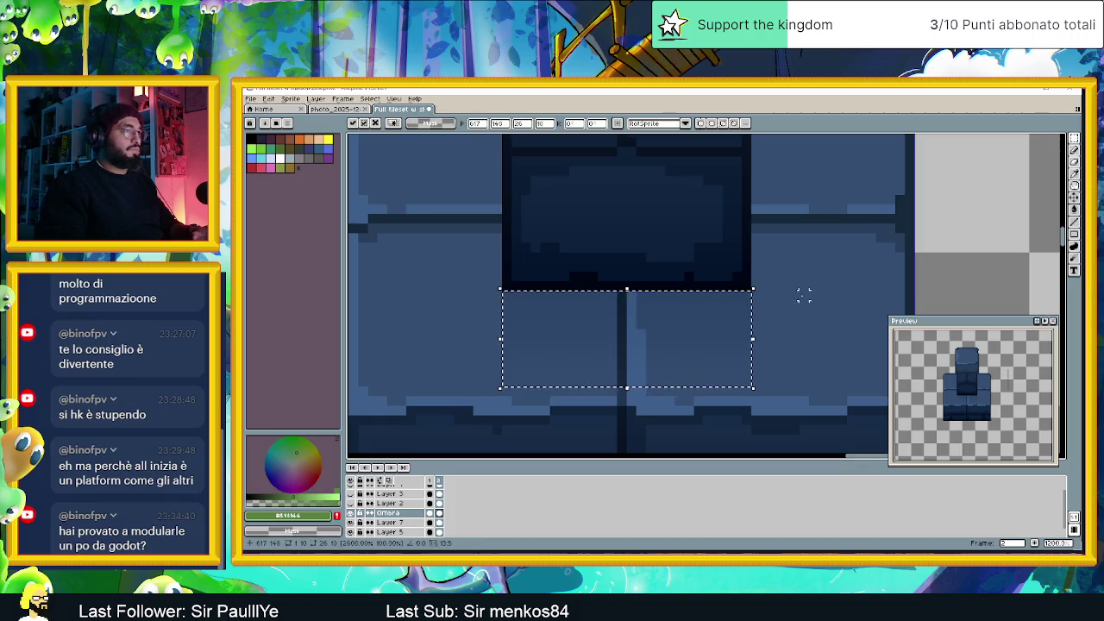
pyautogui.hotkey('ctrl', 'd')
pyautogui.scroll(-1, 776, 301)
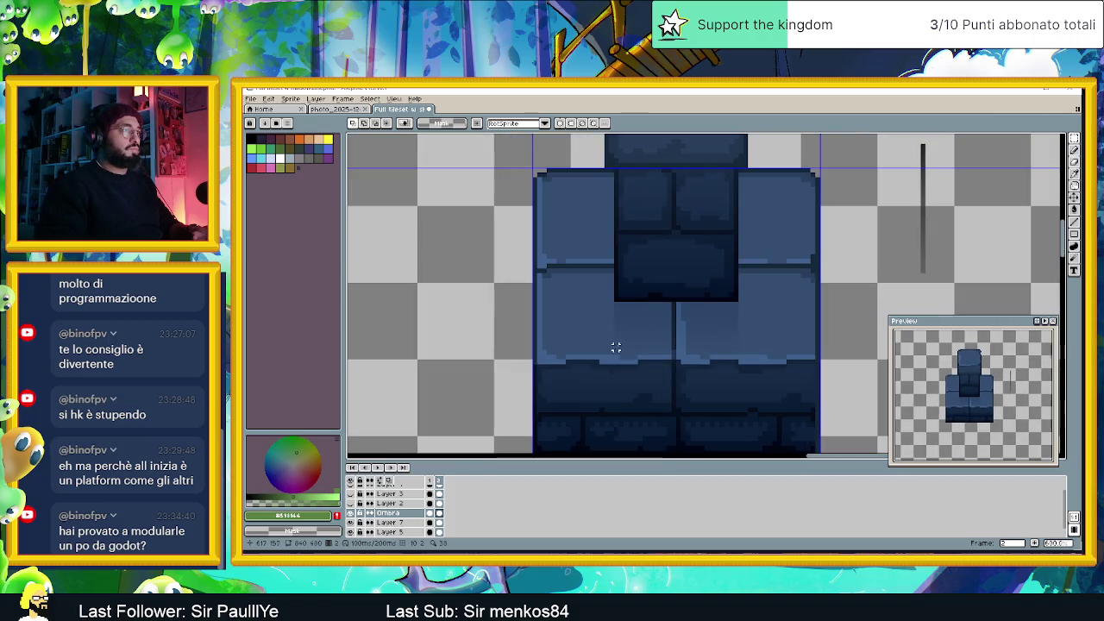
pyautogui.scroll(2, 616, 310)
pyautogui.moveTo(592, 289)
pyautogui.mouseDown()
pyautogui.moveTo(781, 357)
pyautogui.moveTo(834, 389)
pyautogui.mouseUp()
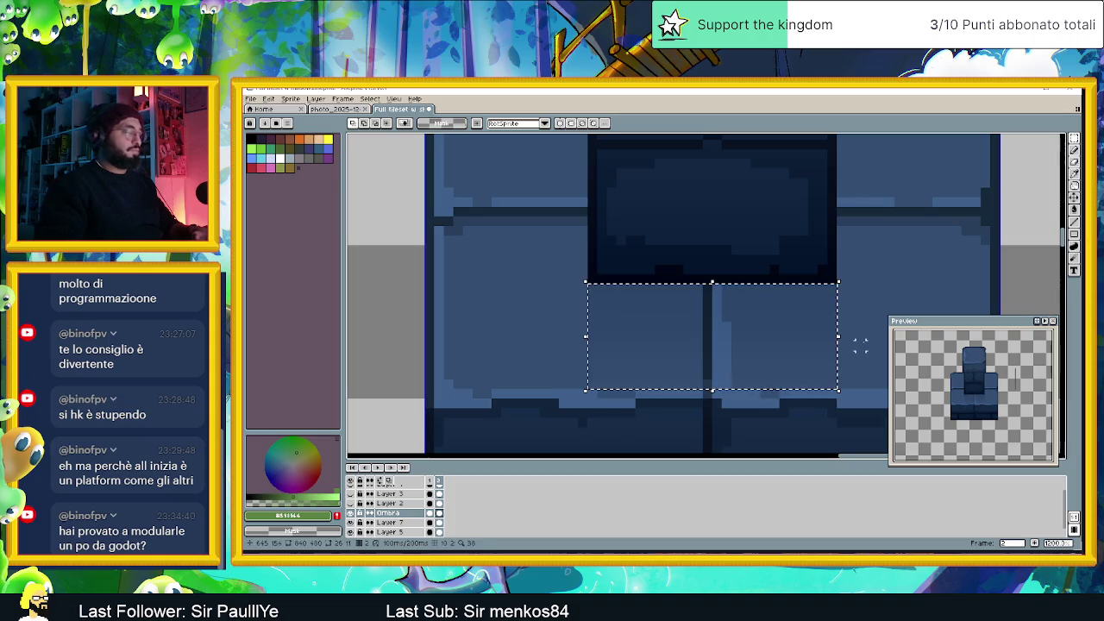
pyautogui.scroll(-1, 850, 306)
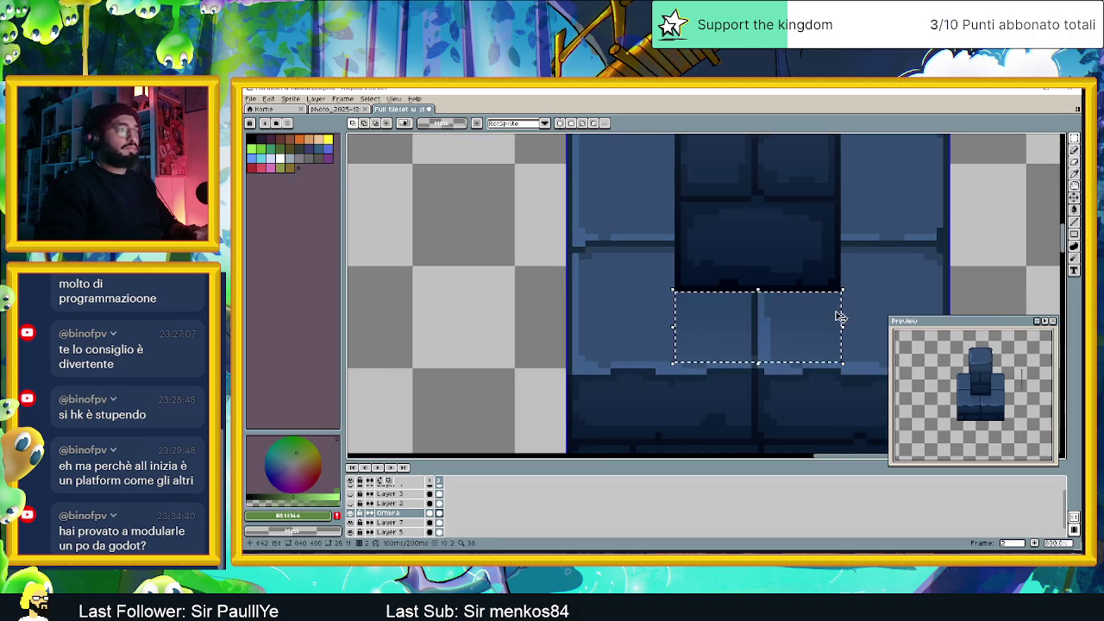
pyautogui.click(633, 257)
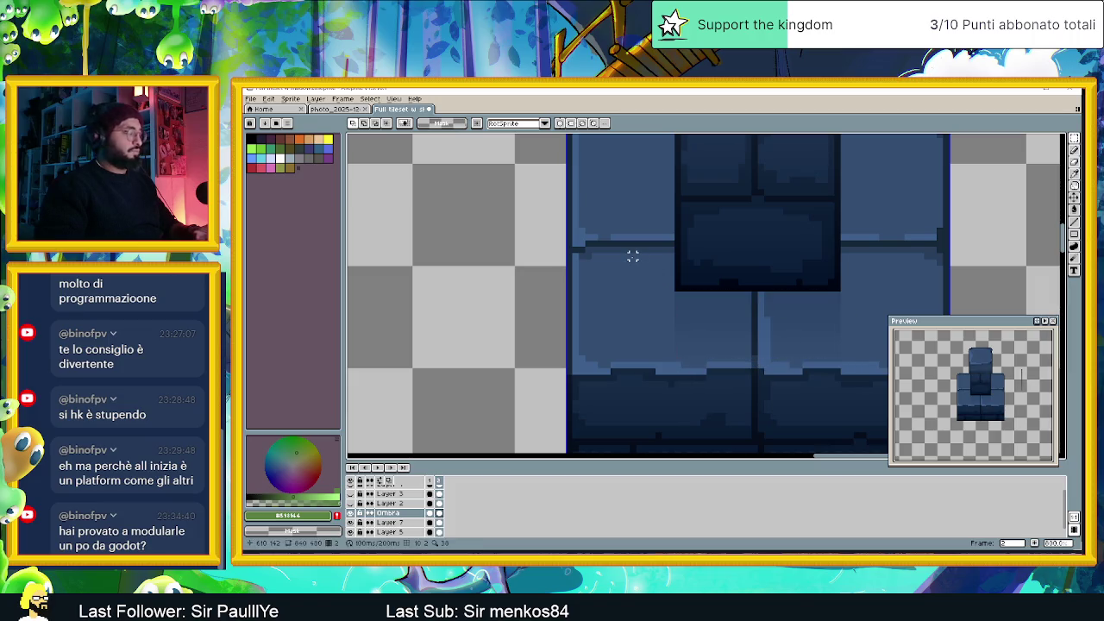
# Paste the shadow gradient, rotate it 90 degrees, and slide it right beneath the dark block
pyautogui.hotkey('ctrl', 'v')
pyautogui.moveTo(654, 266)
pyautogui.mouseDown()
pyautogui.moveTo(740, 320)
pyautogui.moveTo(584, 283)
pyautogui.mouseUp()
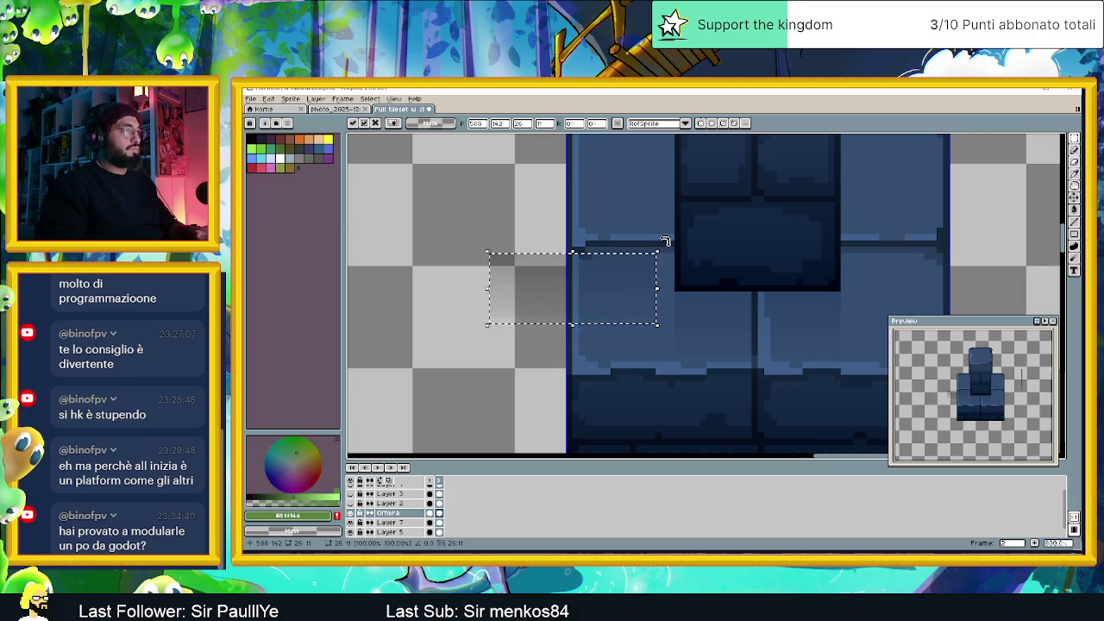
pyautogui.moveTo(661, 244)
pyautogui.mouseDown()
pyautogui.moveTo(665, 294)
pyautogui.moveTo(604, 363)
pyautogui.moveTo(596, 335)
pyautogui.moveTo(665, 302)
pyautogui.moveTo(665, 287)
pyautogui.mouseUp()
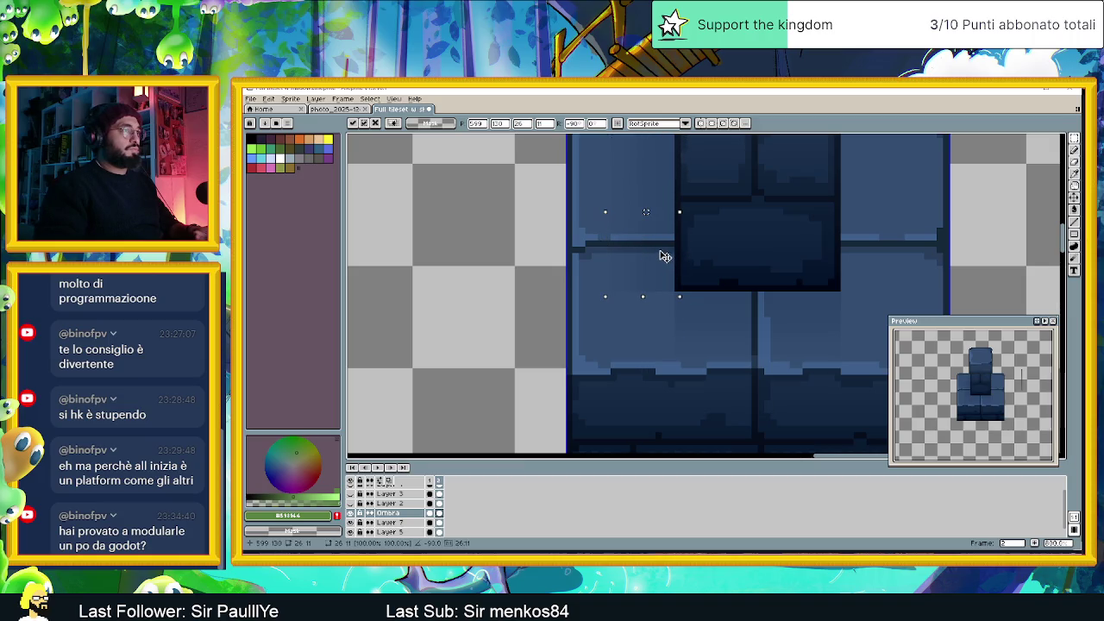
pyautogui.scroll(-2, 705, 224)
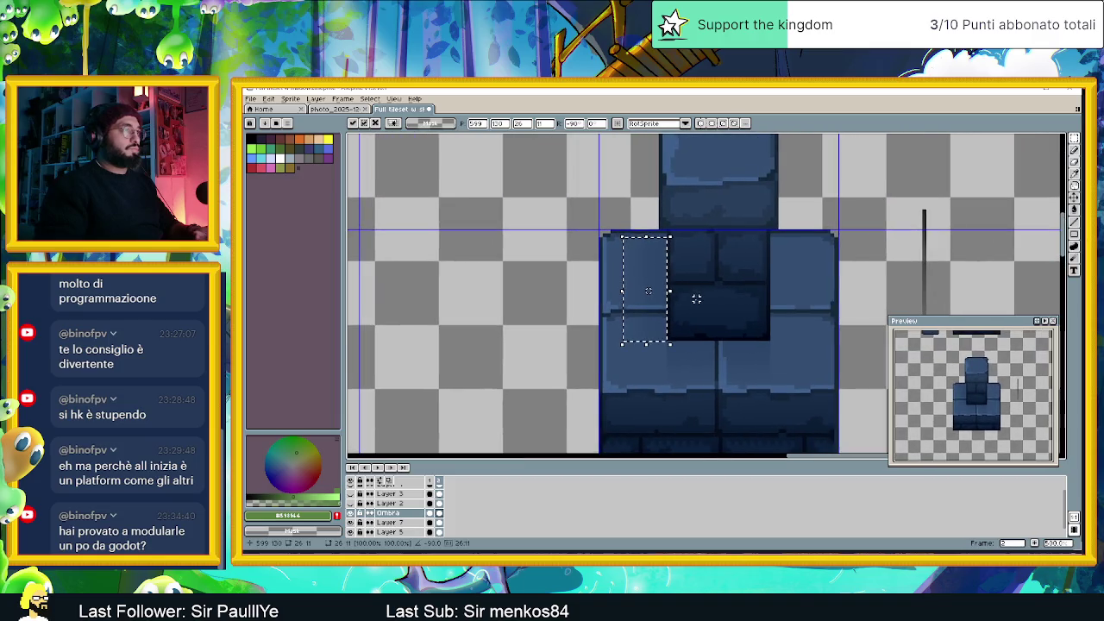
pyautogui.scroll(2, 654, 251)
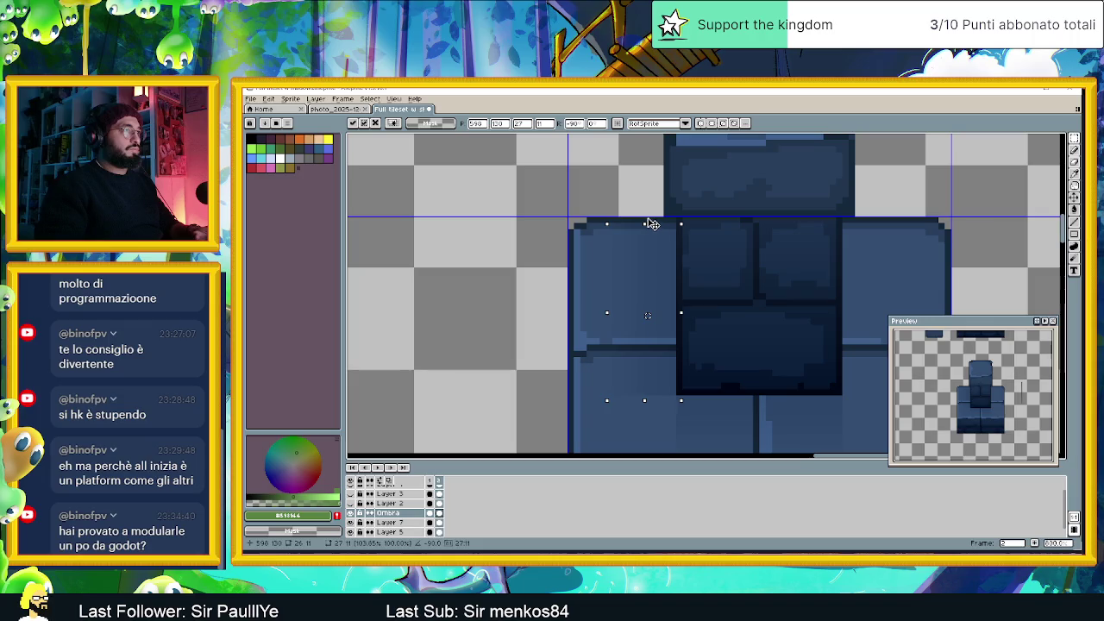
pyautogui.scroll(-2, 781, 291)
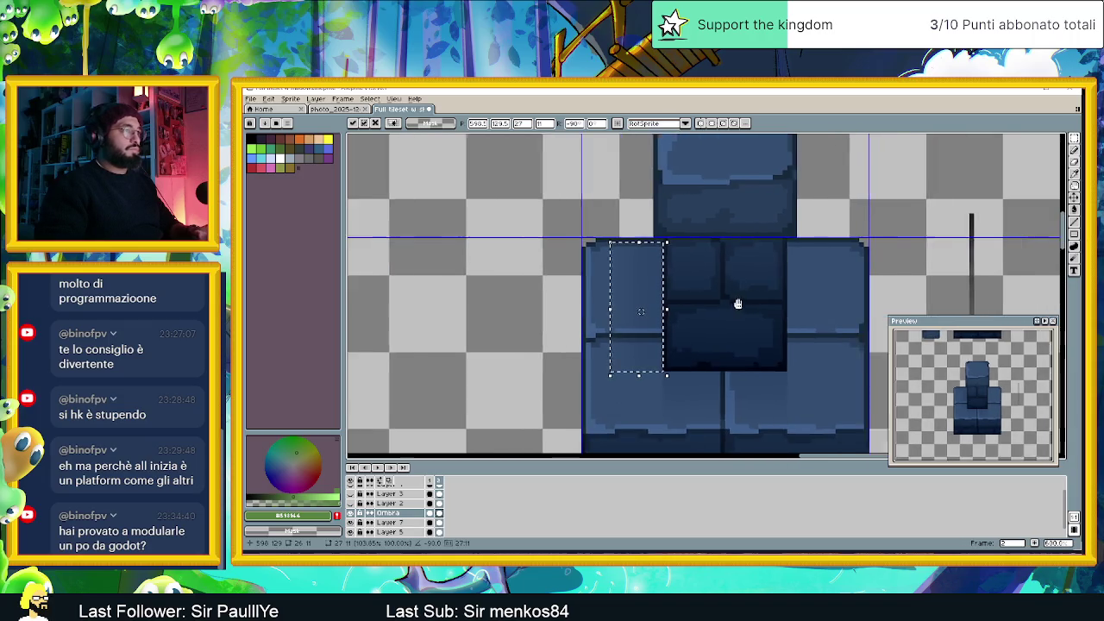
pyautogui.press('Return')
pyautogui.moveTo(592, 311)
pyautogui.mouseDown()
pyautogui.moveTo(786, 308)
pyautogui.moveTo(778, 313)
pyautogui.mouseUp()
pyautogui.hotkey('ctrl', 'd')
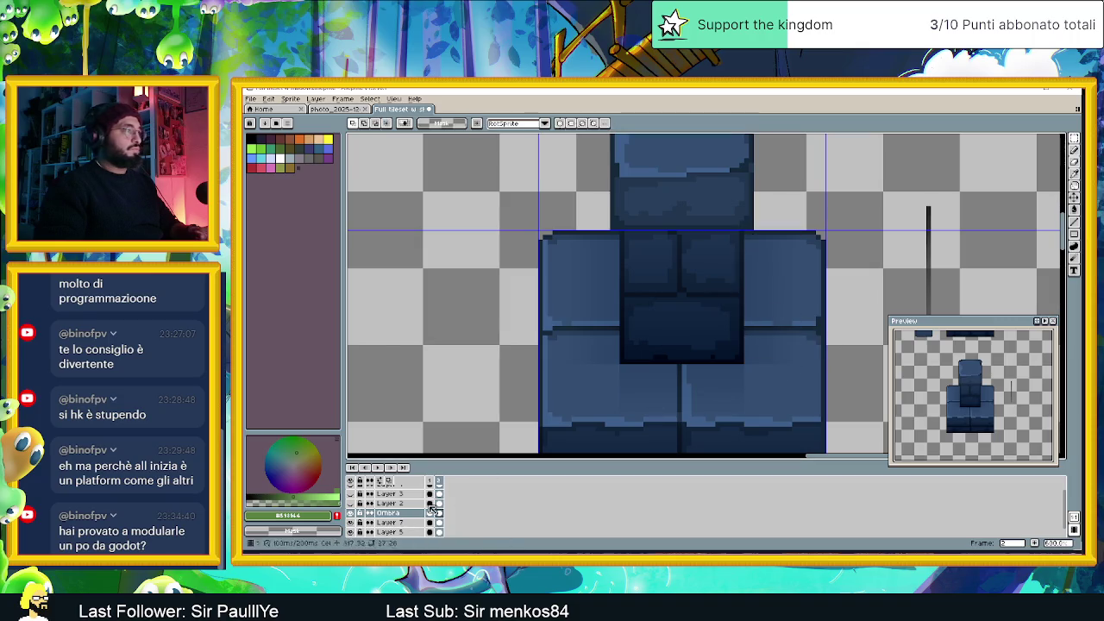
# Hide the blue brick layer and paint dark grey shading right of the dark block
pyautogui.click(352, 532)
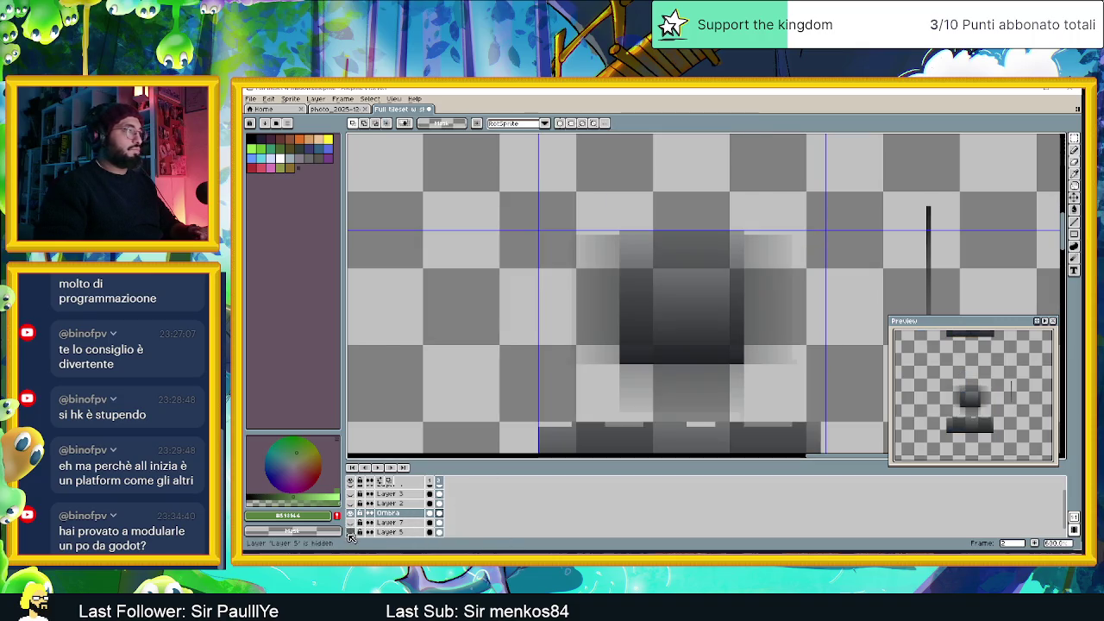
pyautogui.scroll(1, 753, 395)
pyautogui.moveTo(753, 394); pyautogui.dragTo(792, 337)
pyautogui.scroll(3, 792, 337)
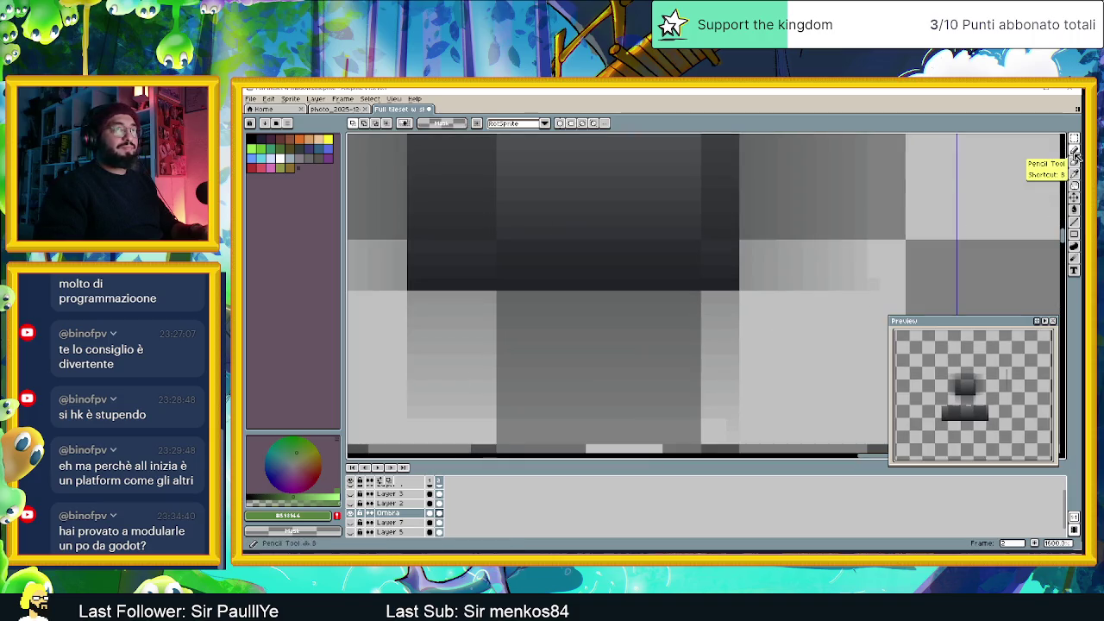
pyautogui.click(1074, 179)
pyautogui.click(747, 281)
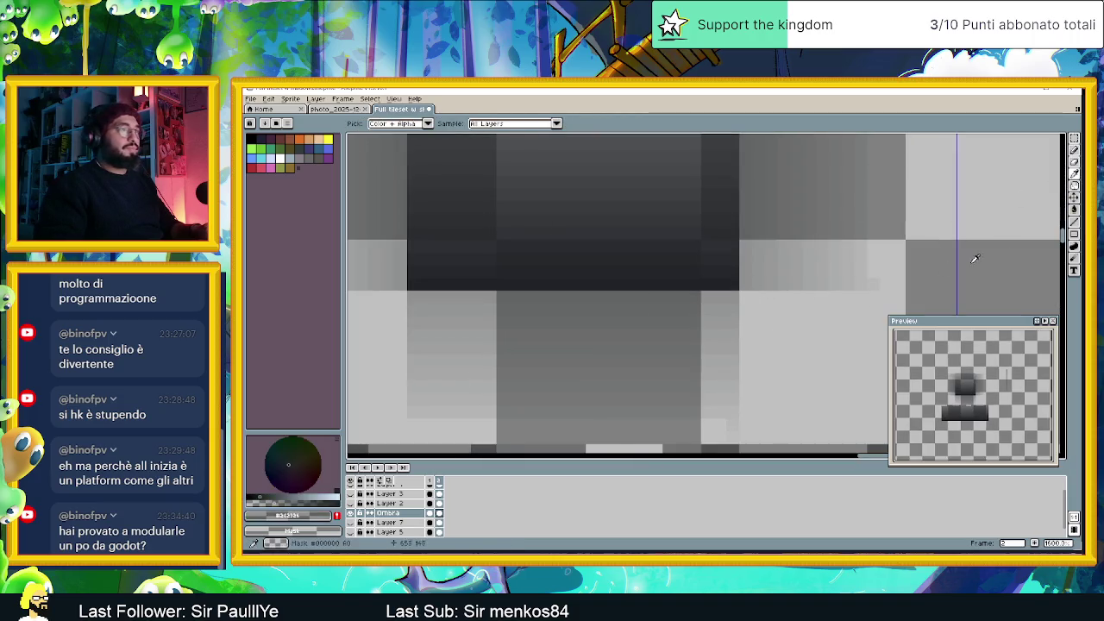
pyautogui.press('b')
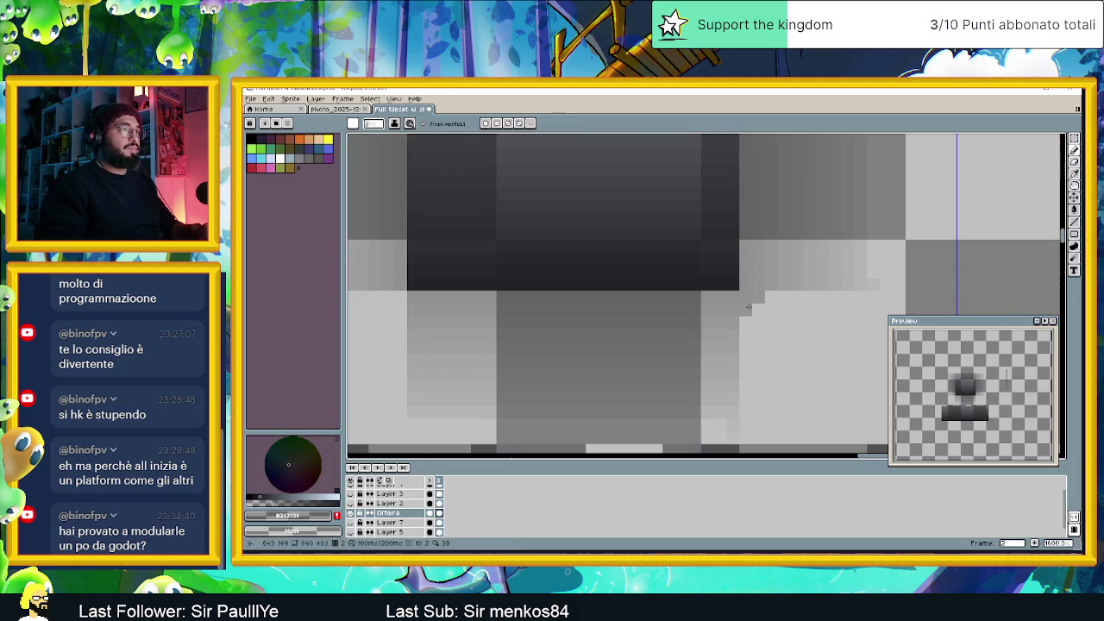
pyautogui.moveTo(777, 283)
pyautogui.mouseDown()
pyautogui.moveTo(860, 412)
pyautogui.moveTo(865, 324)
pyautogui.mouseUp()
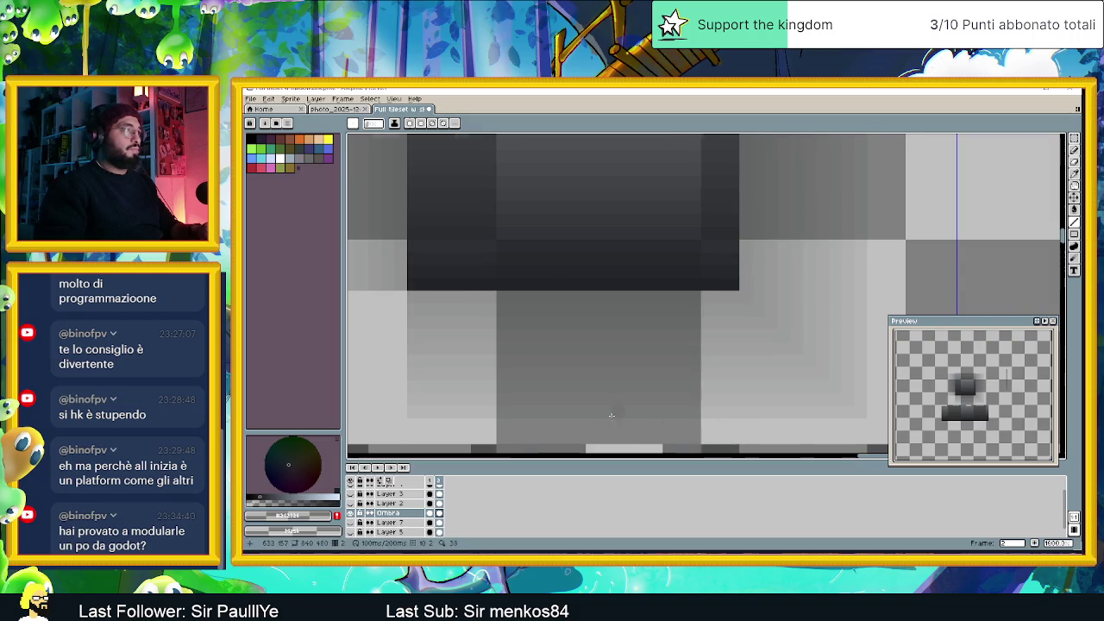
# Copy a patch of the gradient shading onto the pillar's left side
pyautogui.scroll(-2, 612, 415)
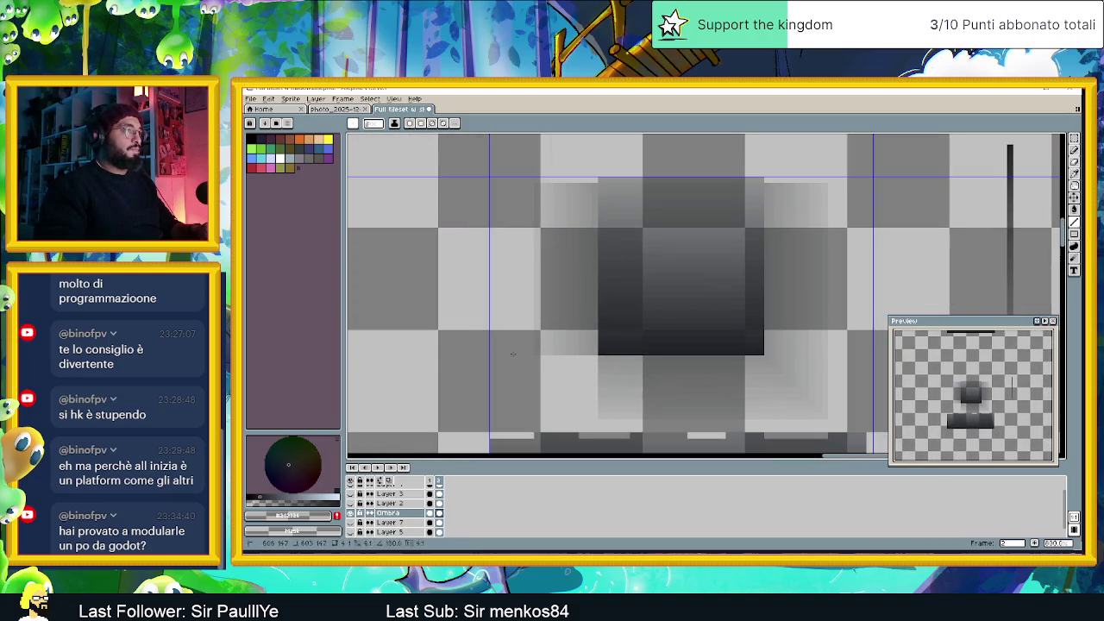
pyautogui.moveTo(714, 405); pyautogui.dragTo(635, 348)
pyautogui.scroll(2, 768, 363)
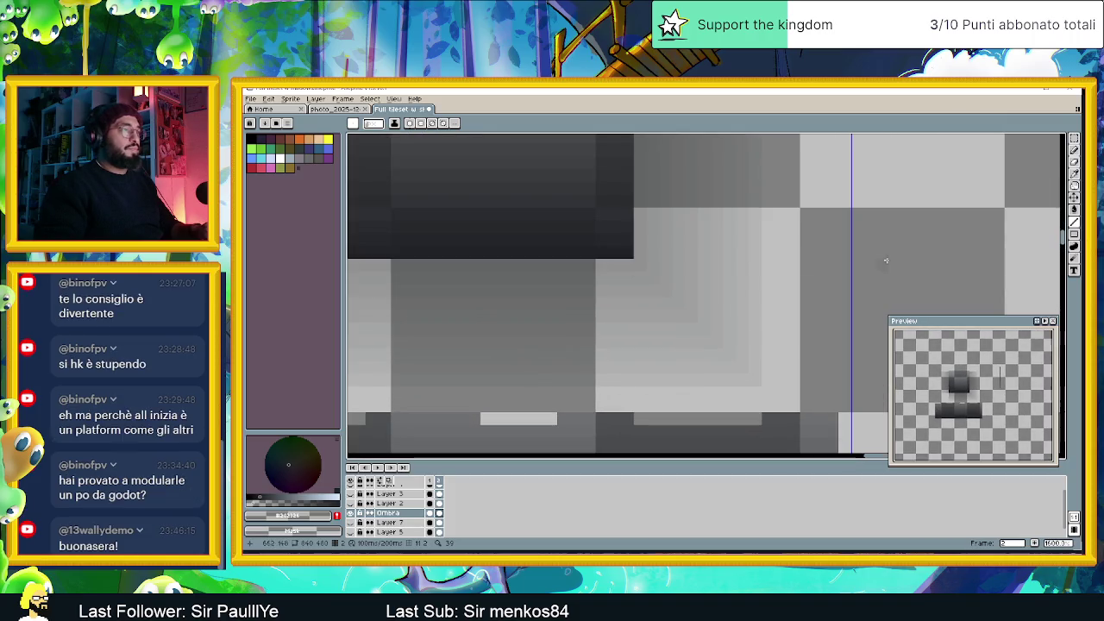
pyautogui.click(1074, 138)
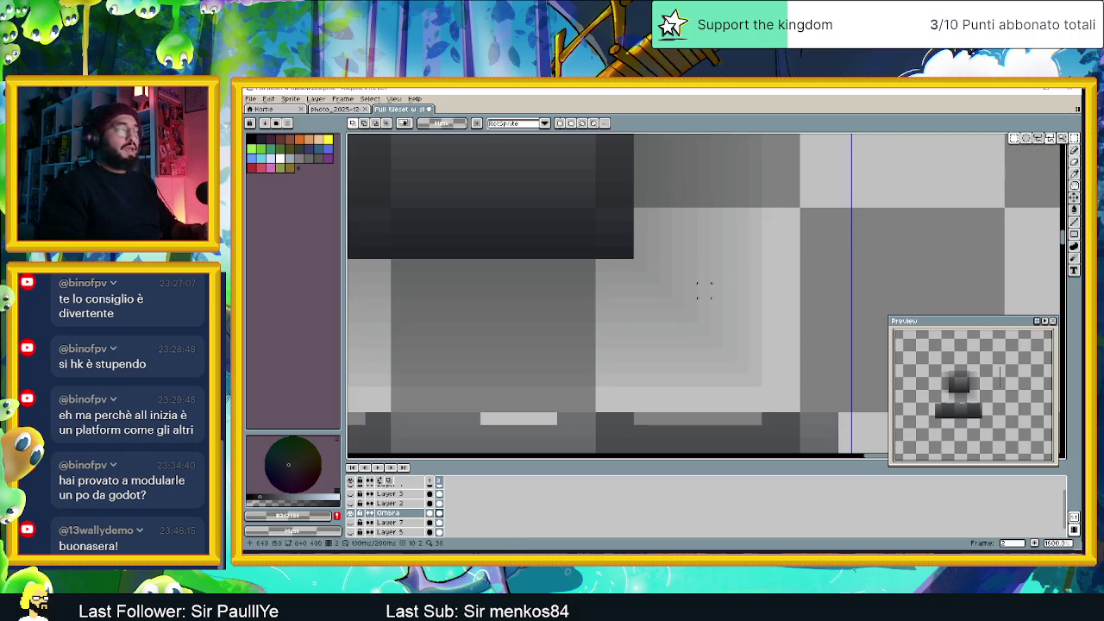
pyautogui.moveTo(633, 259)
pyautogui.mouseDown()
pyautogui.moveTo(759, 333)
pyautogui.moveTo(782, 393)
pyautogui.moveTo(769, 405)
pyautogui.moveTo(788, 400)
pyautogui.mouseUp()
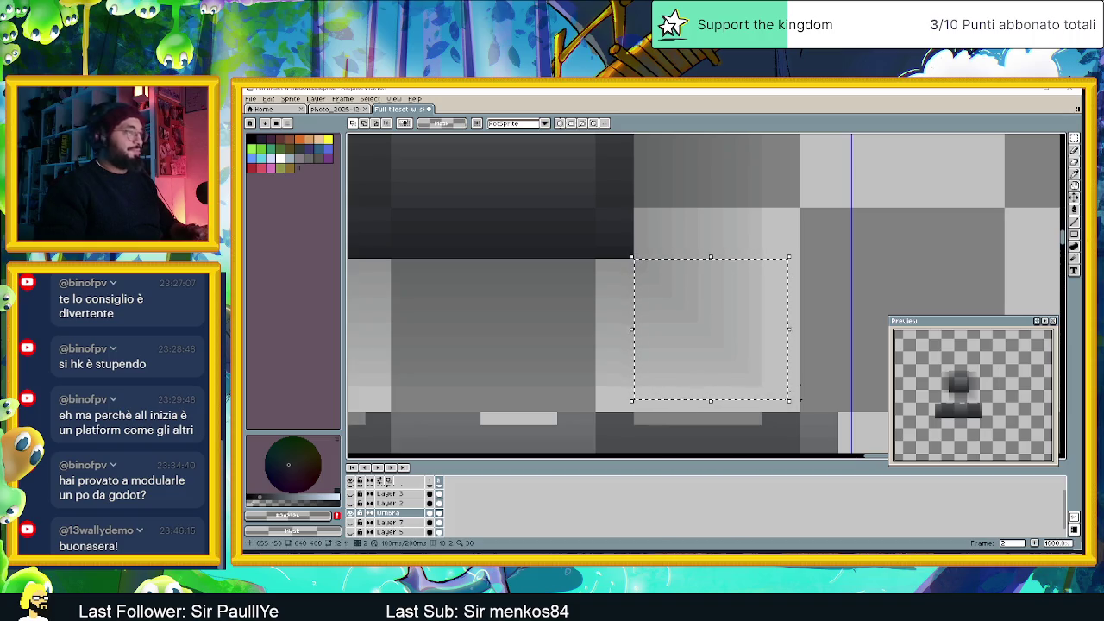
pyautogui.scroll(-3, 641, 365)
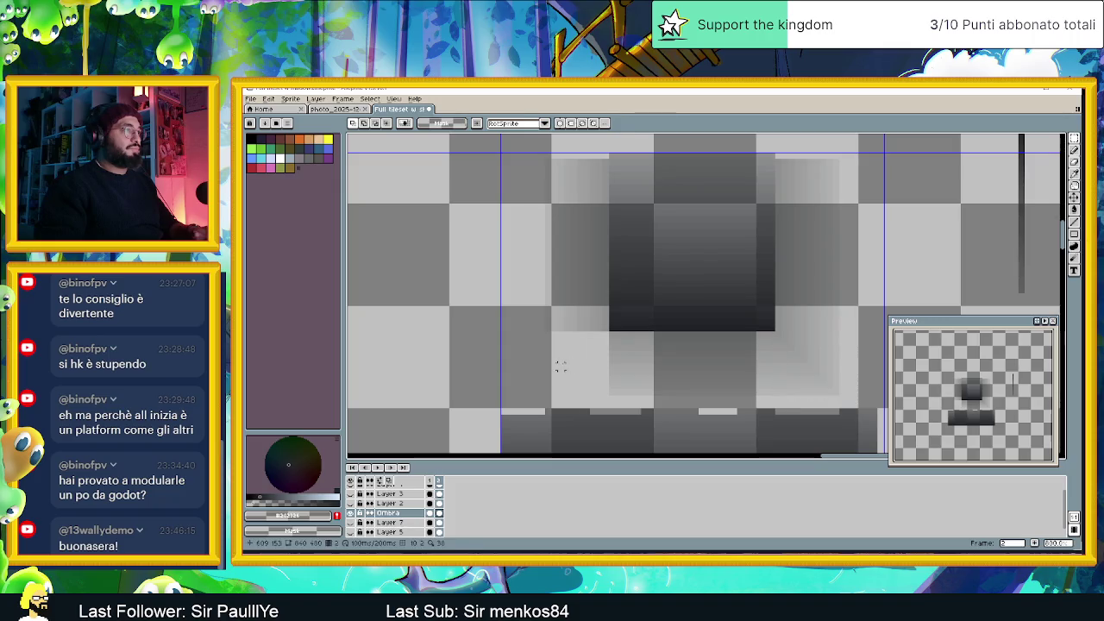
pyautogui.hotkey('ctrl', 'v')
pyautogui.moveTo(814, 365)
pyautogui.mouseDown()
pyautogui.moveTo(530, 367)
pyautogui.moveTo(578, 366)
pyautogui.mouseUp()
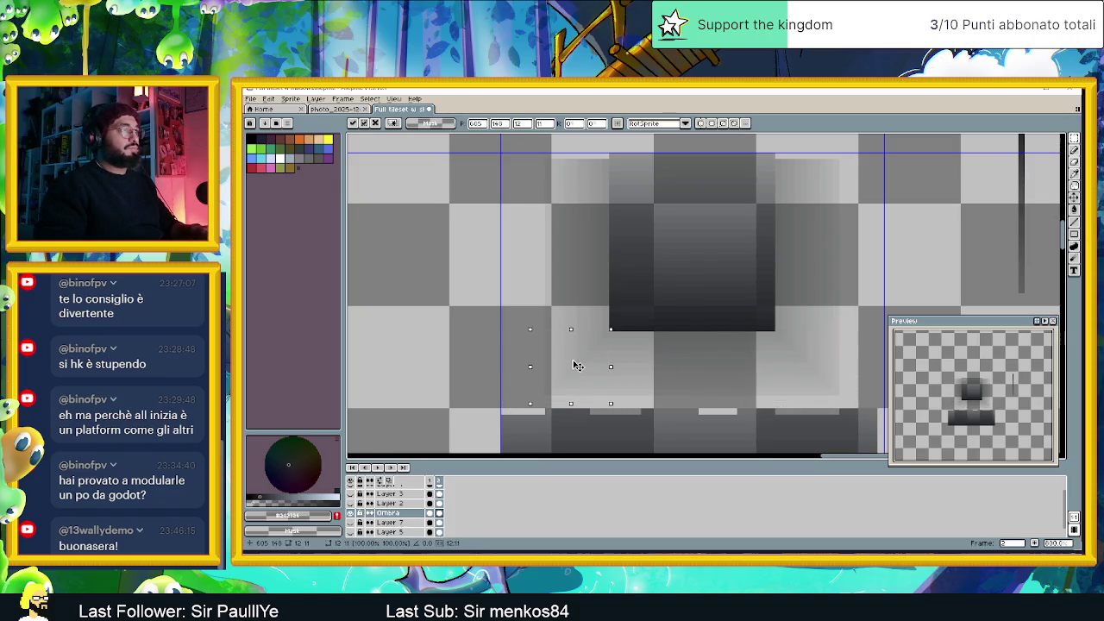
pyautogui.click(503, 335)
# Delete the stray vertical line and show the blue brick layer again
pyautogui.scroll(-4, 503, 335)
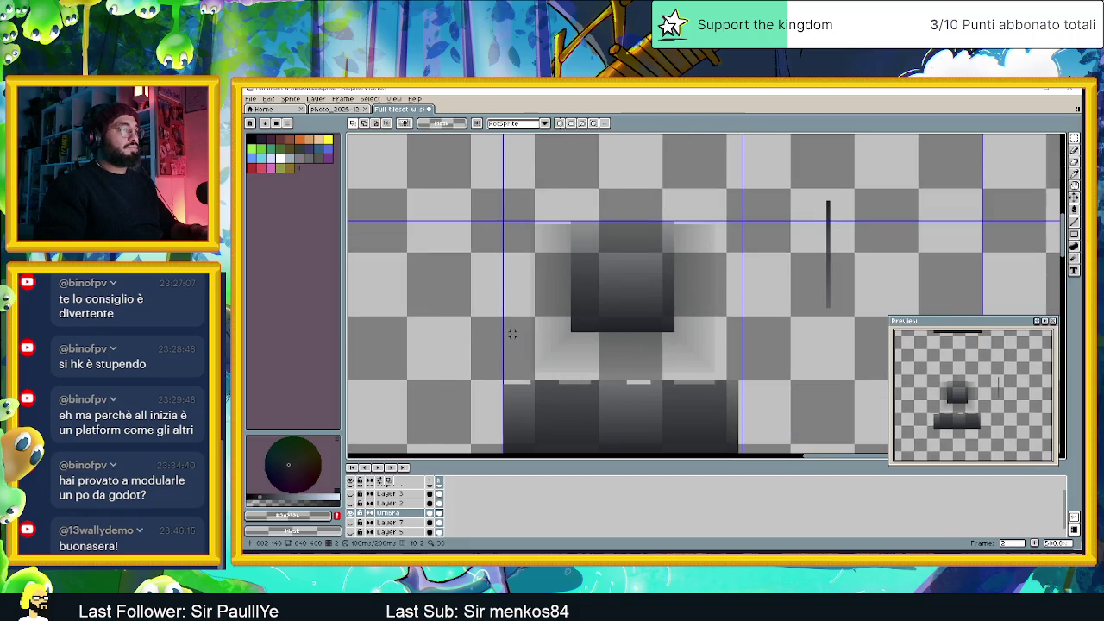
pyautogui.moveTo(726, 226); pyautogui.dragTo(682, 355)
pyautogui.press('Delete')
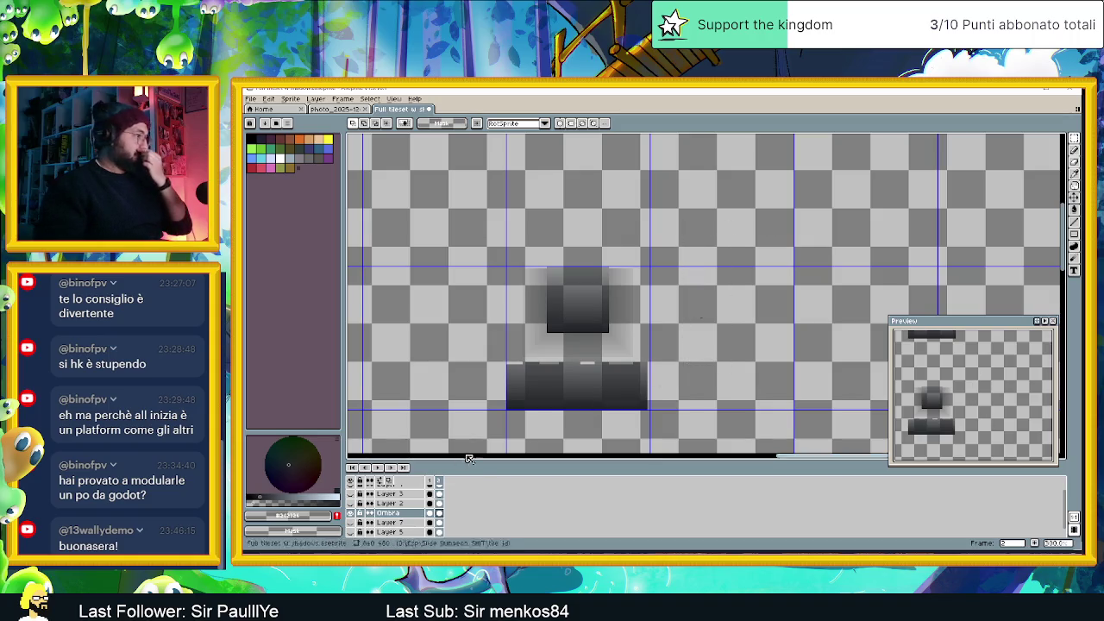
pyautogui.click(351, 532)
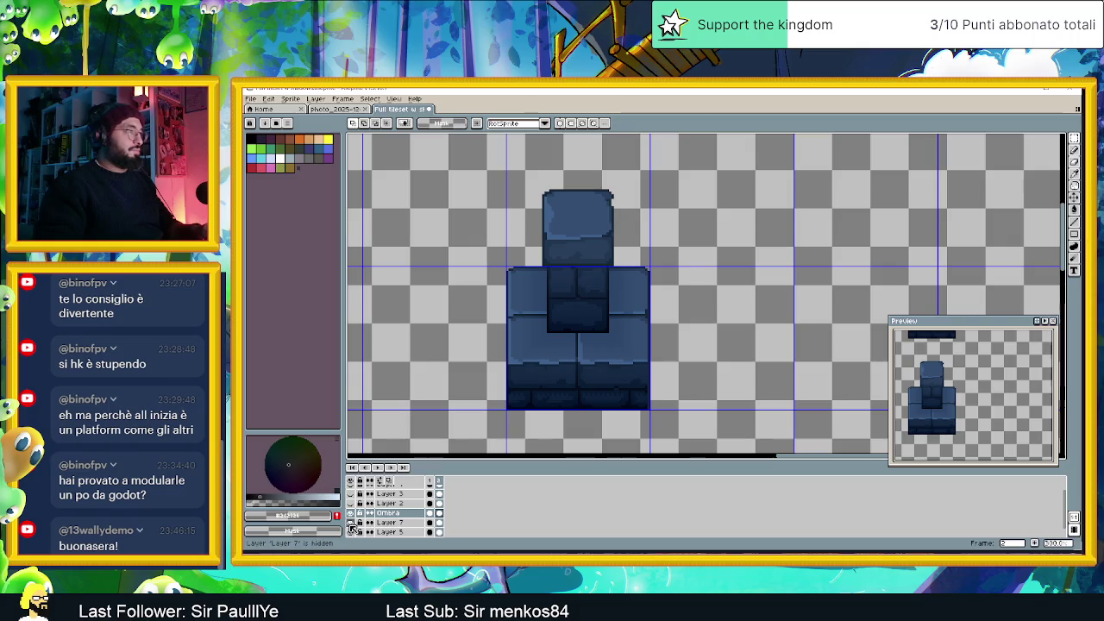
pyautogui.scroll(-1, 597, 414)
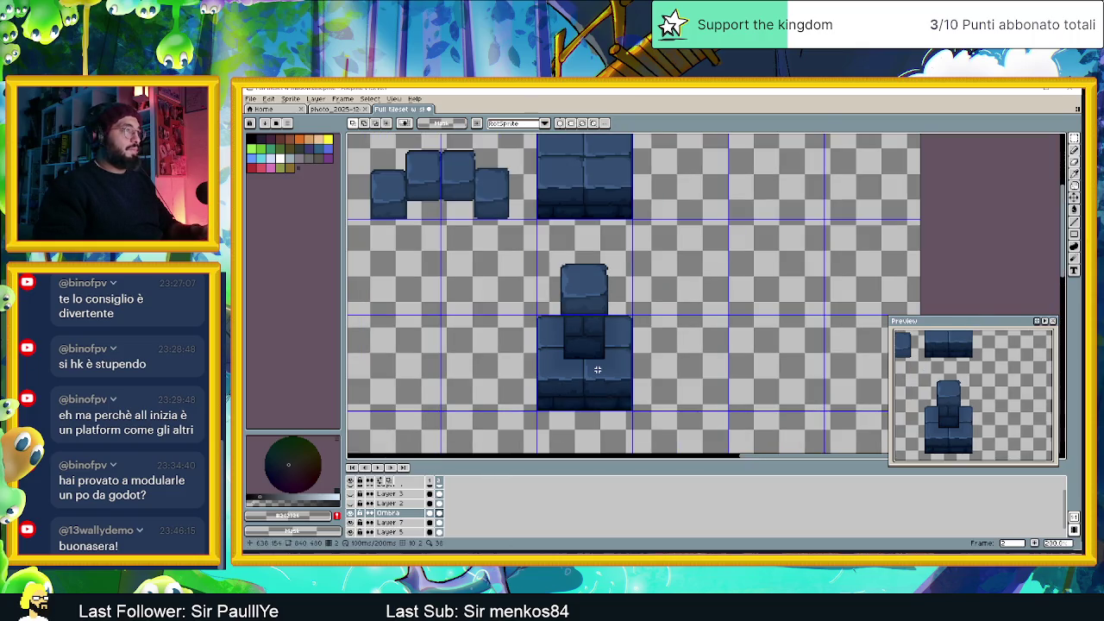
# Zoom in on the pillar's lower brick block, trying and then clearing a full-block selection
pyautogui.scroll(-1, 600, 371)
pyautogui.scroll(4, 602, 370)
pyautogui.scroll(2, 601, 370)
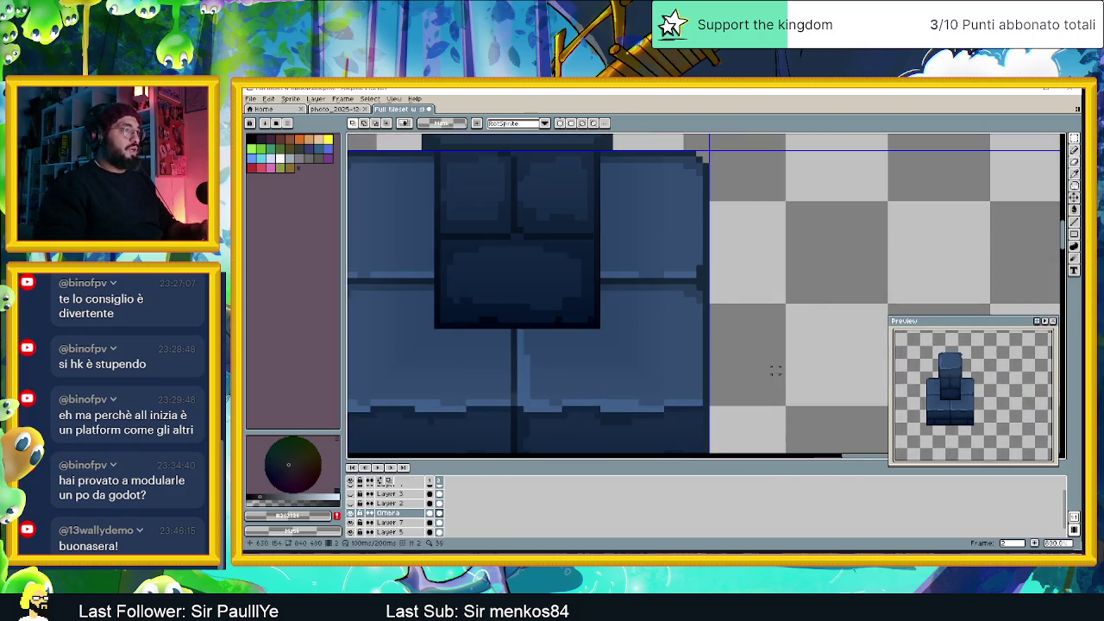
pyautogui.moveTo(606, 406); pyautogui.dragTo(715, 395)
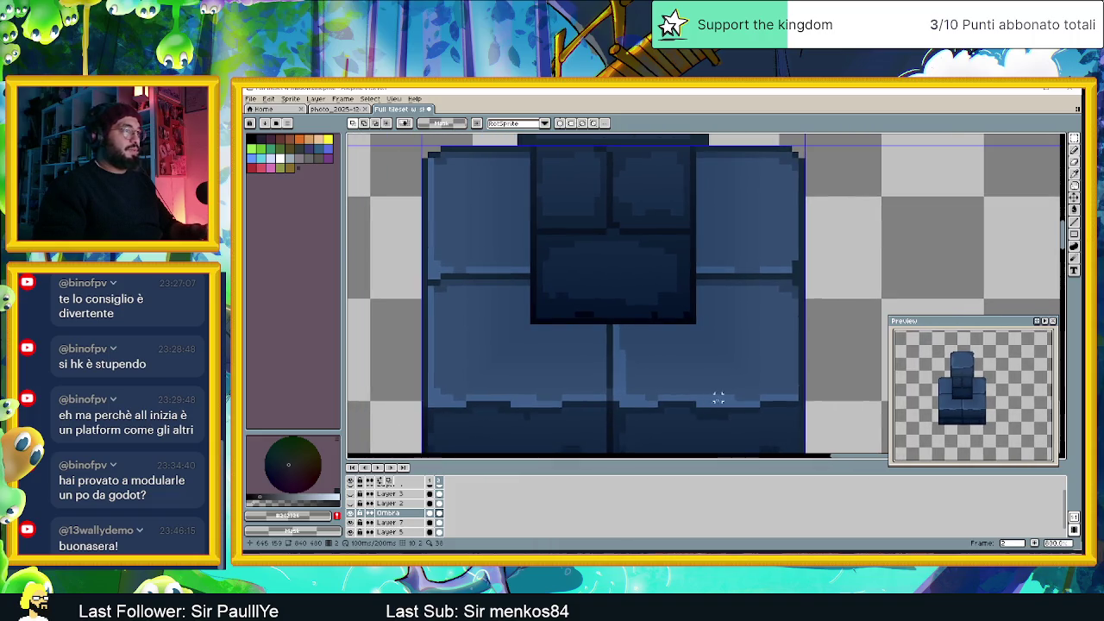
pyautogui.scroll(-1, 750, 326)
pyautogui.scroll(-4, 750, 326)
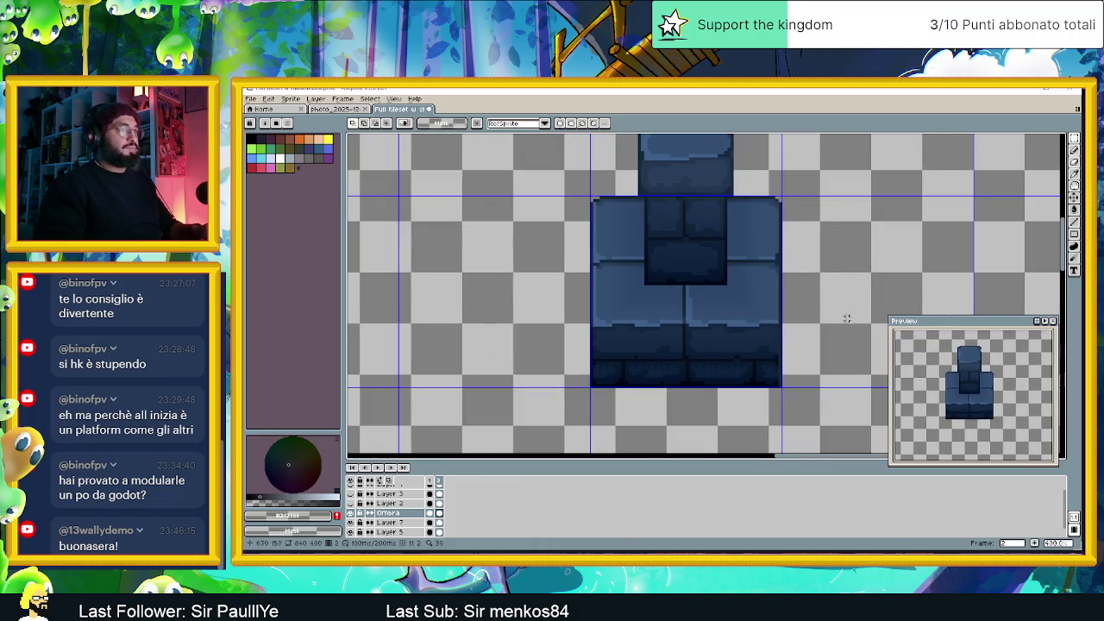
pyautogui.scroll(-3, 798, 349)
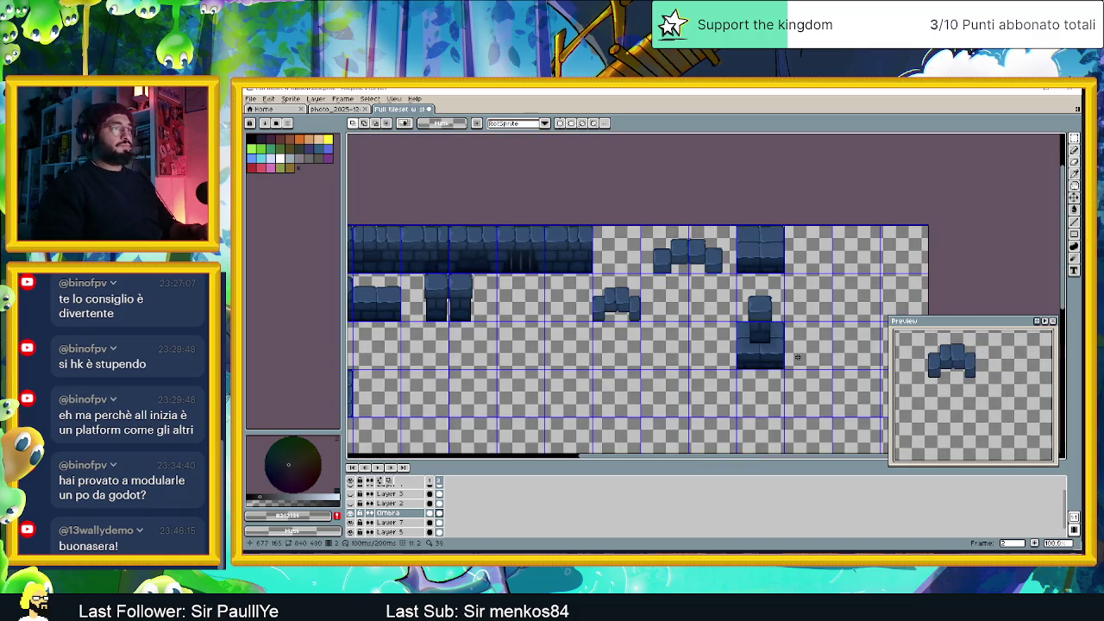
pyautogui.scroll(5, 715, 340)
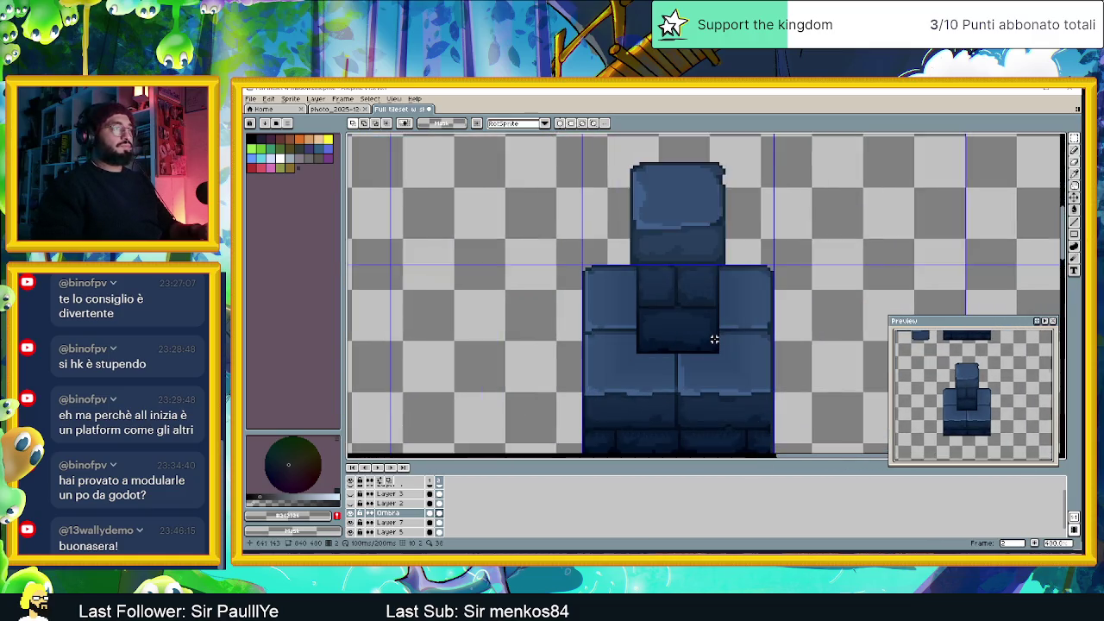
pyautogui.scroll(1, 714, 340)
pyautogui.moveTo(517, 204); pyautogui.dragTo(865, 406)
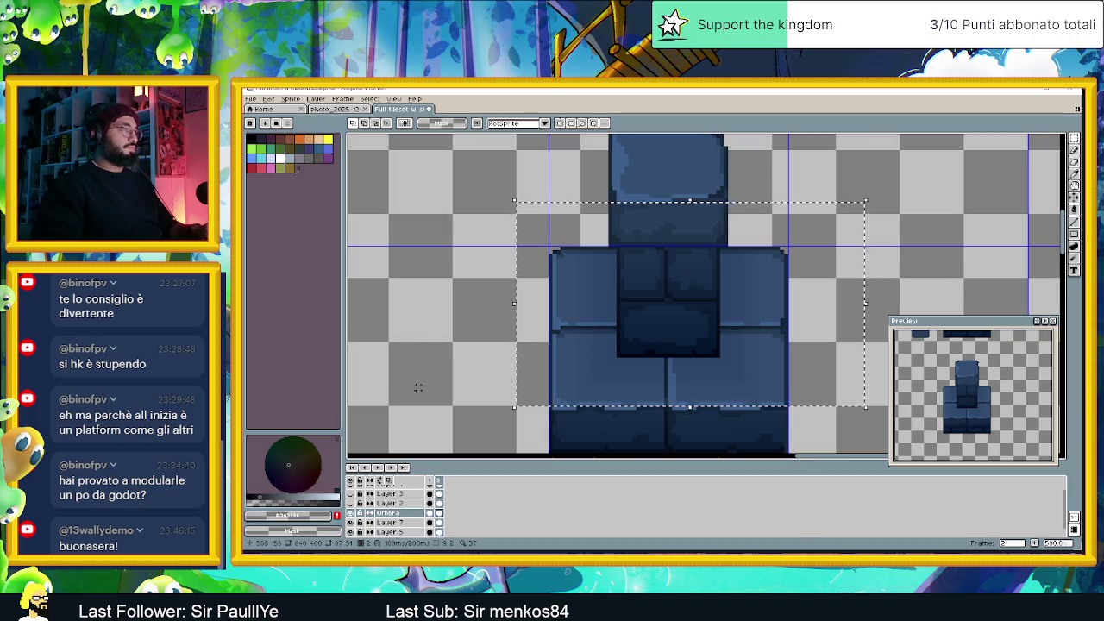
pyautogui.click(886, 215)
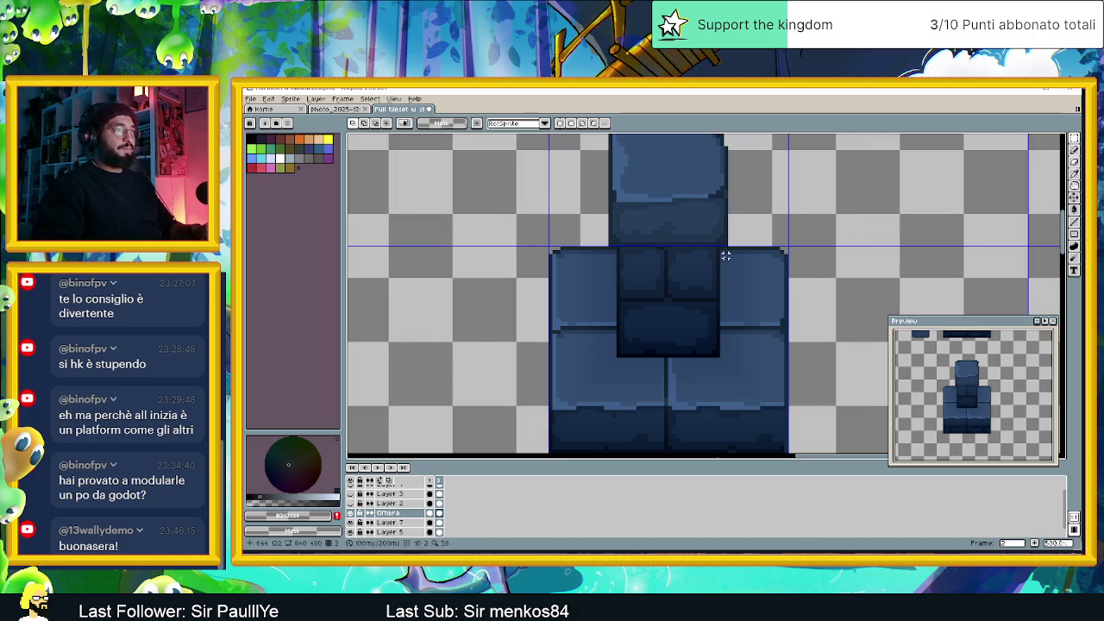
# Select the right strip, lower-left and upper-left brick areas around the central column
pyautogui.moveTo(722, 248)
pyautogui.mouseDown()
pyautogui.moveTo(750, 279)
pyautogui.moveTo(762, 375)
pyautogui.mouseUp()
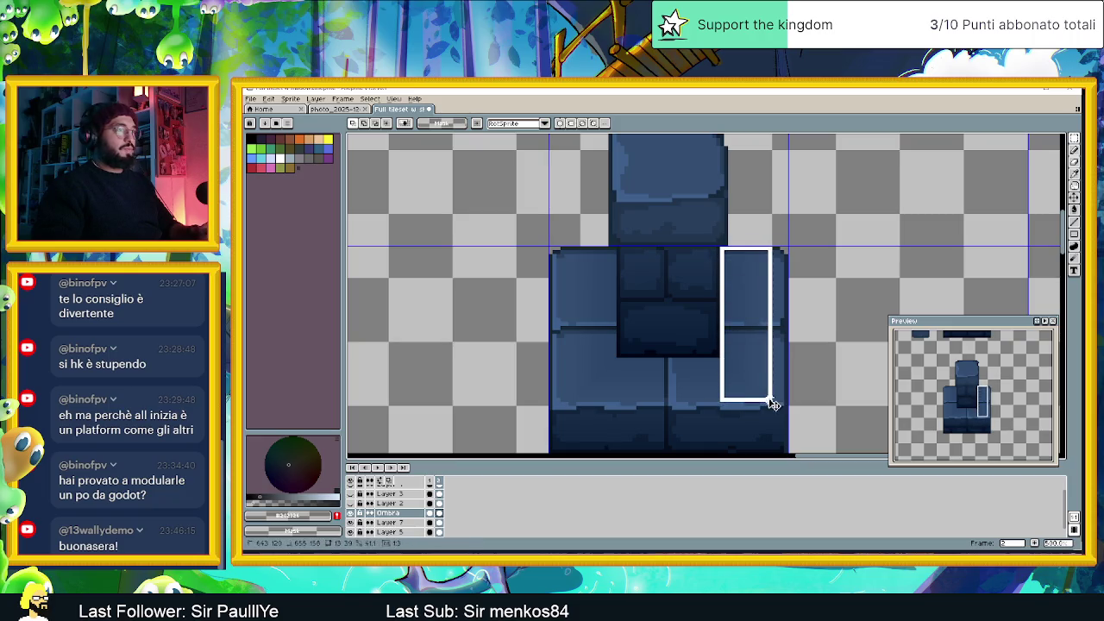
pyautogui.moveTo(565, 359)
pyautogui.mouseDown()
pyautogui.moveTo(666, 400)
pyautogui.moveTo(738, 402)
pyautogui.mouseUp()
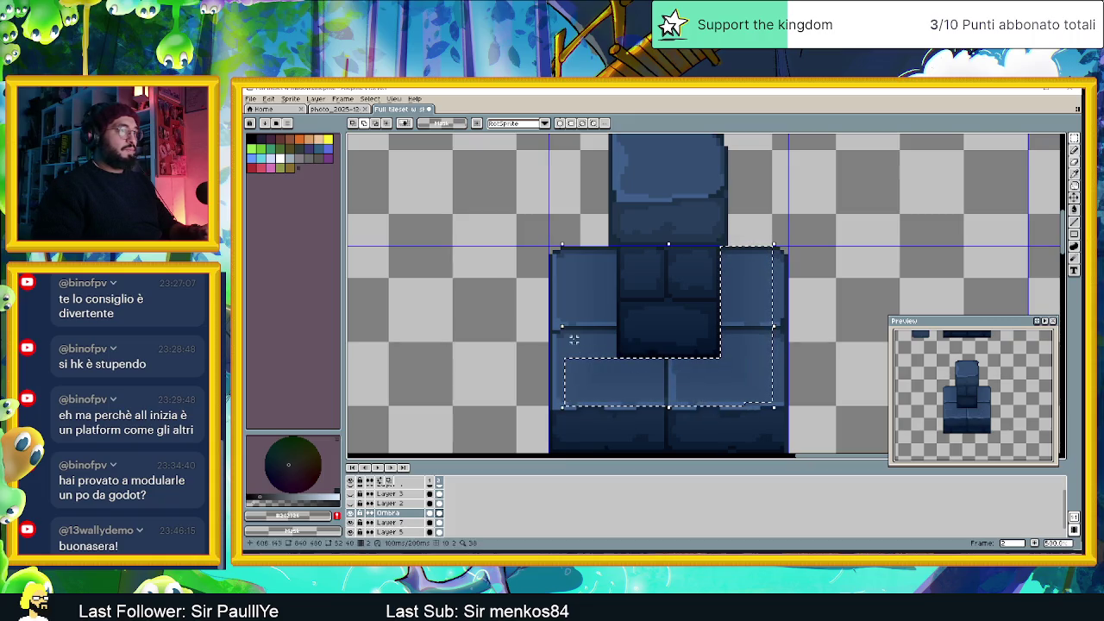
pyautogui.moveTo(565, 251)
pyautogui.mouseDown()
pyautogui.moveTo(604, 301)
pyautogui.moveTo(615, 366)
pyautogui.mouseUp()
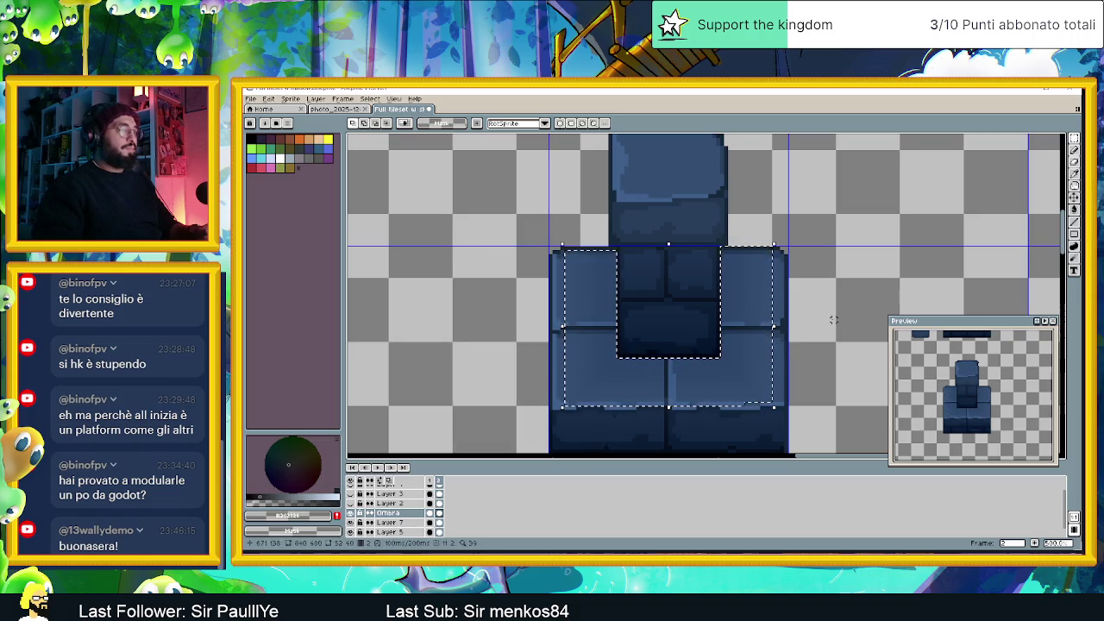
# Apply Brightness/Contrast to the selected bricks with brightness about 14 and contrast about -76
pyautogui.click(268, 99)
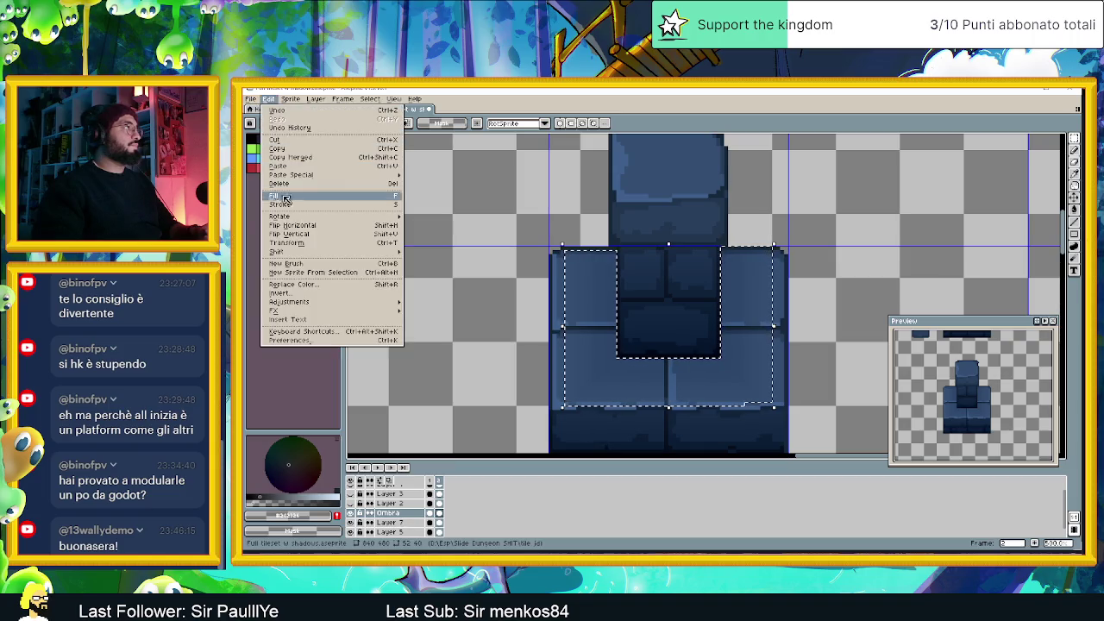
pyautogui.moveTo(349, 307)
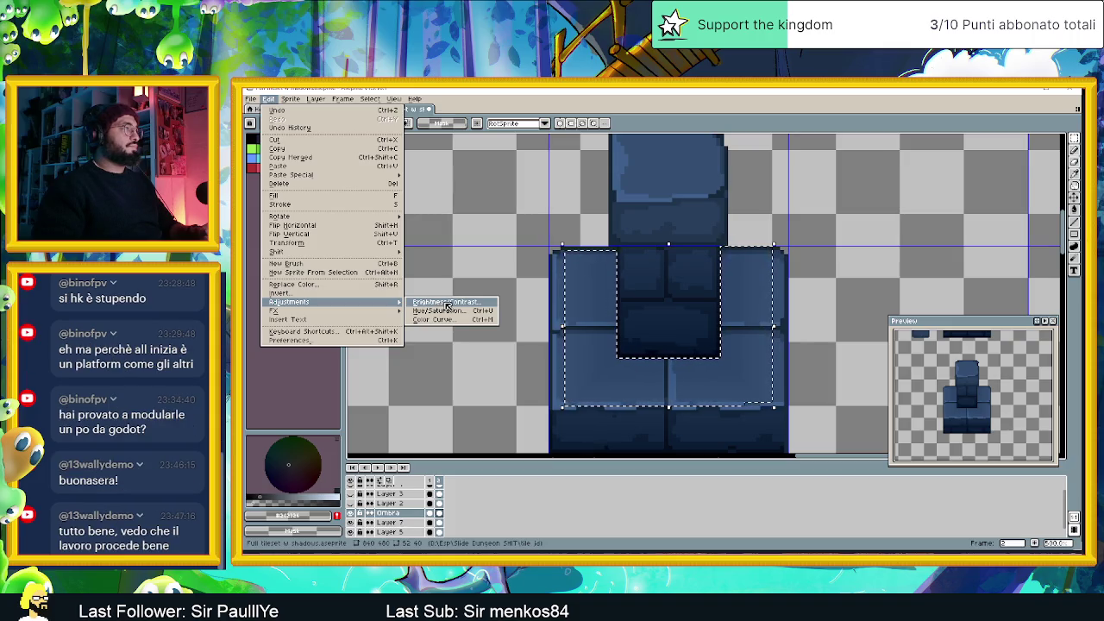
pyautogui.click(447, 303)
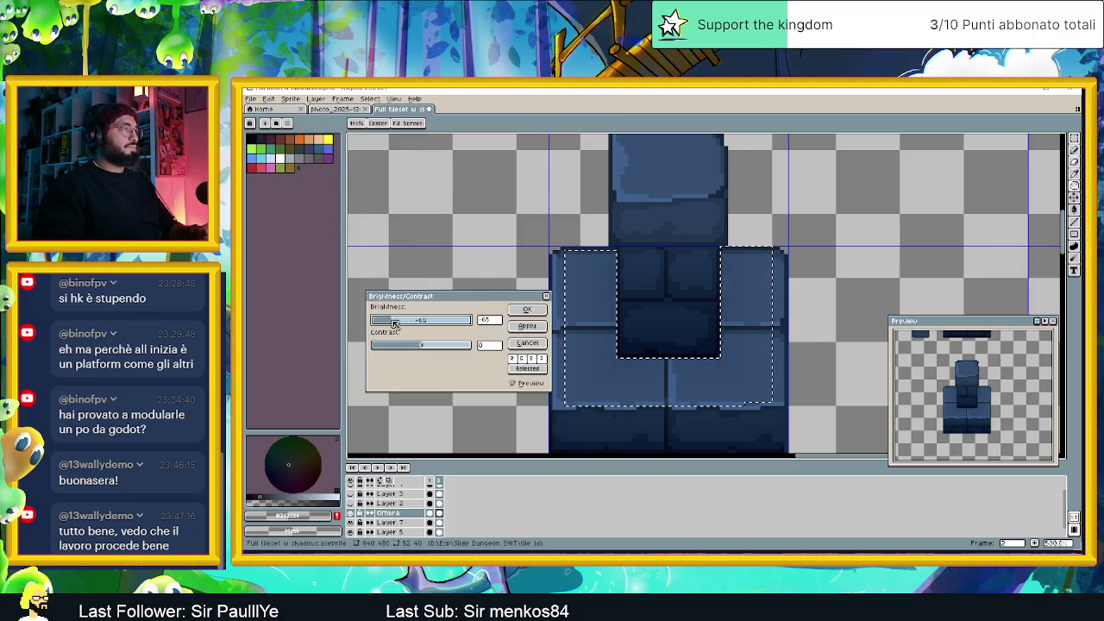
pyautogui.moveTo(398, 325); pyautogui.dragTo(453, 329)
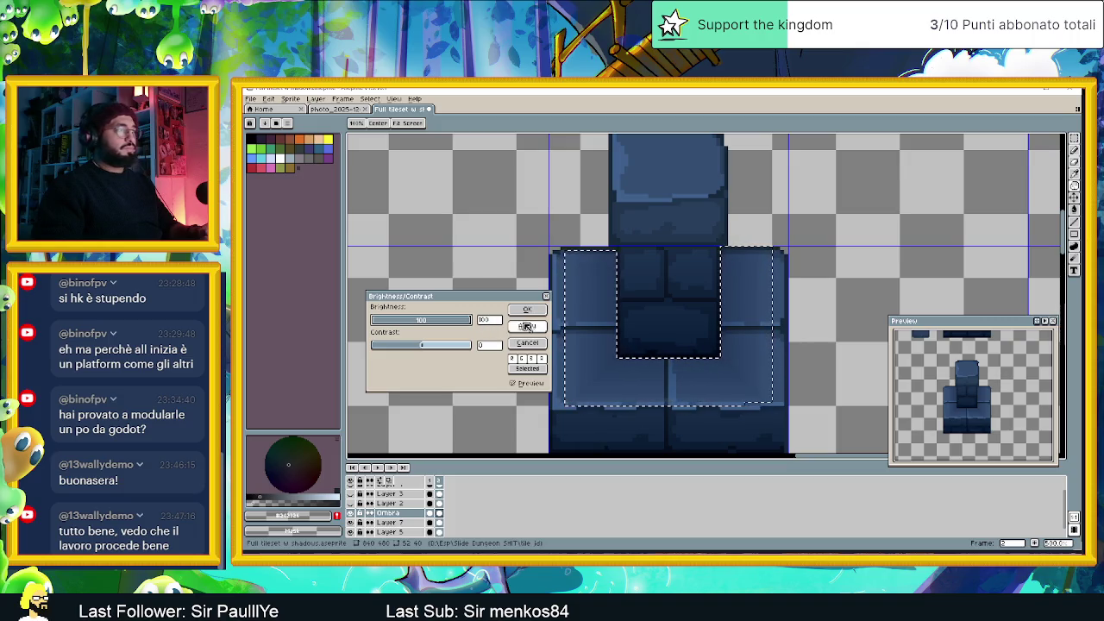
pyautogui.moveTo(421, 345); pyautogui.dragTo(421, 348)
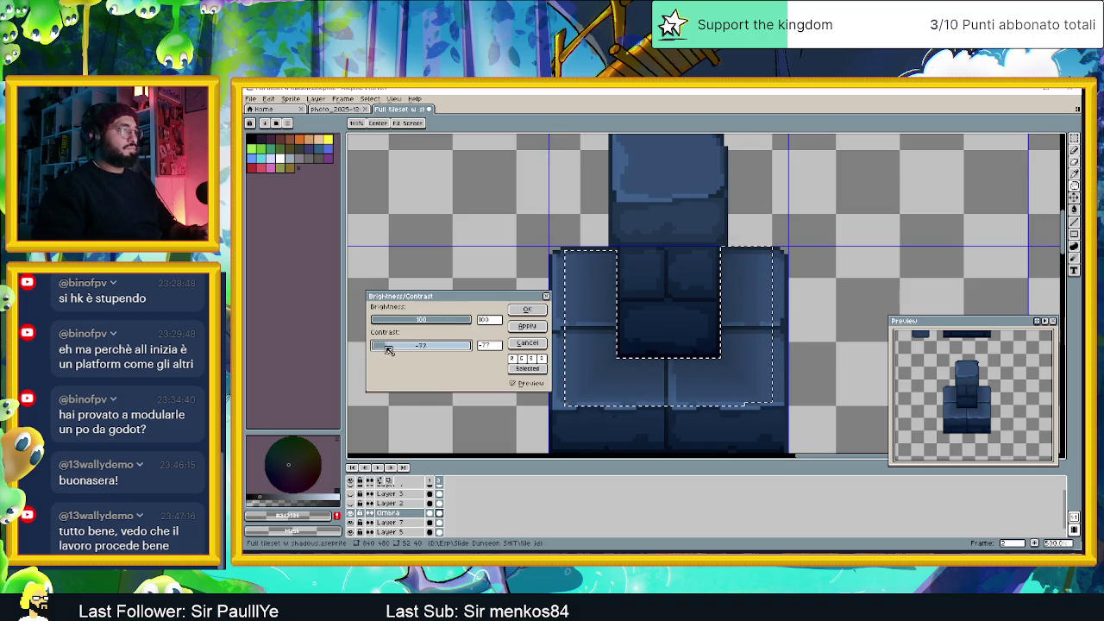
pyautogui.moveTo(447, 322)
pyautogui.mouseDown()
pyautogui.moveTo(381, 323)
pyautogui.moveTo(418, 324)
pyautogui.mouseUp()
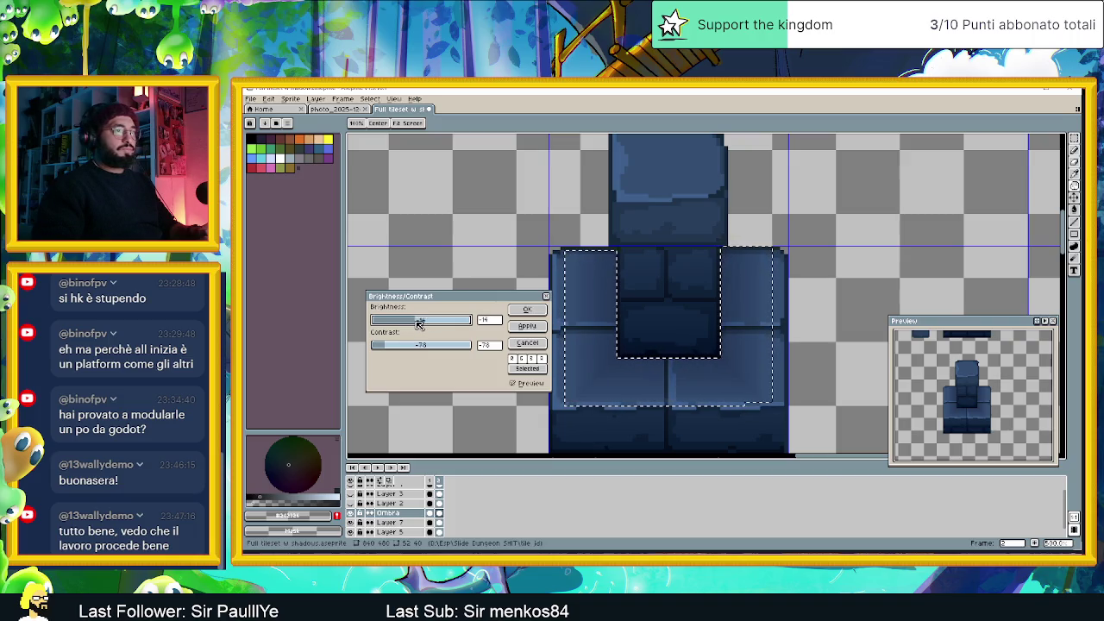
pyautogui.click(528, 312)
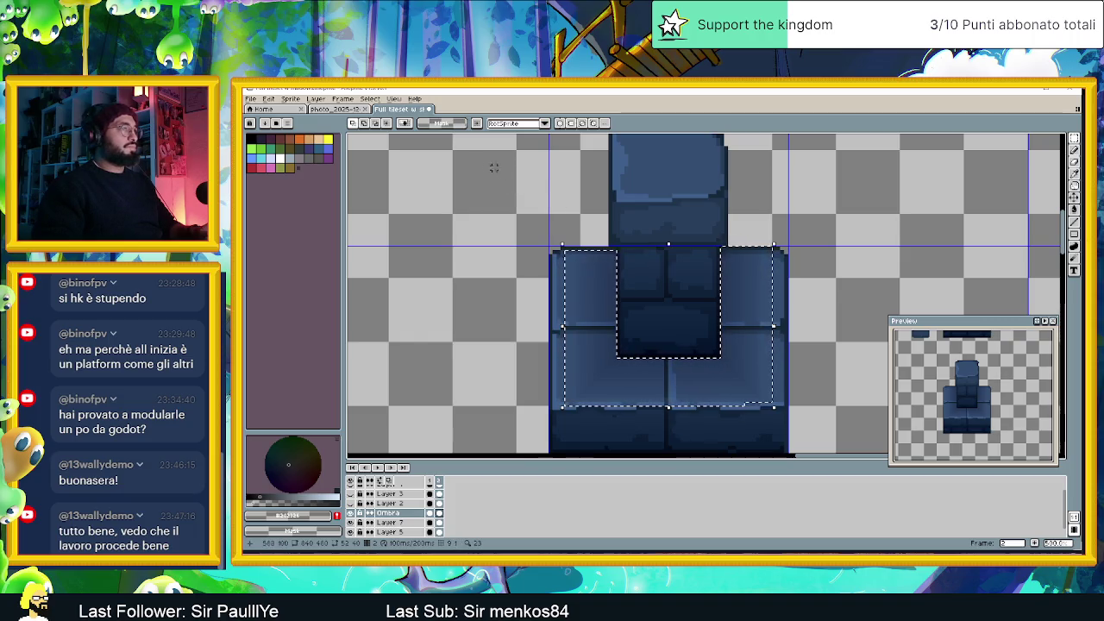
pyautogui.hotkey('ctrl', 'd')
pyautogui.scroll(-2, 851, 251)
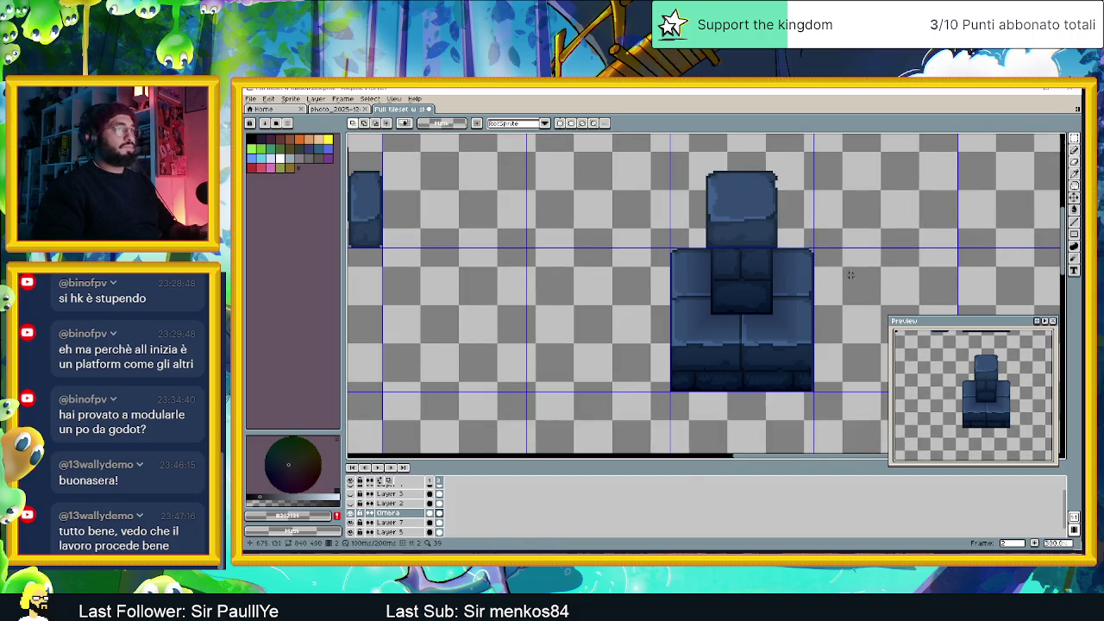
pyautogui.scroll(-3, 851, 274)
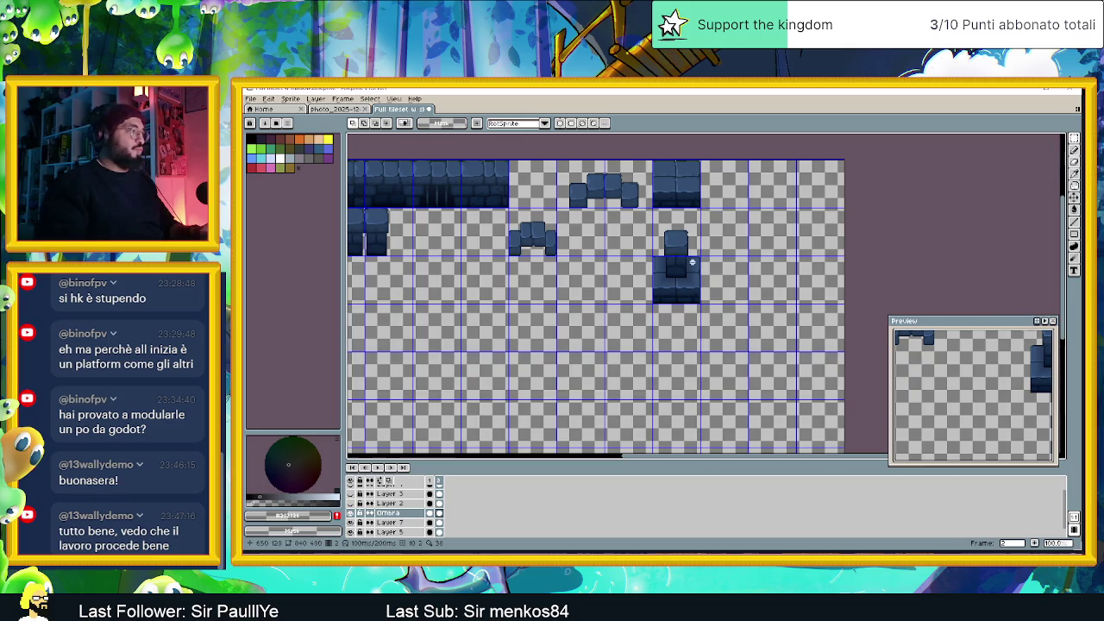
pyautogui.scroll(1, 692, 261)
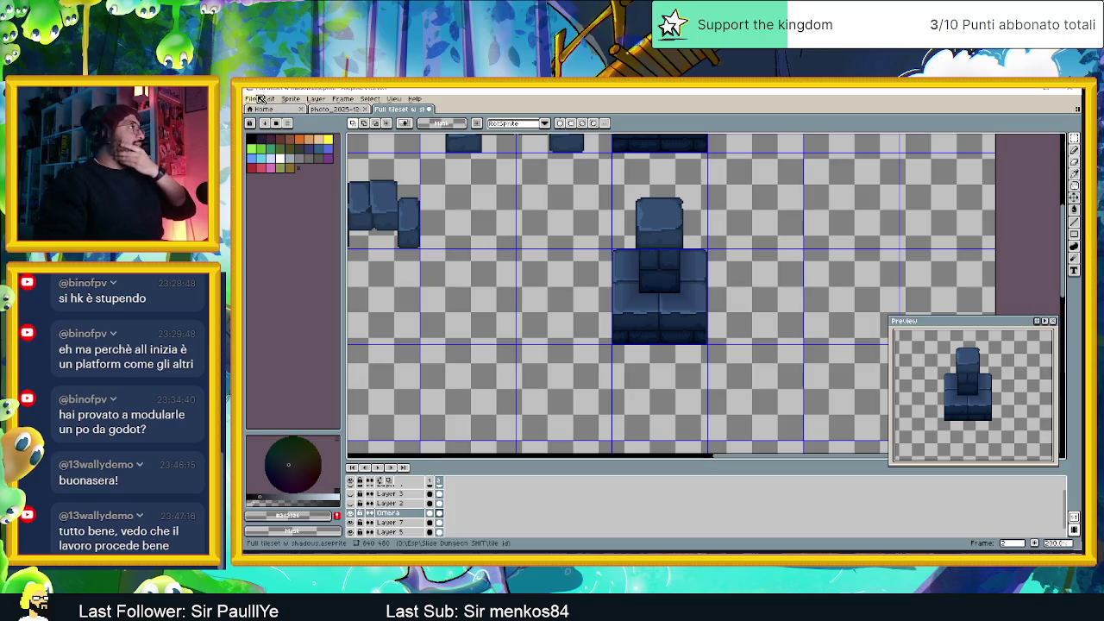
# Export only the selected frames via Export As, with the output file name ending in .png
pyautogui.click(258, 98)
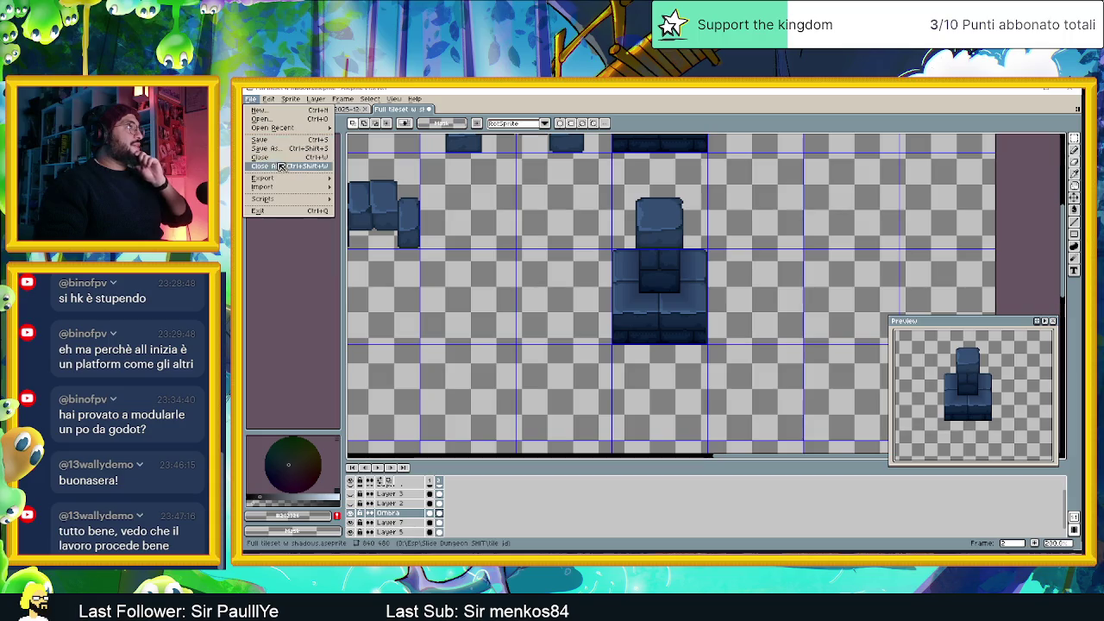
pyautogui.moveTo(263, 178)
pyautogui.click(363, 183)
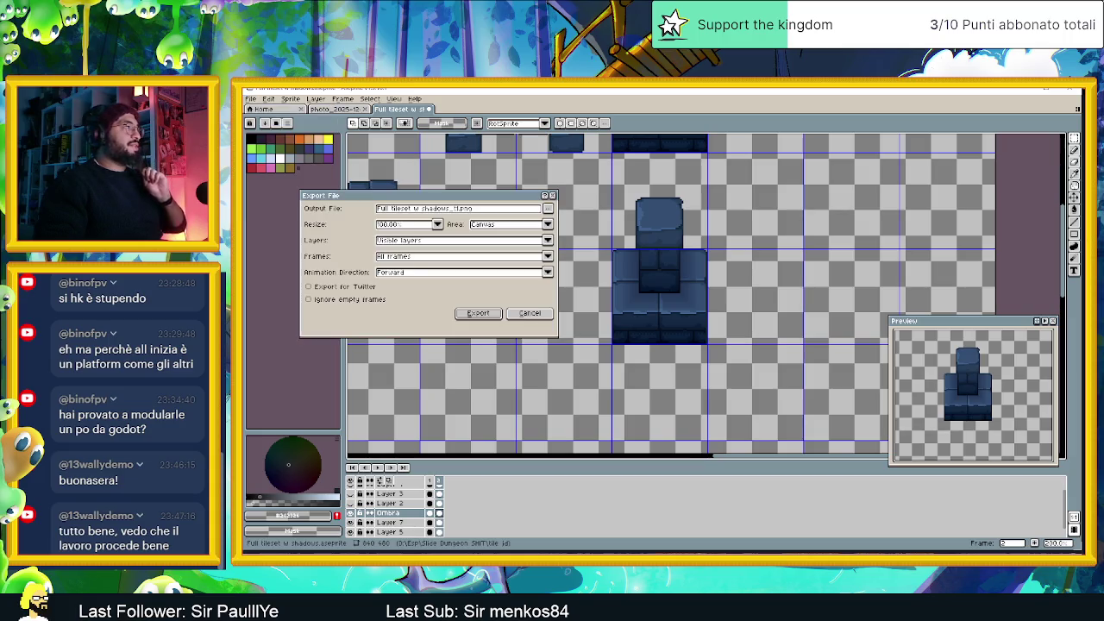
pyautogui.click(449, 258)
pyautogui.click(426, 278)
pyautogui.click(457, 209)
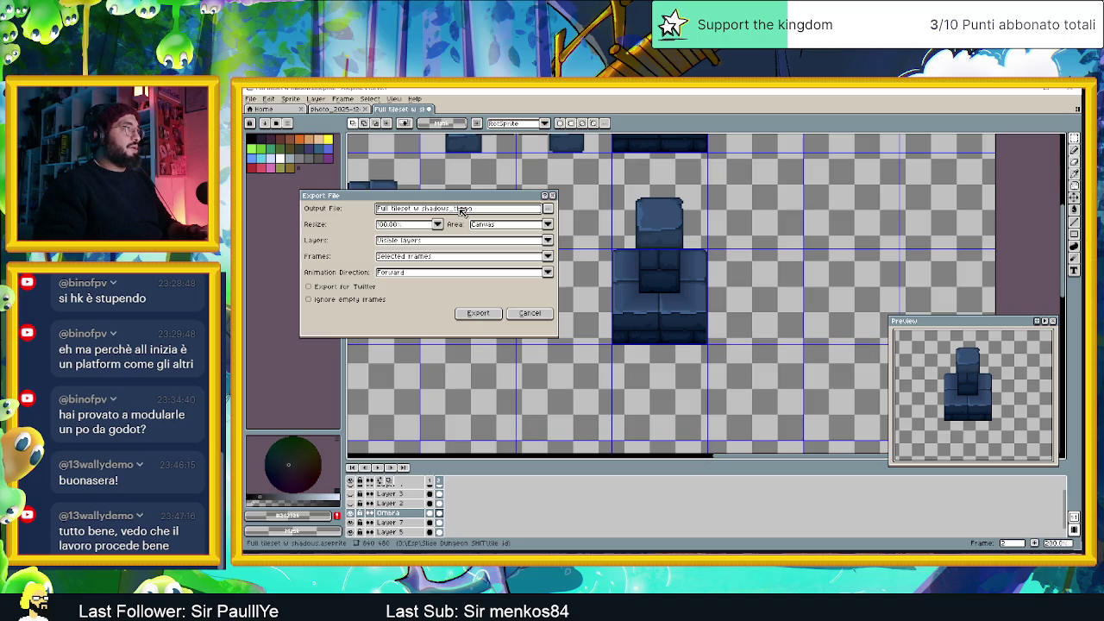
pyautogui.moveTo(455, 211); pyautogui.dragTo(439, 212)
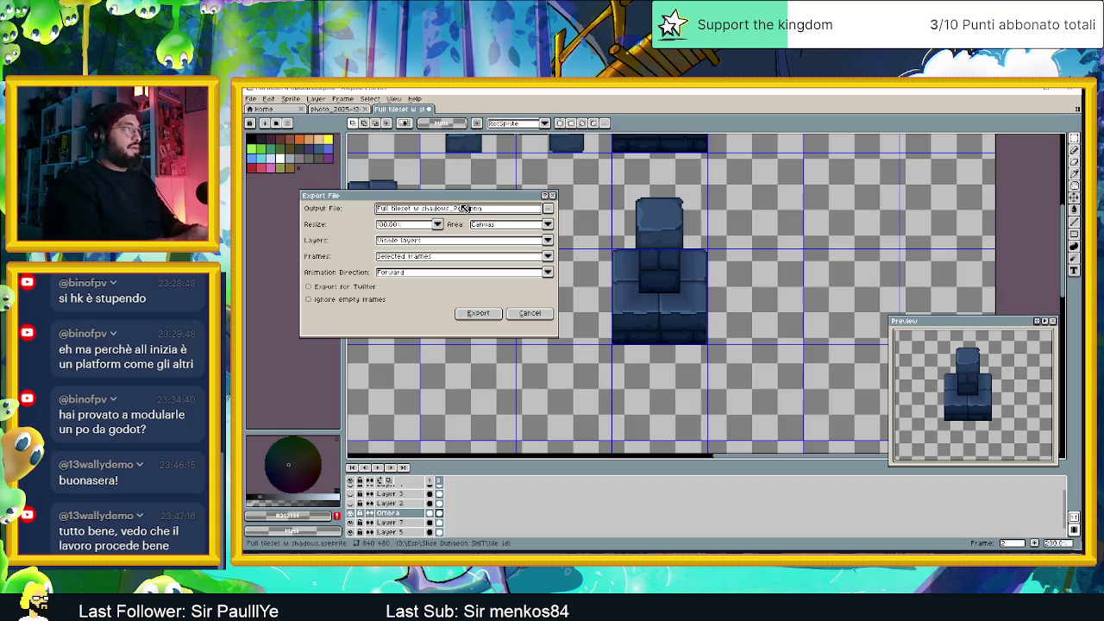
pyautogui.write('.png')
pyautogui.click(494, 317)
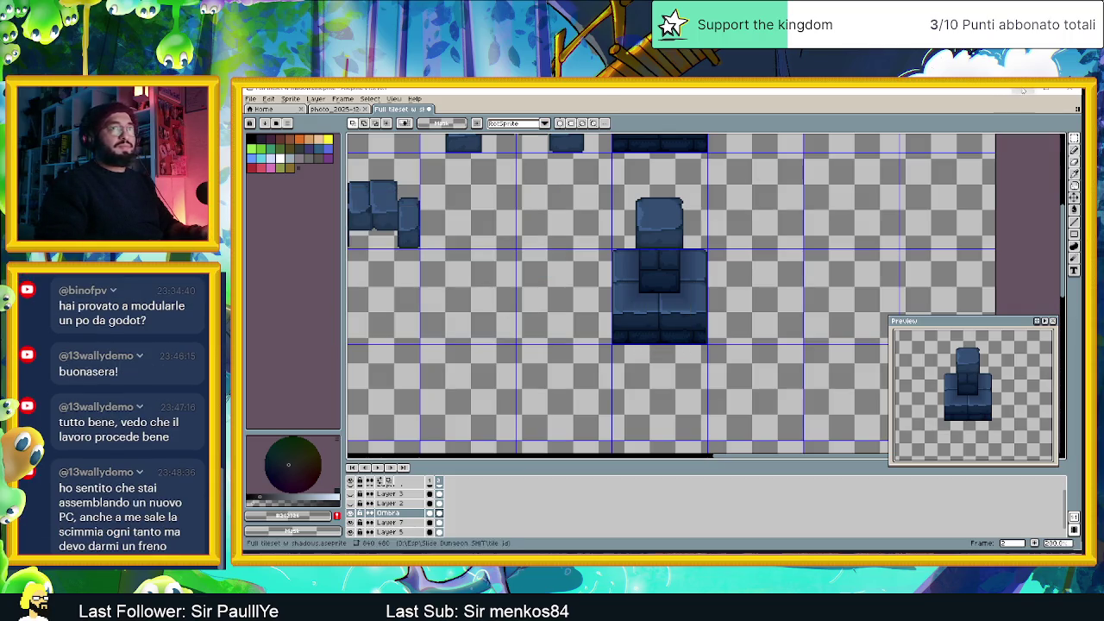
pyautogui.click(1022, 89)
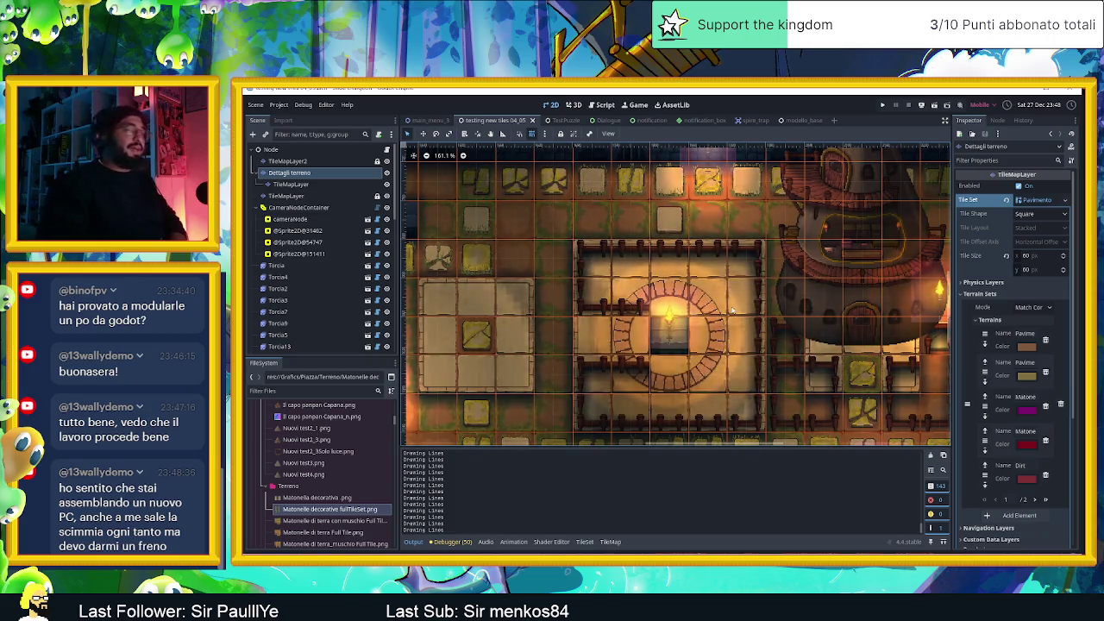
pyautogui.scroll(-1, 731, 308)
pyautogui.hscroll(2, 725, 302)
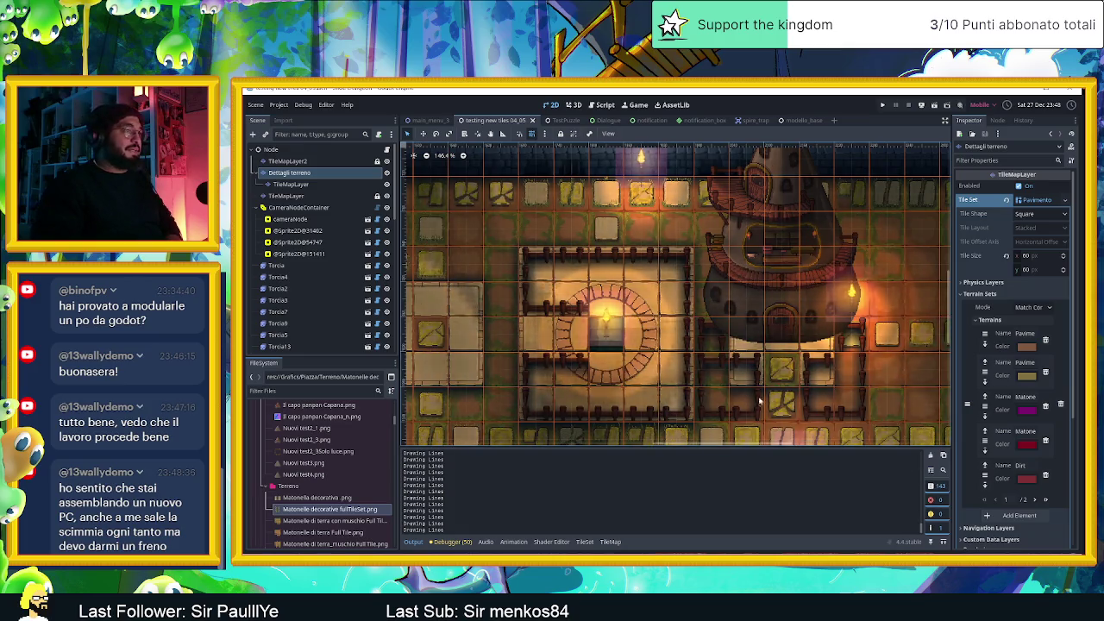
pyautogui.scroll(-1, 682, 345)
pyautogui.moveTo(628, 387); pyautogui.dragTo(656, 363)
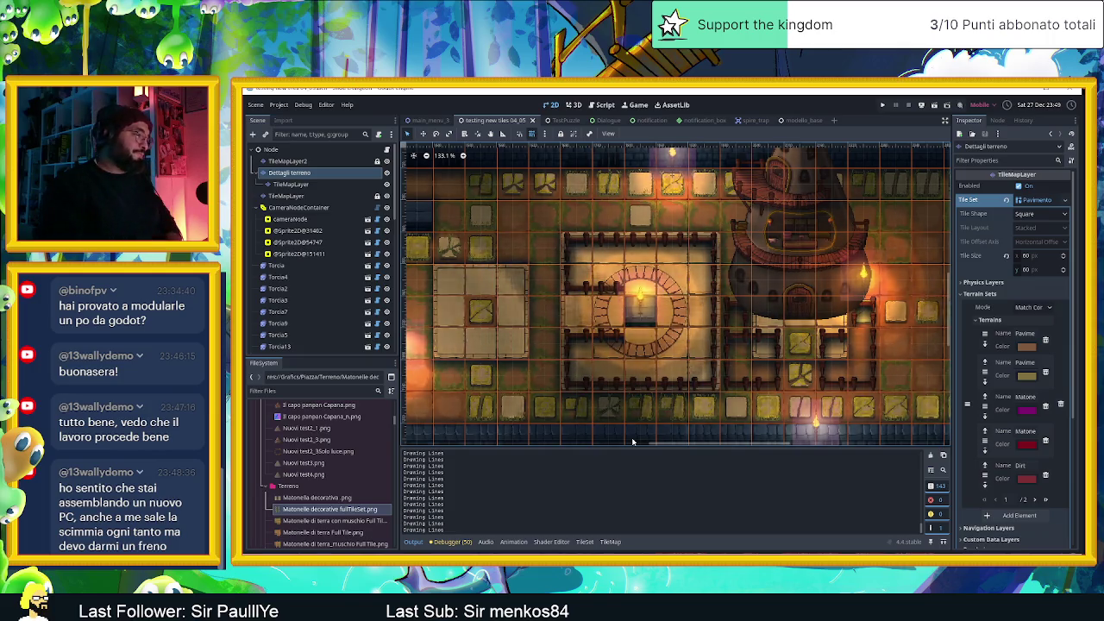
pyautogui.scroll(2, 347, 453)
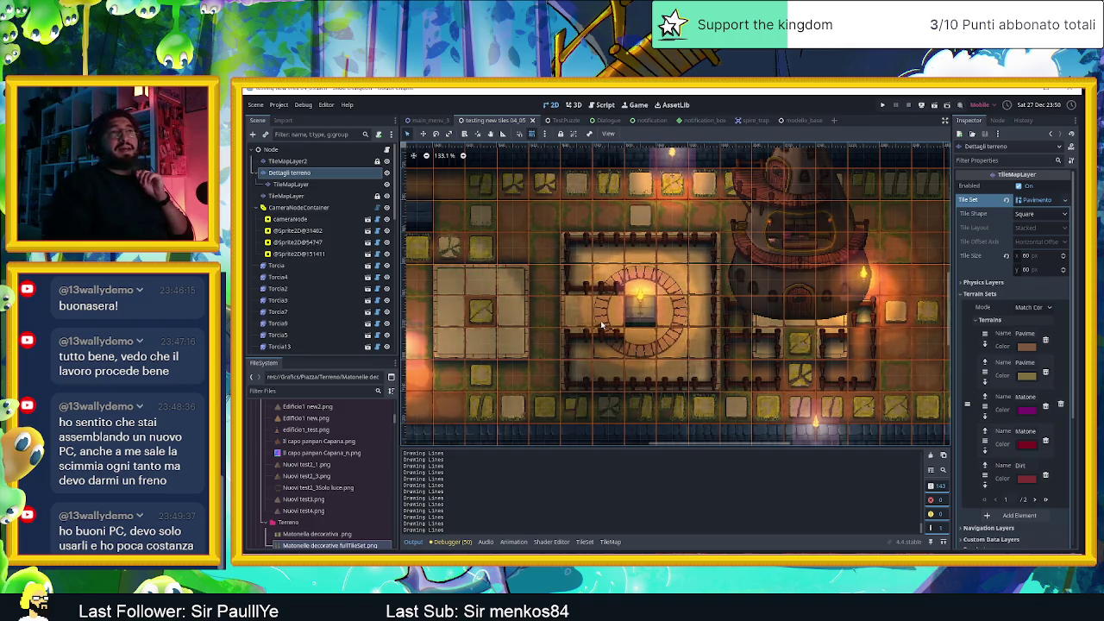
pyautogui.scroll(-3, 628, 345)
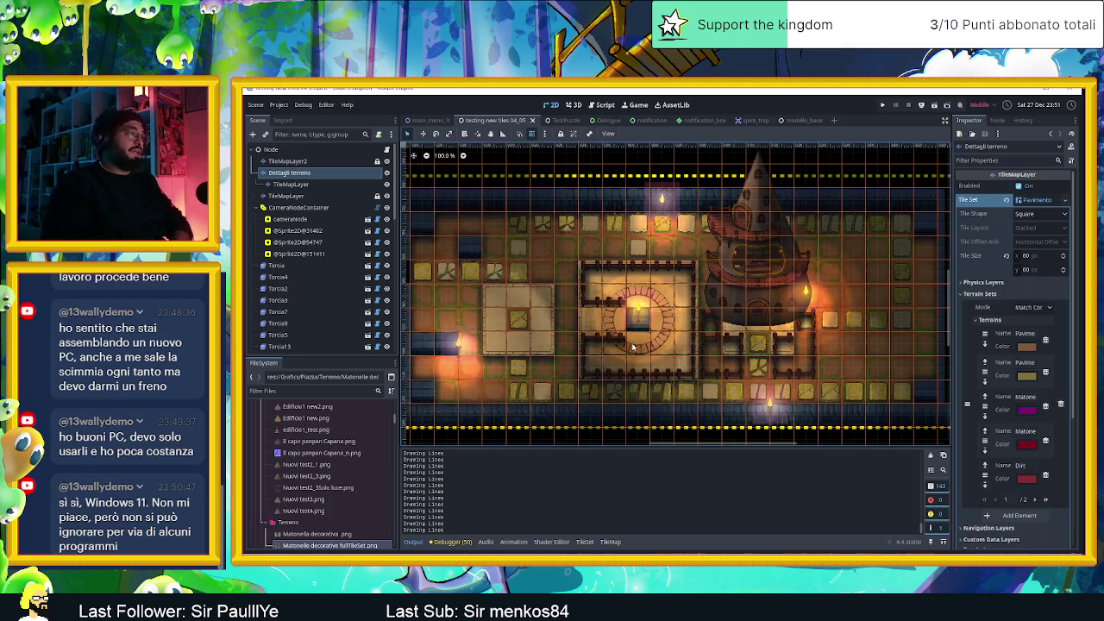
# Zoom the Godot viewport in and out, then return to the Aseprite window
pyautogui.scroll(3, 656, 278)
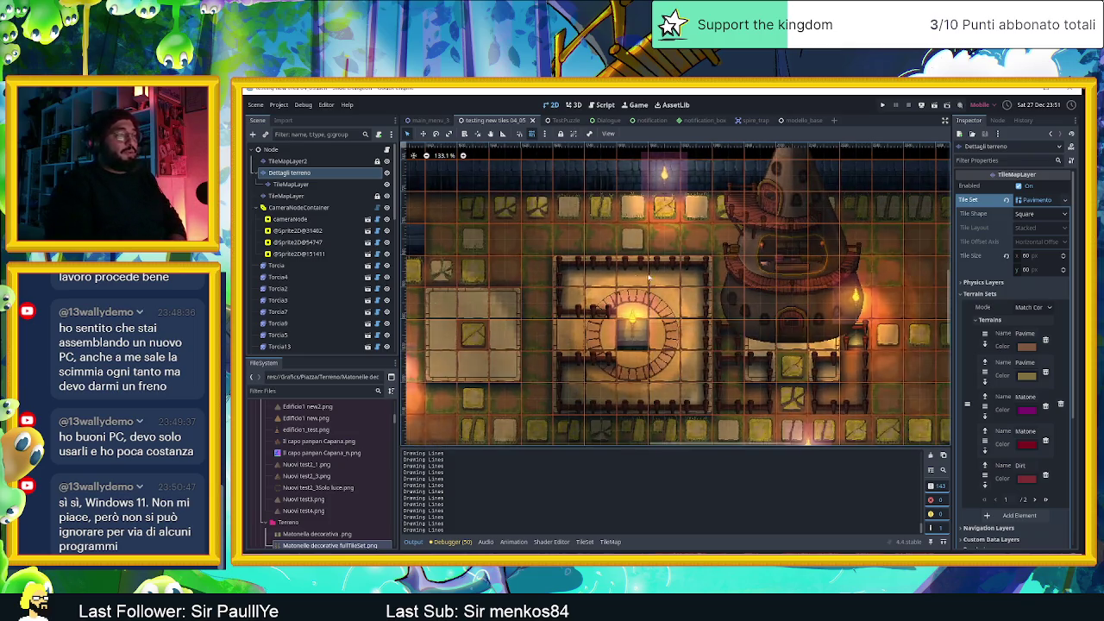
pyautogui.scroll(-2, 643, 280)
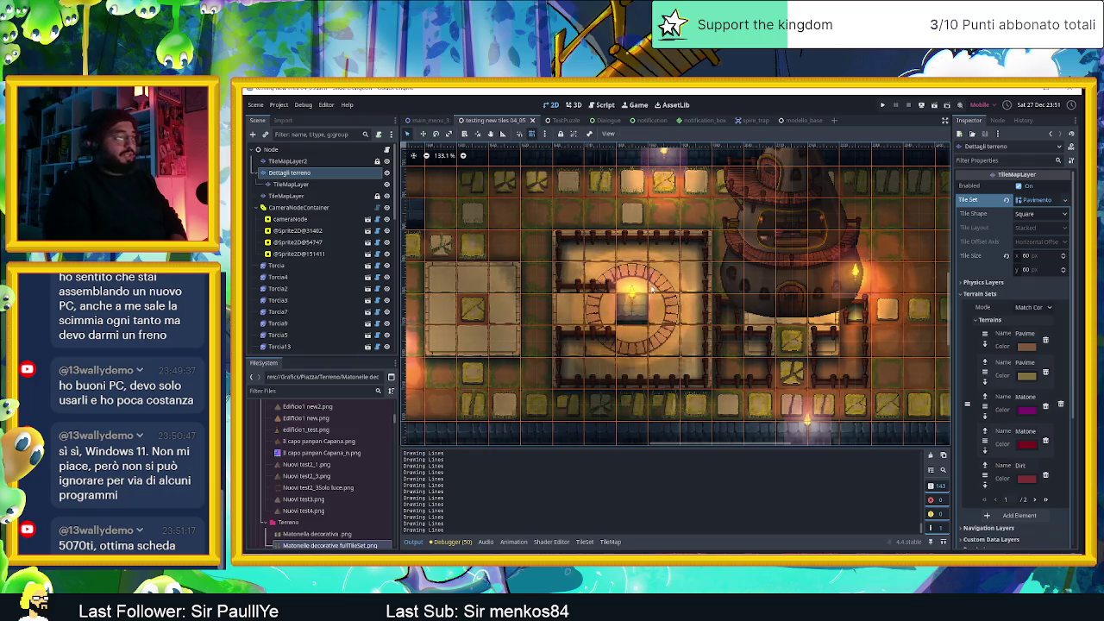
pyautogui.scroll(1, 650, 289)
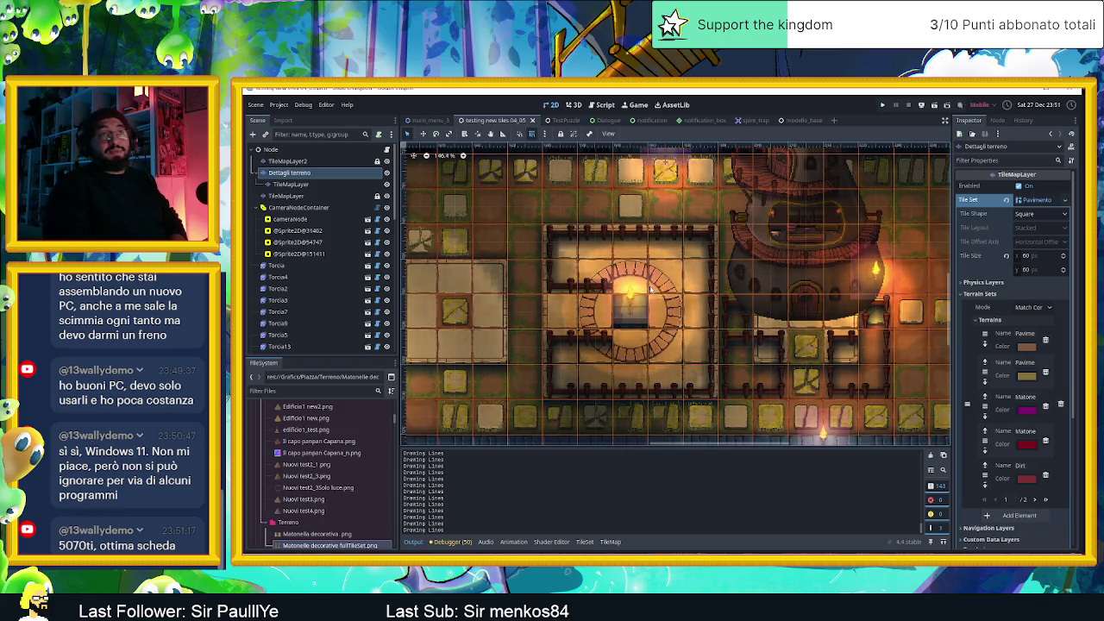
pyautogui.scroll(-1, 696, 315)
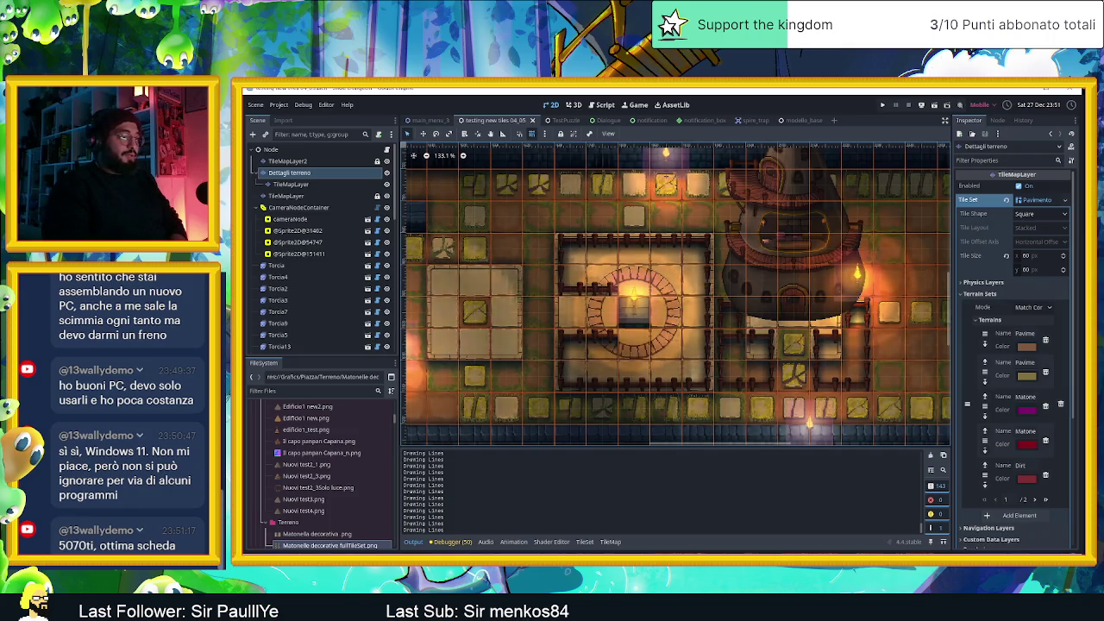
pyautogui.hotkey('alt', 'Tab')
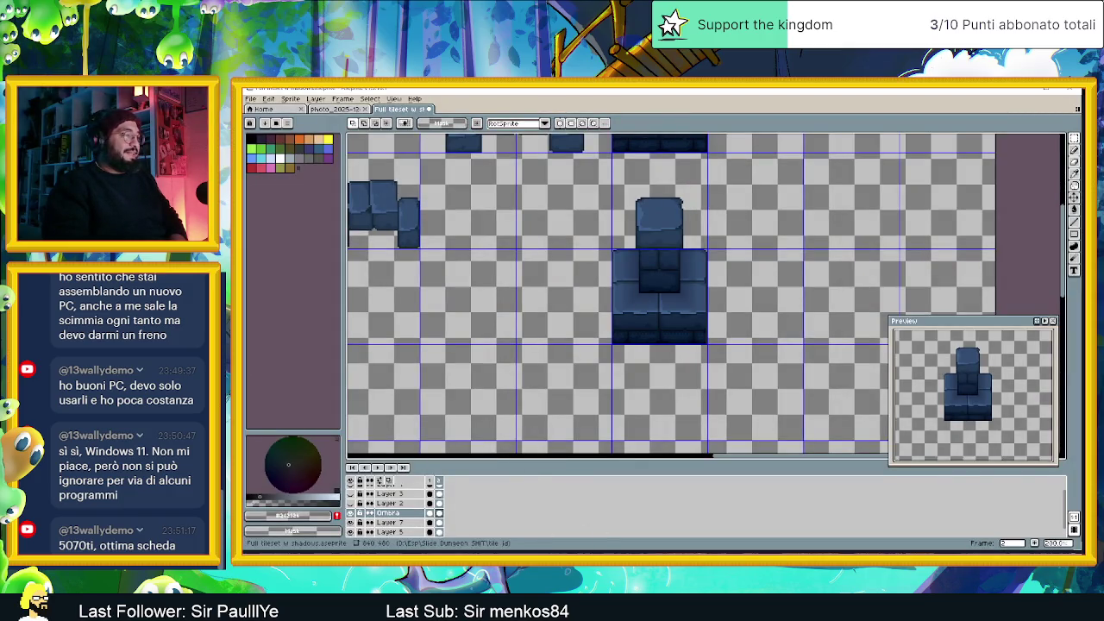
# Cycle through Godot and Aseprite with Alt+Tab, ending on the File Explorer window
pyautogui.hotkey('alt', 'Tab')
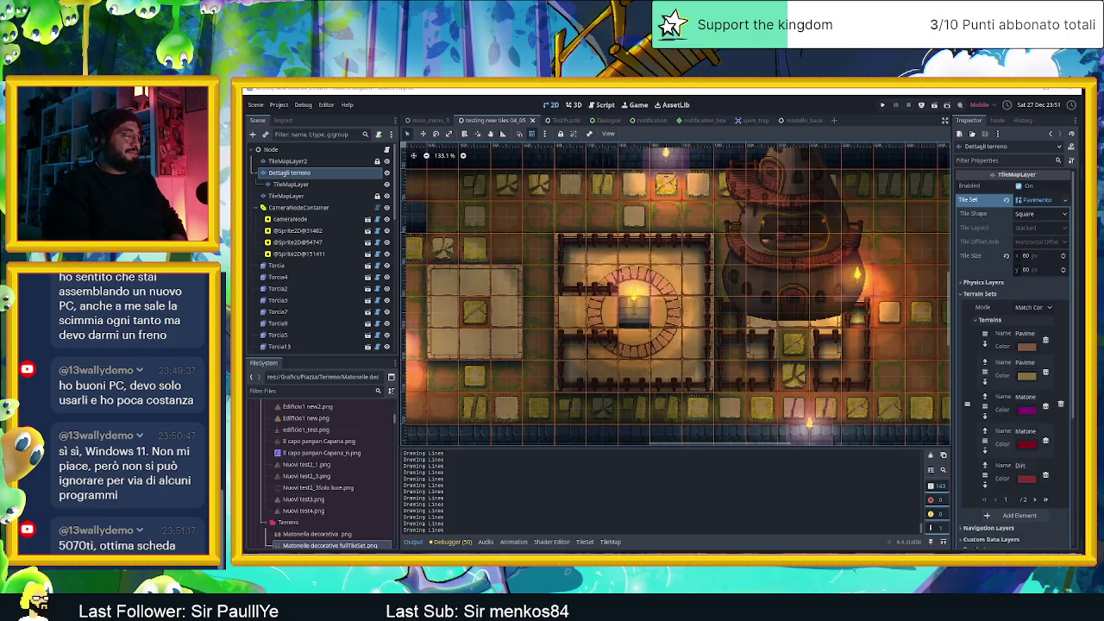
pyautogui.hotkey('alt', 'Tab')
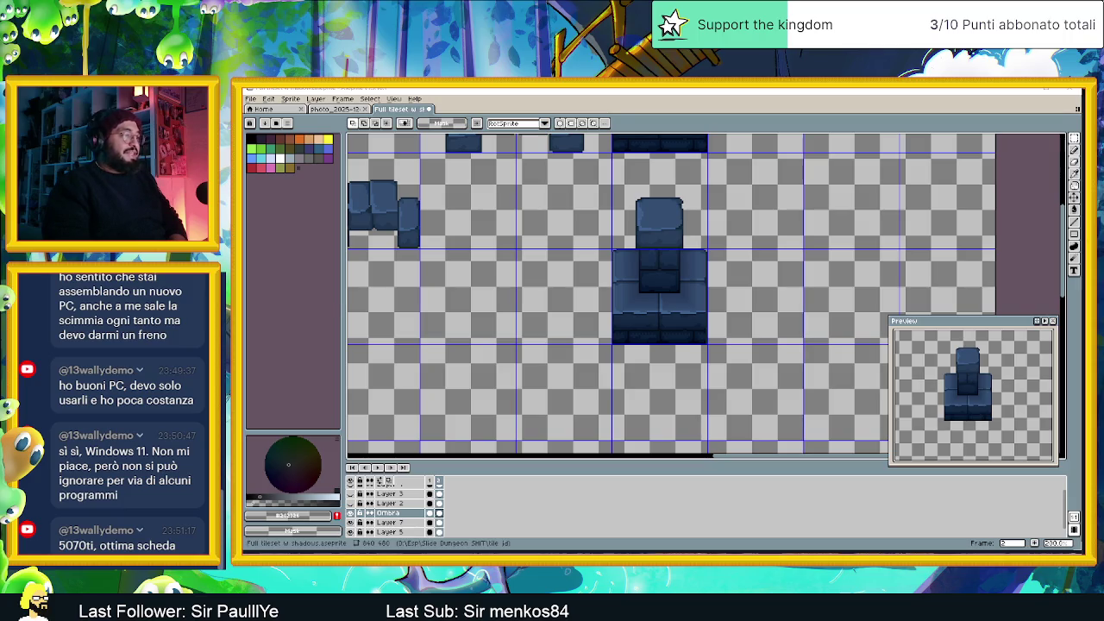
pyautogui.hotkey('alt', 'Tab')
pyautogui.hotkey('alt', 'Tab')
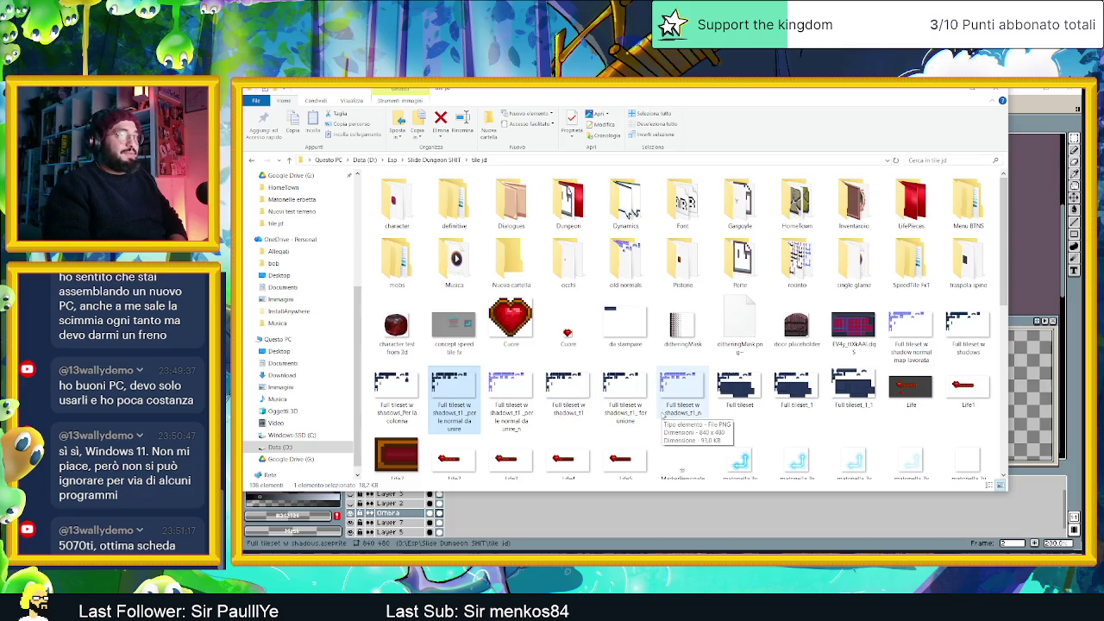
# Drag the 'Per la colonna' tileset PNG from File Explorer into Aseprite as a new sprite
pyautogui.scroll(-3, 690, 423)
pyautogui.scroll(3, 691, 423)
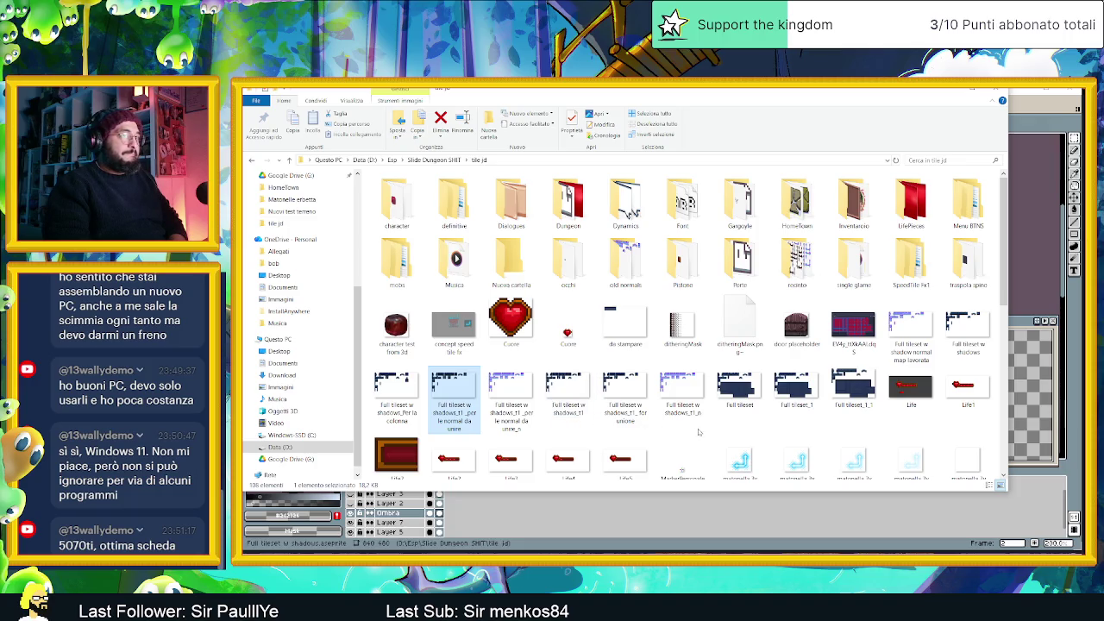
pyautogui.click(397, 392)
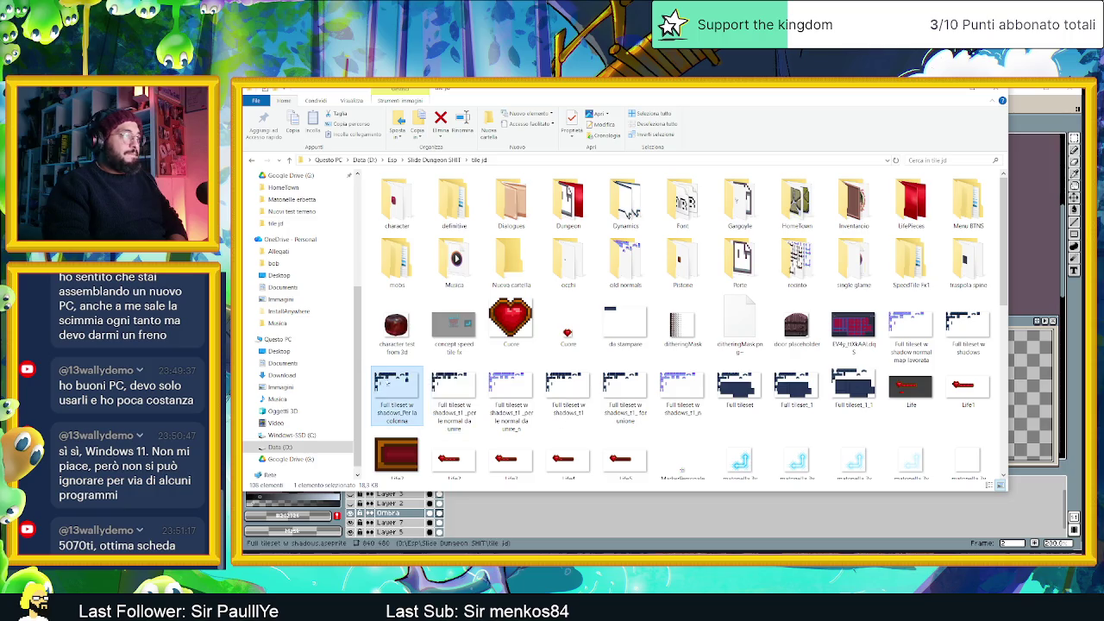
pyautogui.moveTo(1051, 115); pyautogui.dragTo(1034, 120)
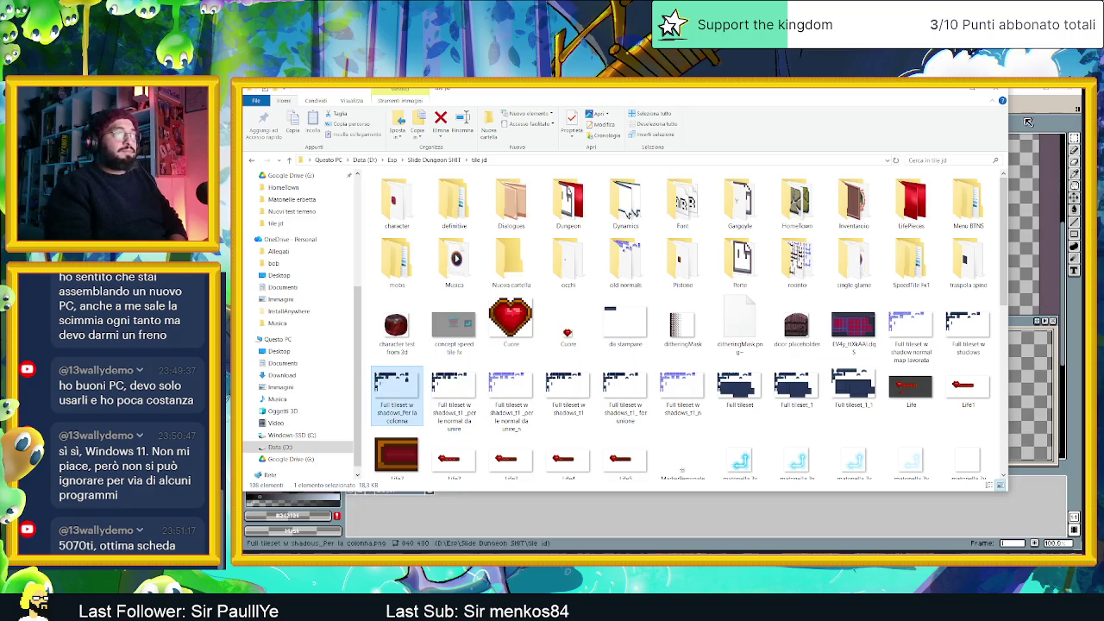
pyautogui.click(949, 90)
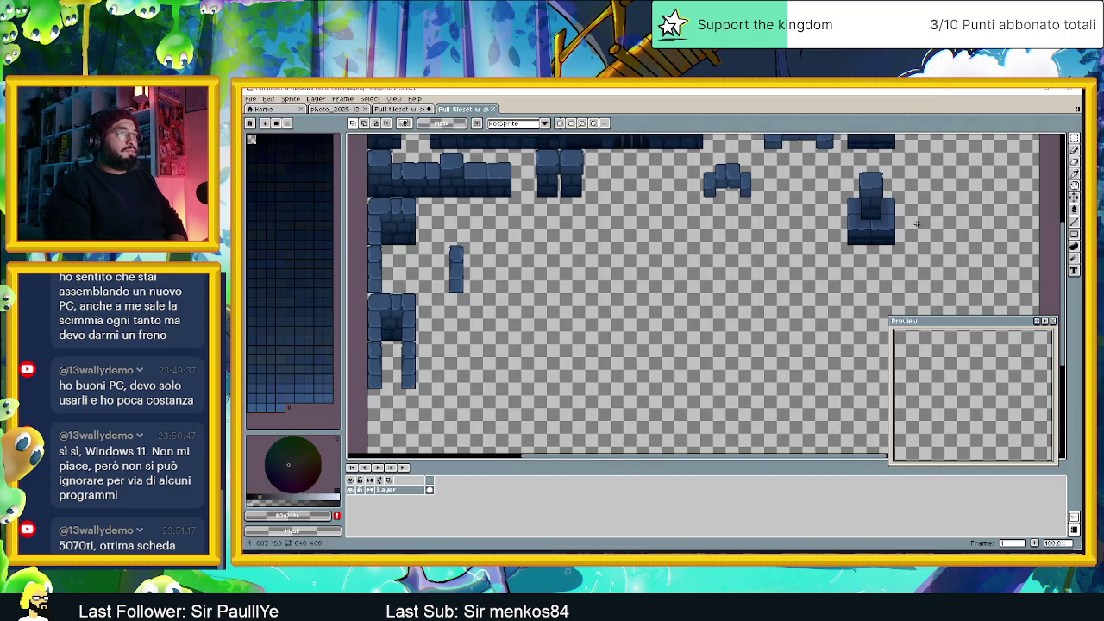
# Turn on the grid display over the tileset canvas
pyautogui.scroll(-1, 727, 324)
pyautogui.click(370, 99)
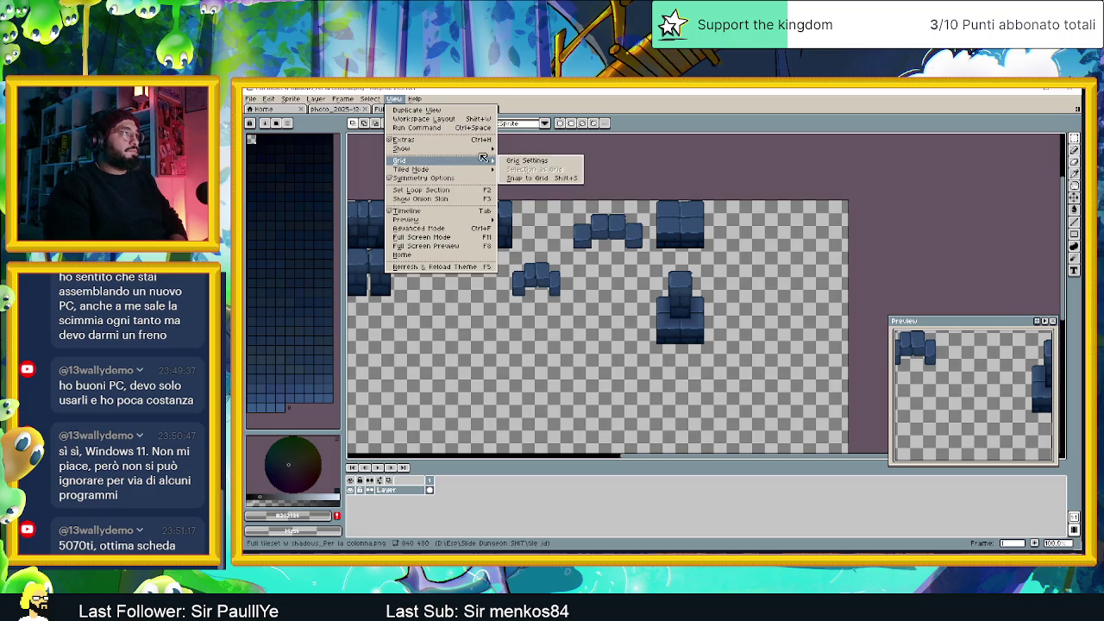
pyautogui.moveTo(466, 149)
pyautogui.click(539, 170)
pyautogui.scroll(3, 744, 313)
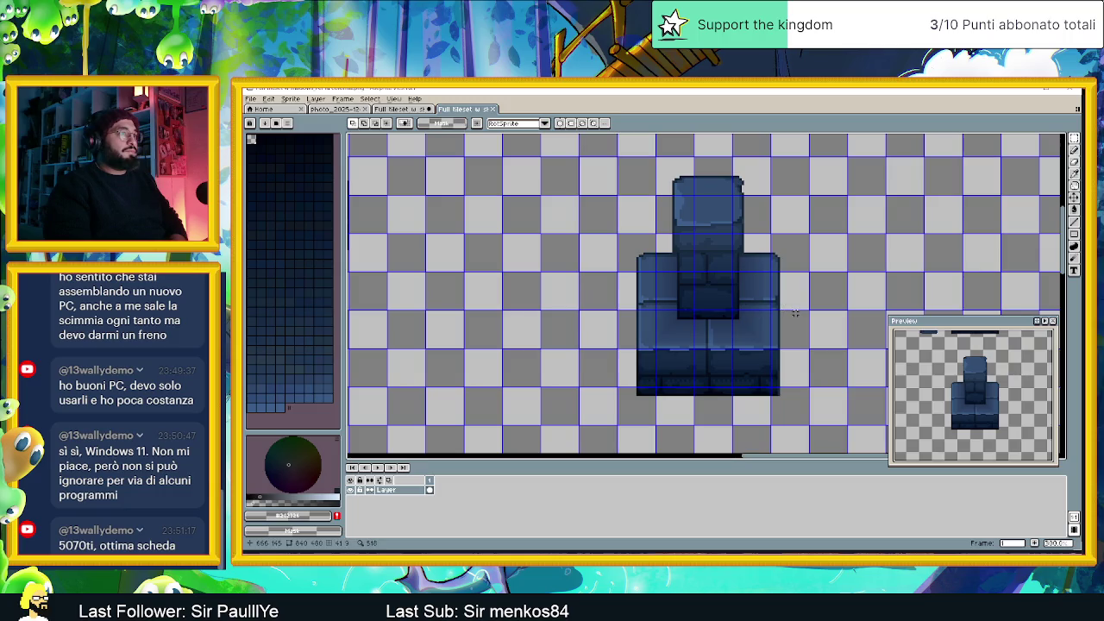
pyautogui.scroll(-2, 796, 313)
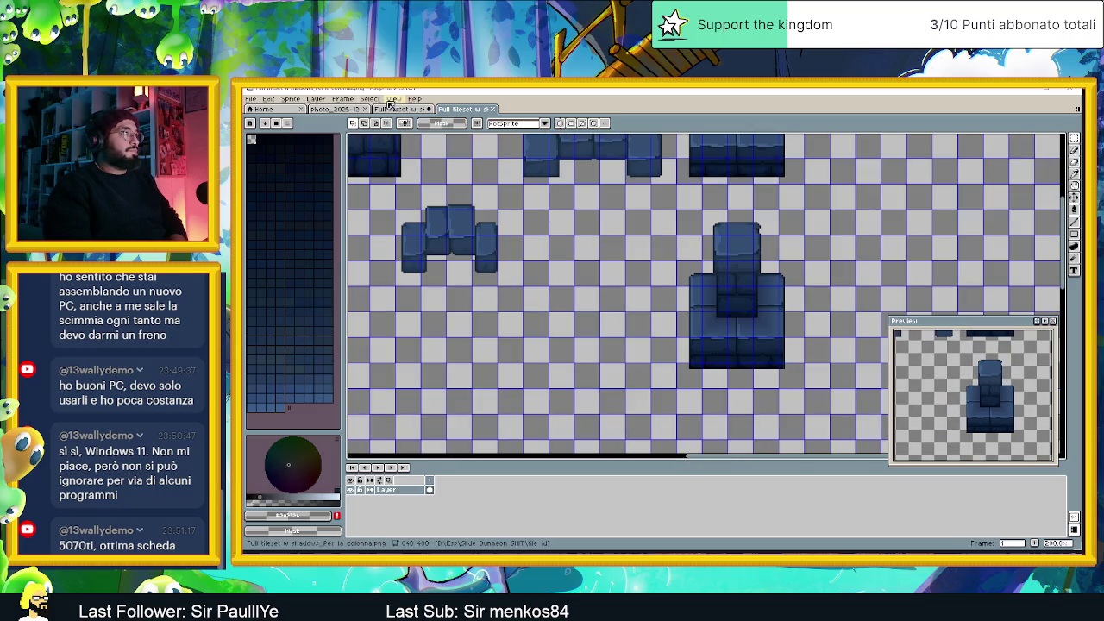
# Set the grid width to 32 in the grid settings and apply it
pyautogui.click(394, 98)
pyautogui.moveTo(405, 161)
pyautogui.click(531, 178)
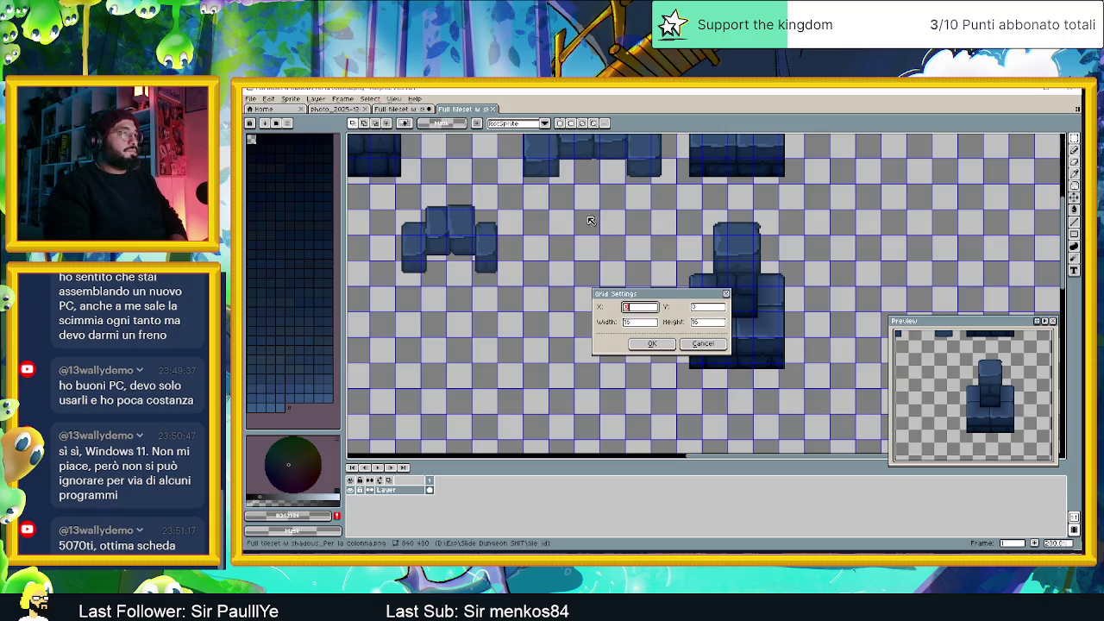
pyautogui.click(656, 322)
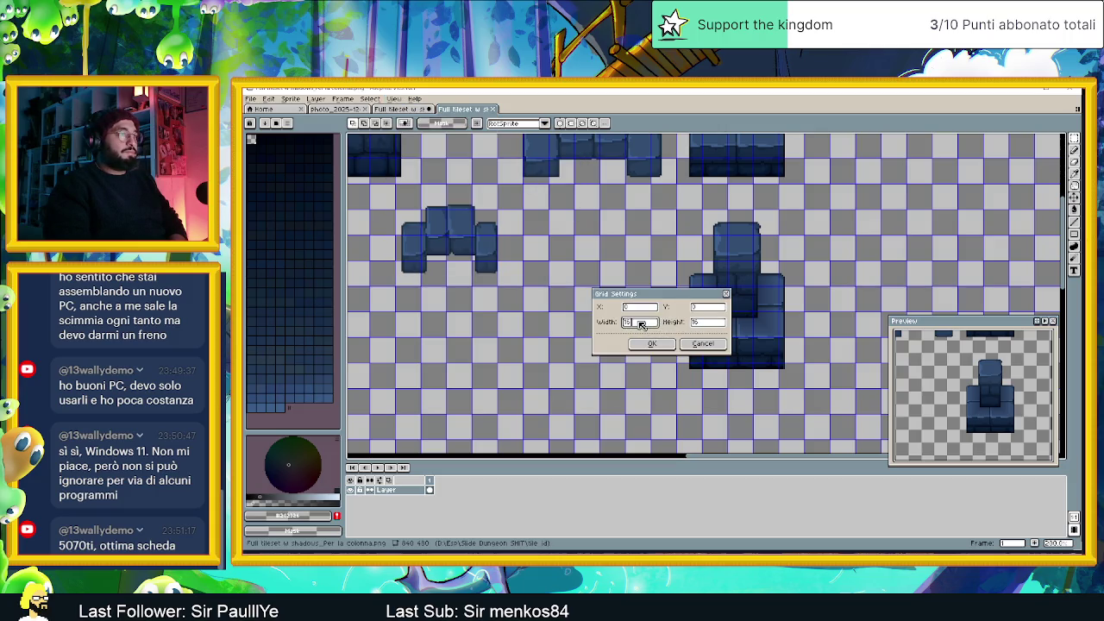
pyautogui.write('32')
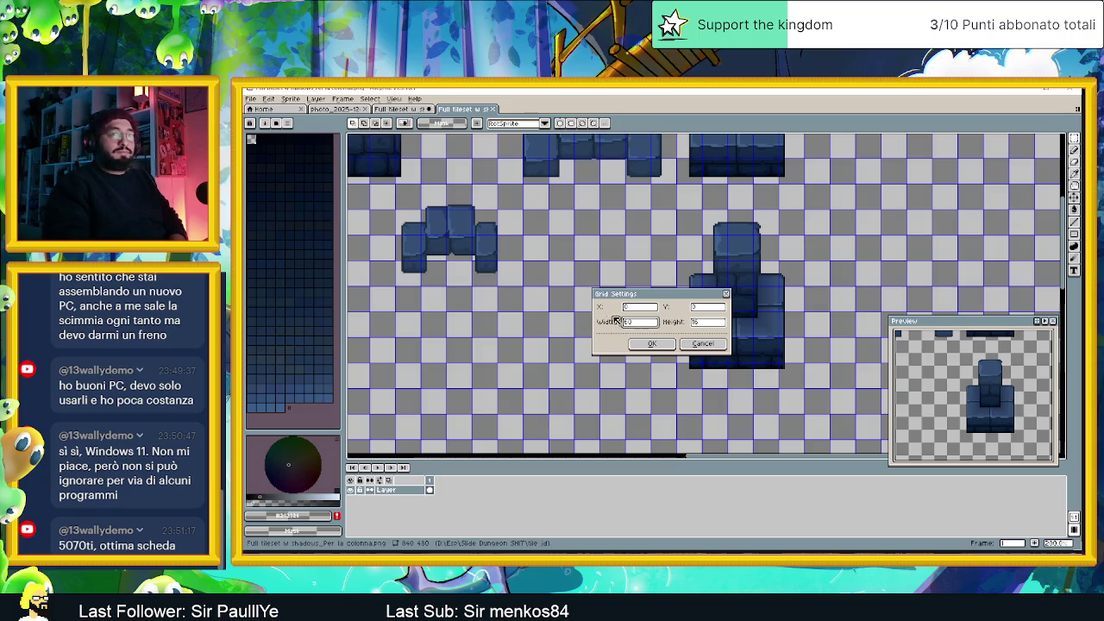
pyautogui.click(703, 324)
pyautogui.write('50')
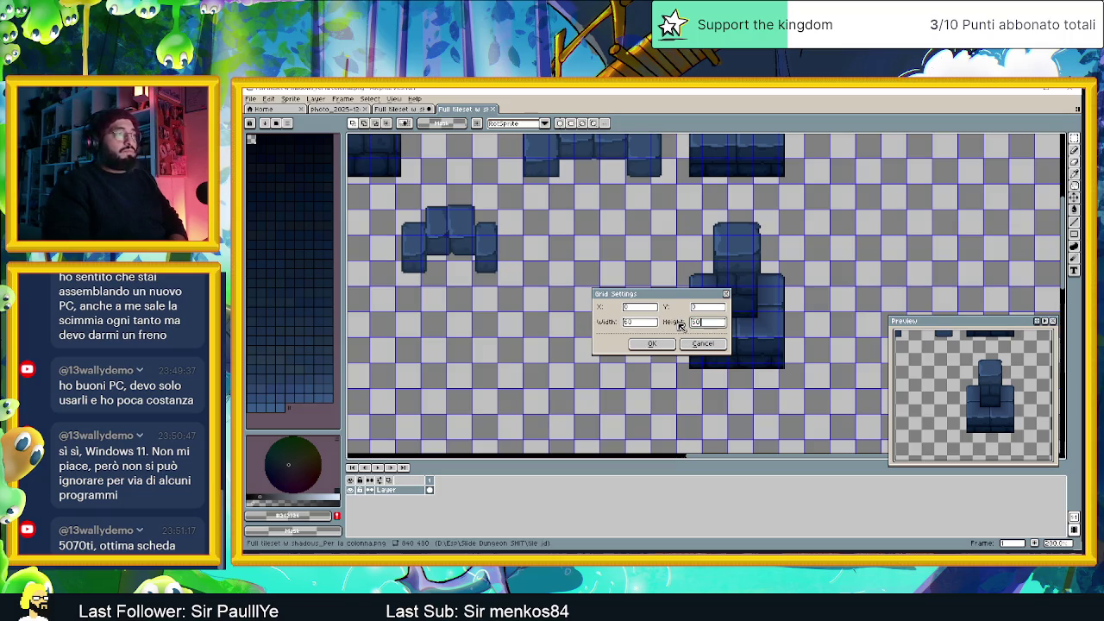
pyautogui.click(653, 343)
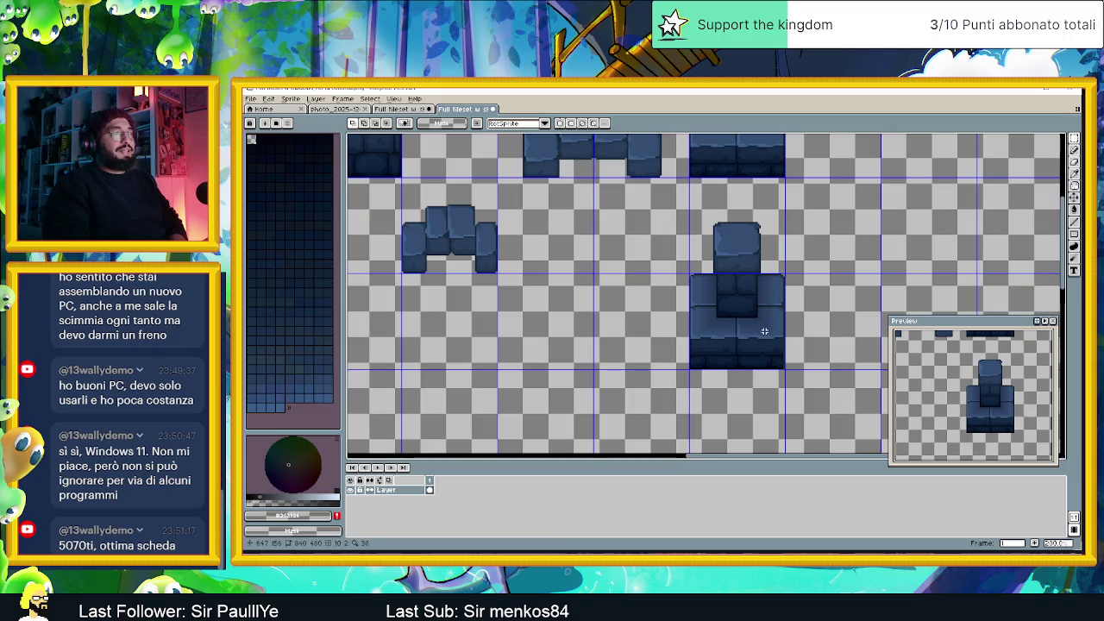
# Outline the pillar tile with a rectangular selection, then release it
pyautogui.hscroll(2, 704, 341)
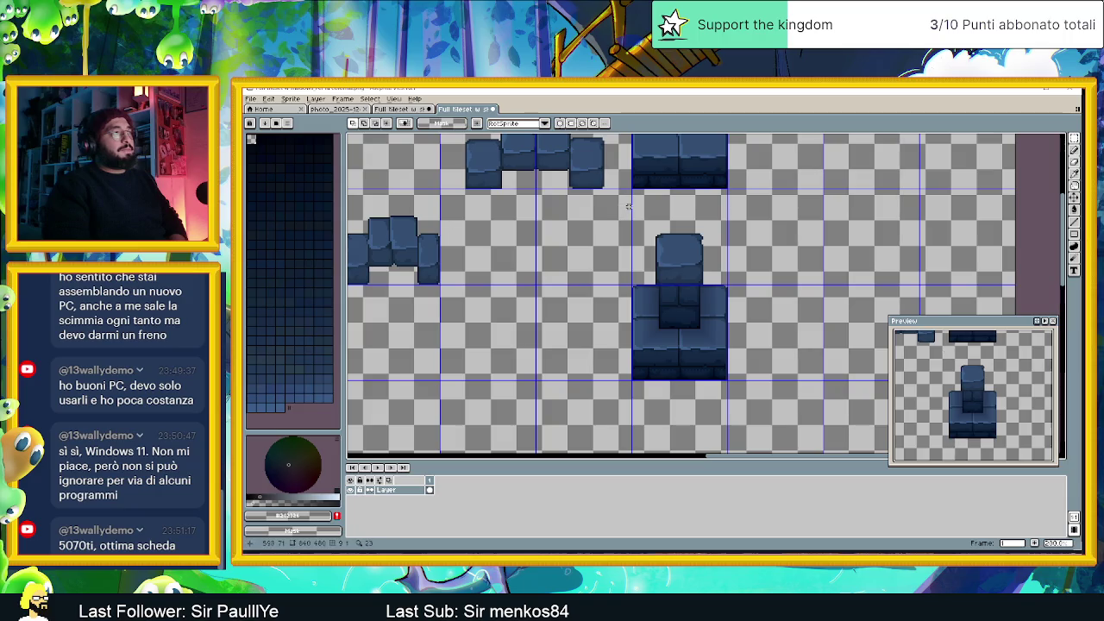
pyautogui.moveTo(632, 197)
pyautogui.mouseDown()
pyautogui.moveTo(701, 352)
pyautogui.moveTo(730, 383)
pyautogui.mouseUp()
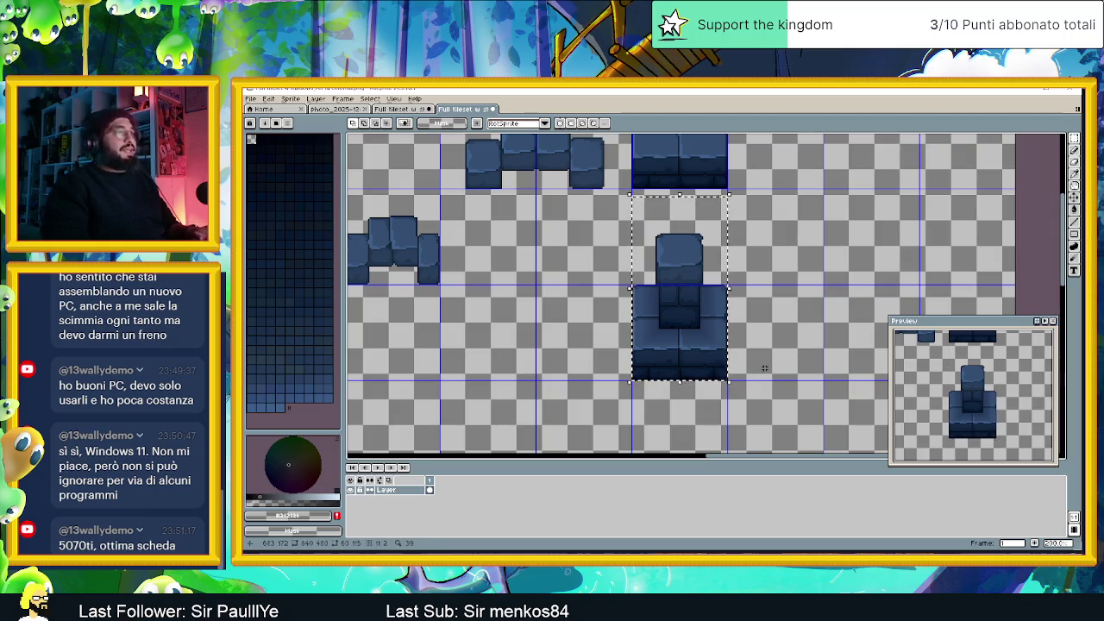
pyautogui.click(783, 365)
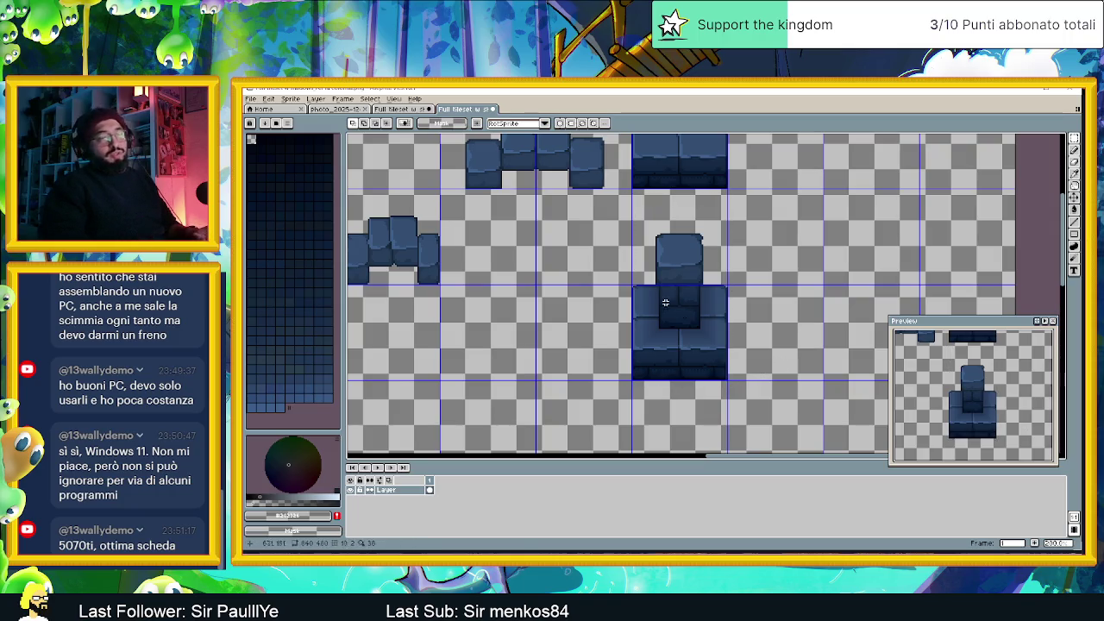
# Create a new blank sprite 60 pixels wide and 120 pixels high
pyautogui.click(249, 99)
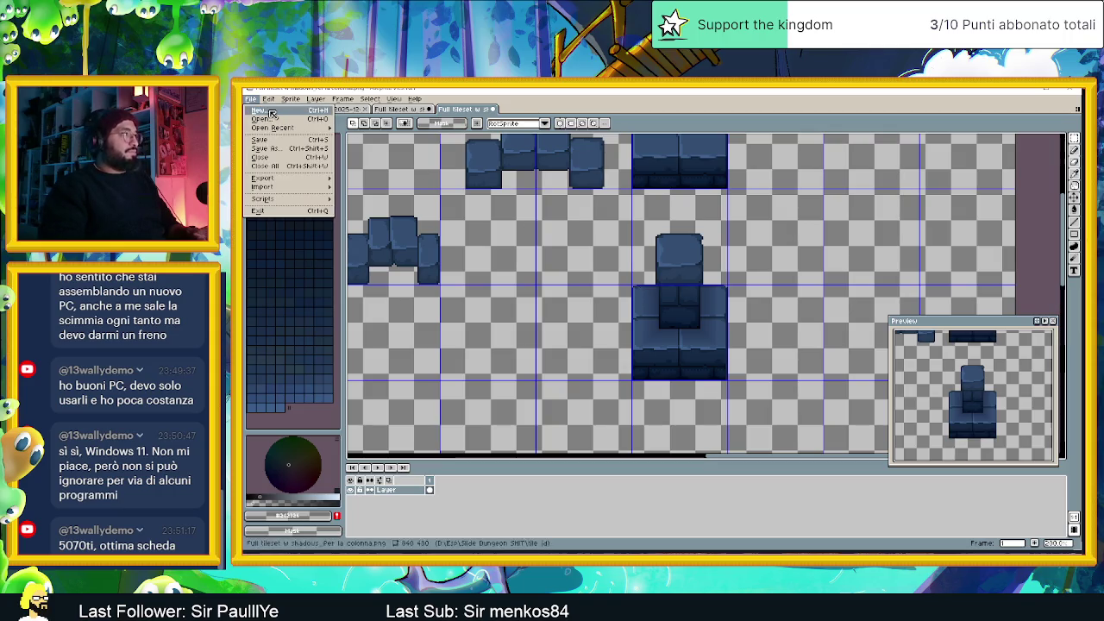
pyautogui.click(262, 110)
pyautogui.write('60')
pyautogui.press('Tab')
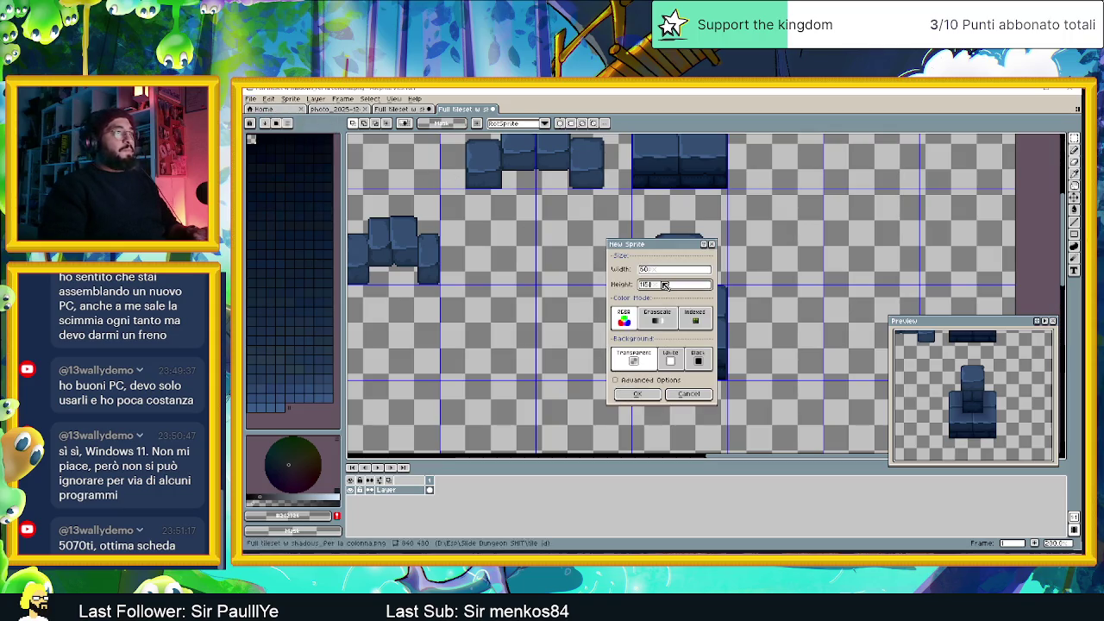
pyautogui.click(658, 285)
pyautogui.doubleClick(669, 289)
pyautogui.write('120')
pyautogui.click(638, 395)
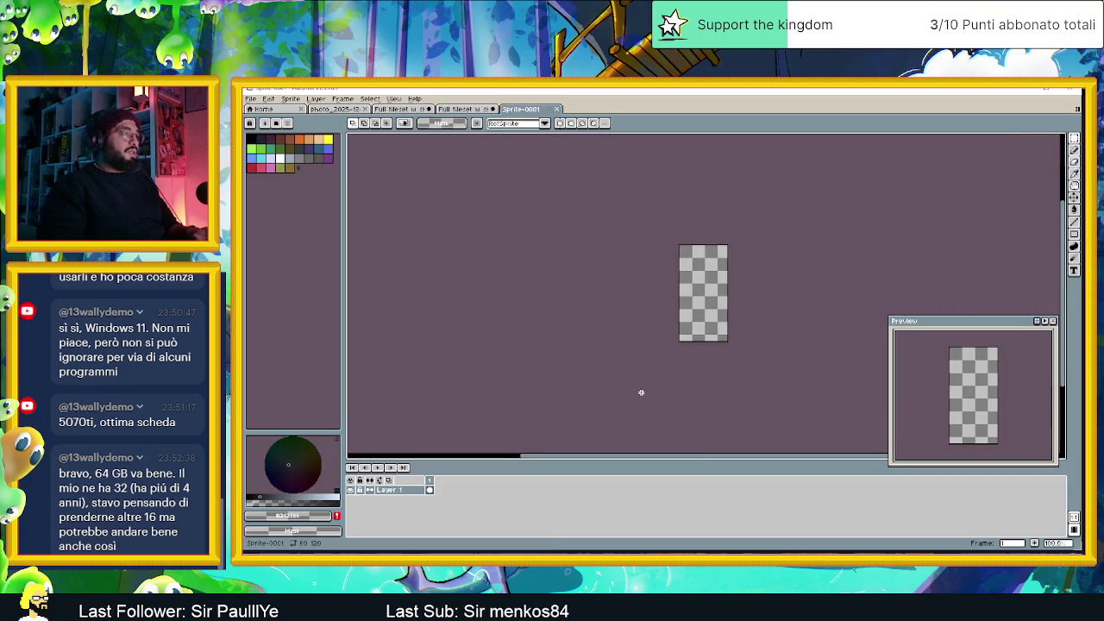
# Paste the copied pillar tile into the new sprite and commit it
pyautogui.hotkey('ctrl', 'v')
pyautogui.press('Return')
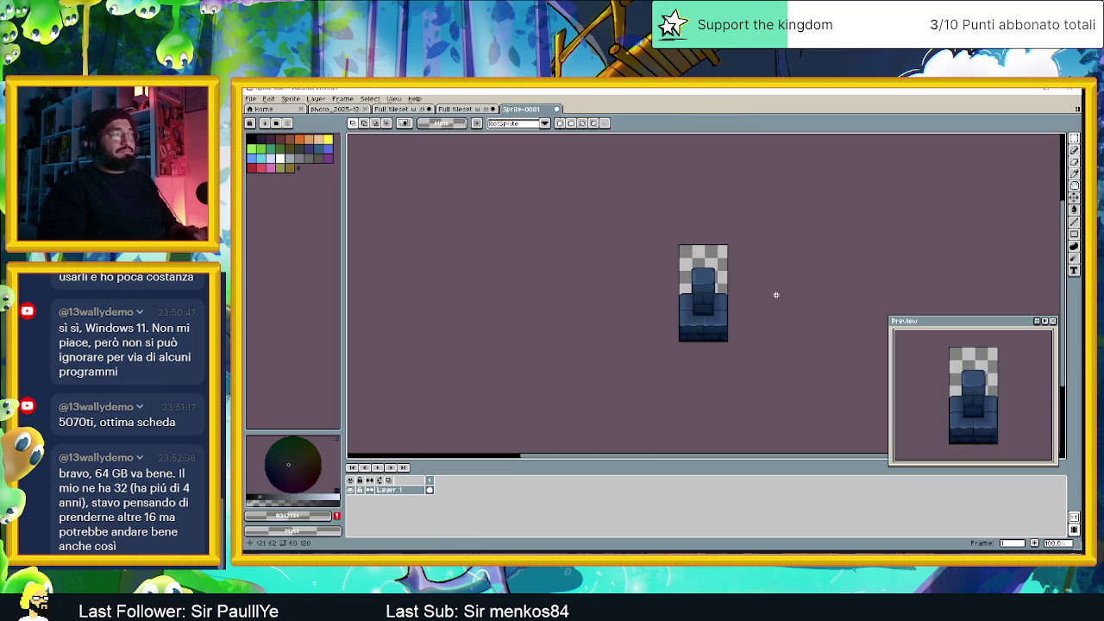
pyautogui.scroll(1, 771, 299)
pyautogui.scroll(1, 770, 299)
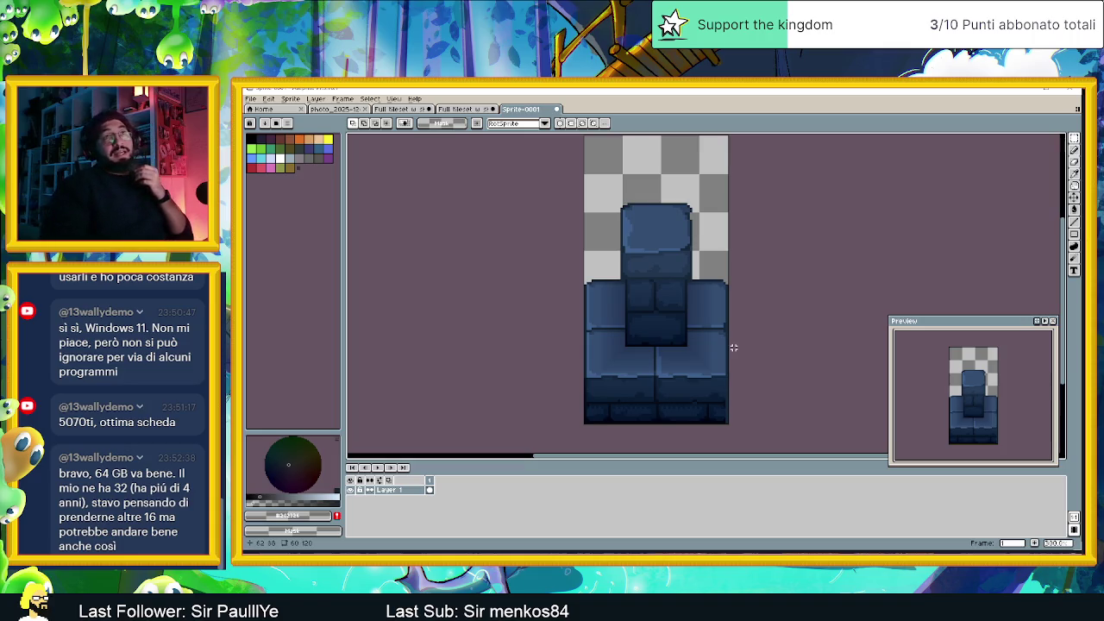
pyautogui.scroll(-1, 710, 321)
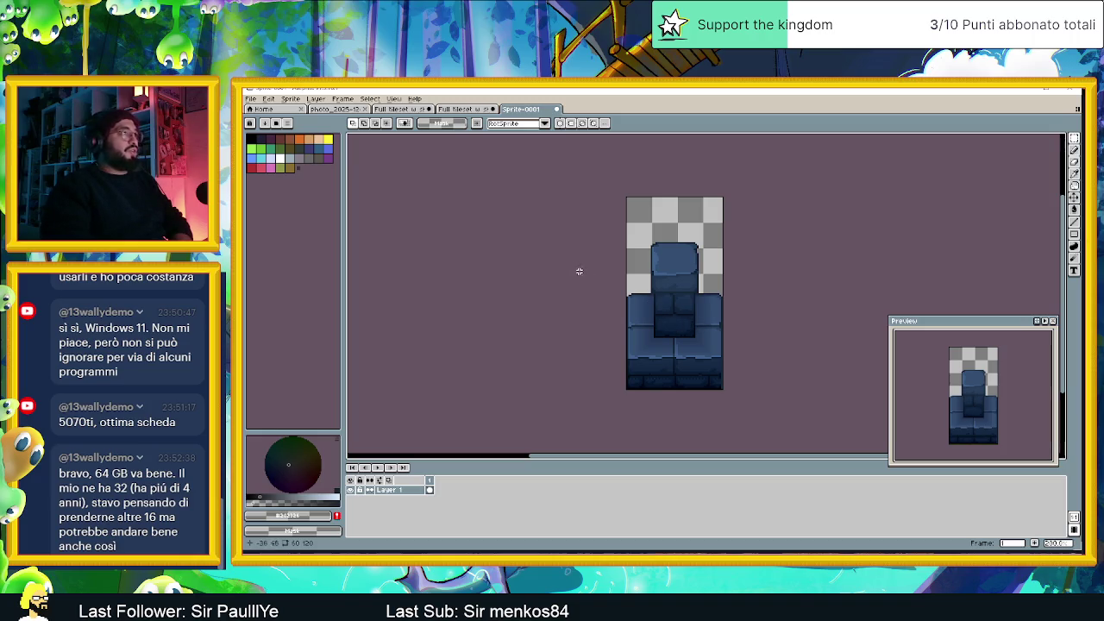
pyautogui.click(249, 99)
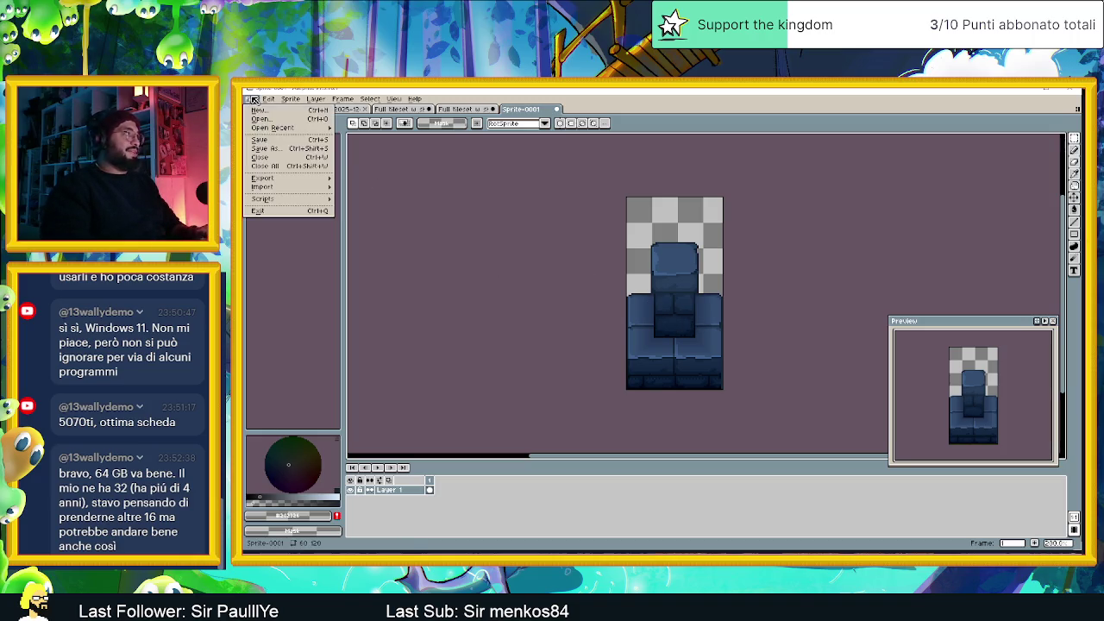
# Export the standalone pillar sprite under the file name Colonna.png
pyautogui.moveTo(307, 179)
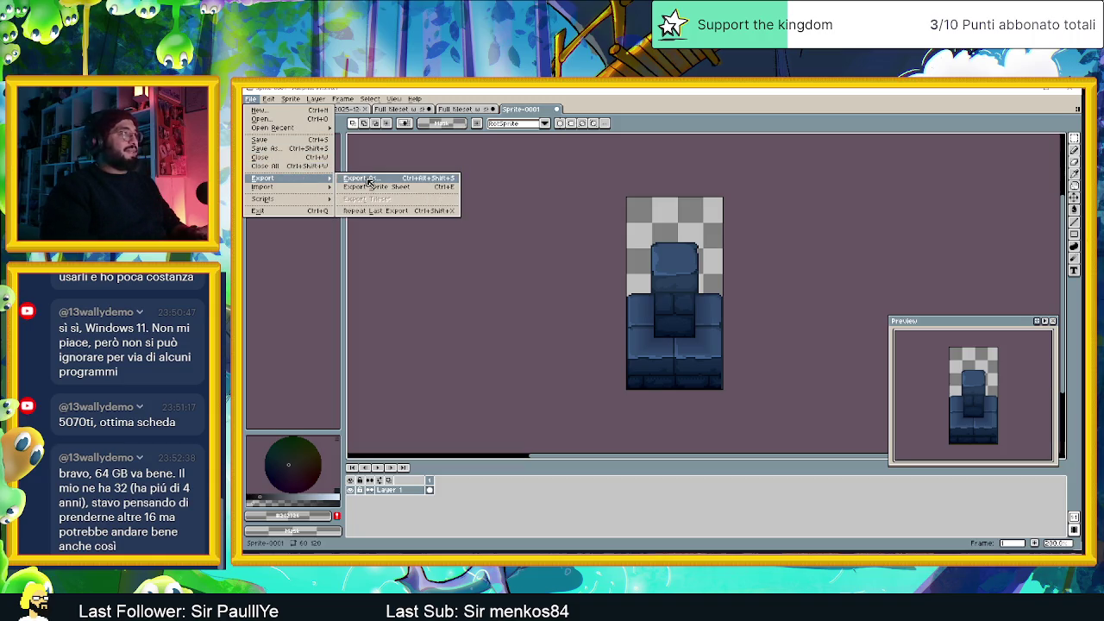
pyautogui.click(370, 181)
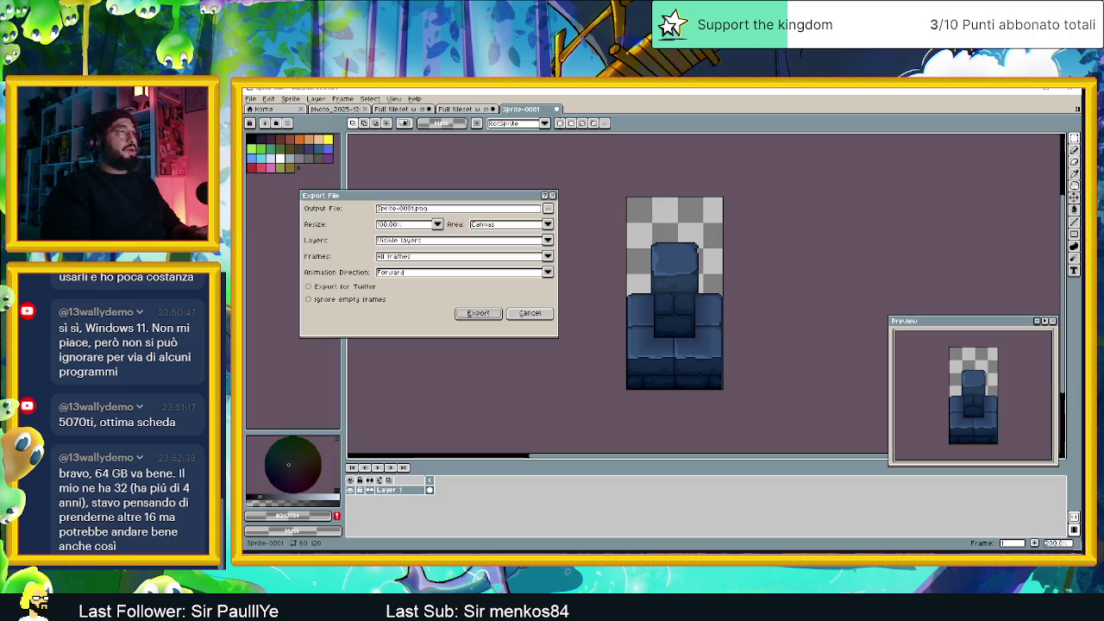
pyautogui.click(420, 210)
pyautogui.press('BackSpace')
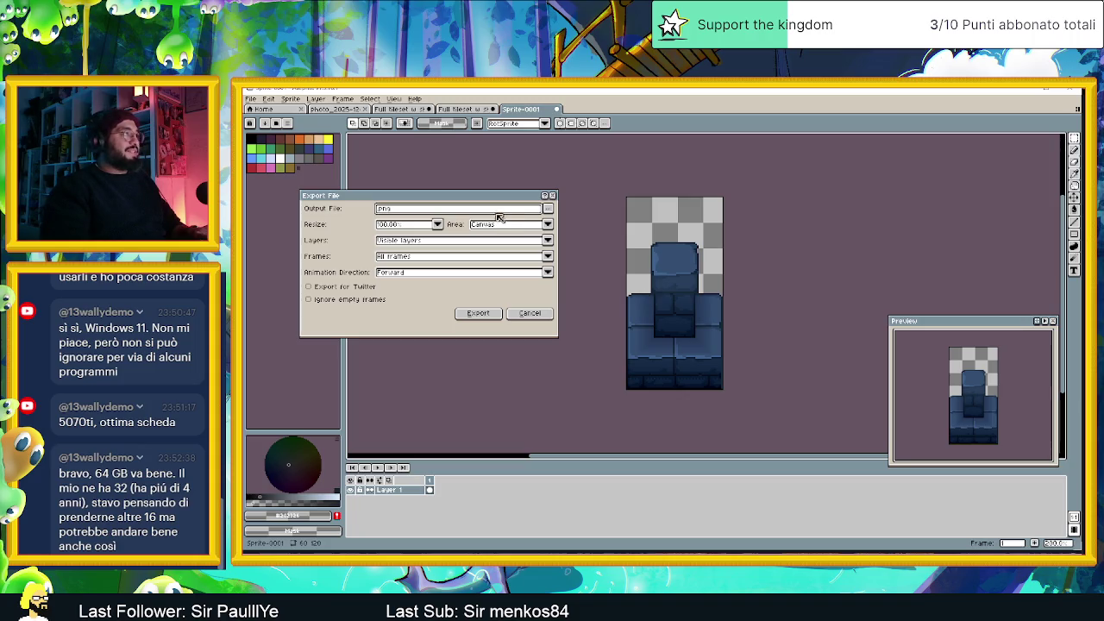
pyautogui.moveTo(506, 200); pyautogui.dragTo(574, 212)
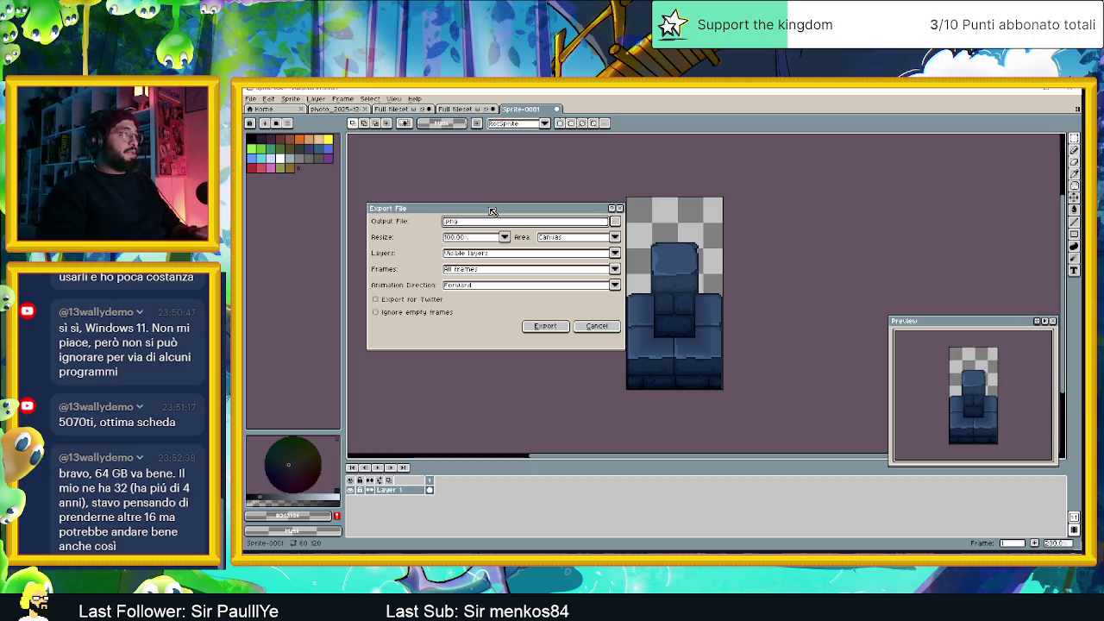
pyautogui.write('Colonna')
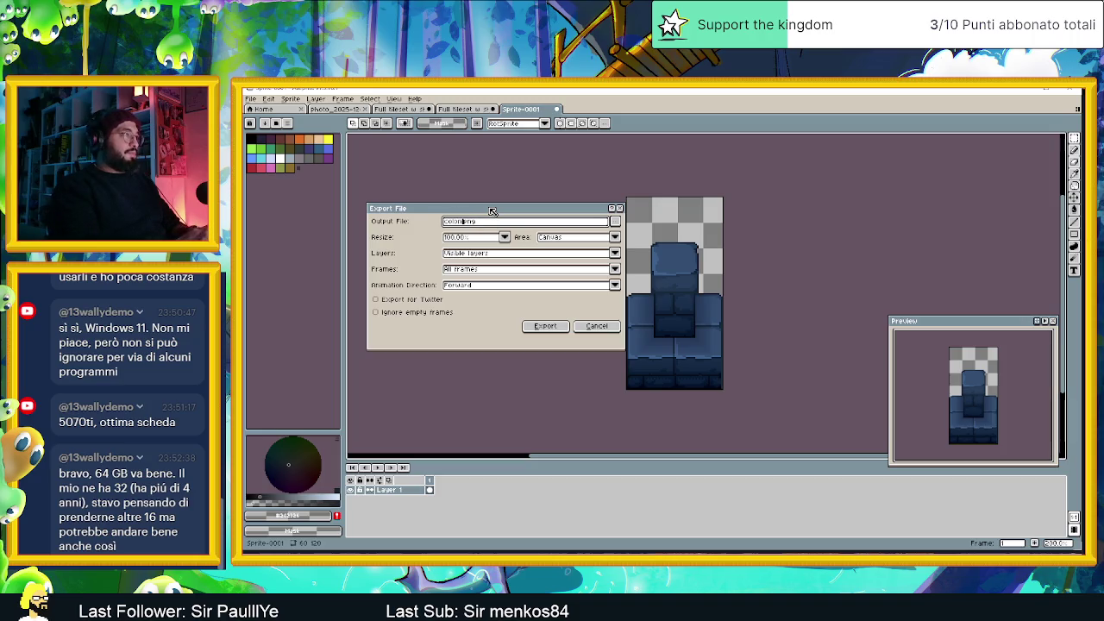
pyautogui.click(540, 328)
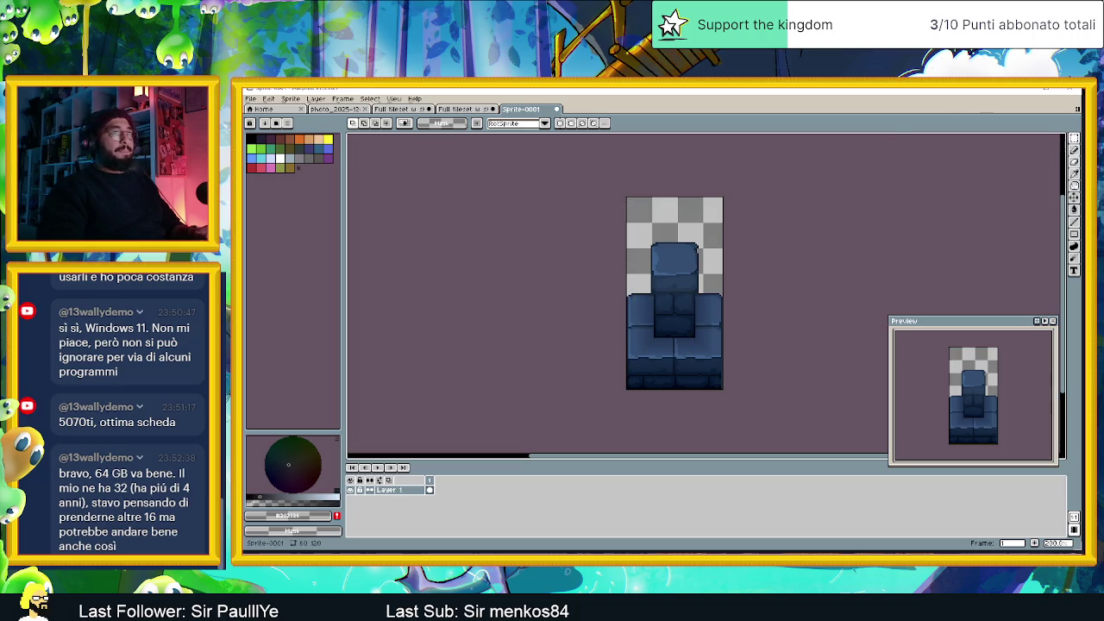
pyautogui.hotkey('alt', 'Tab')
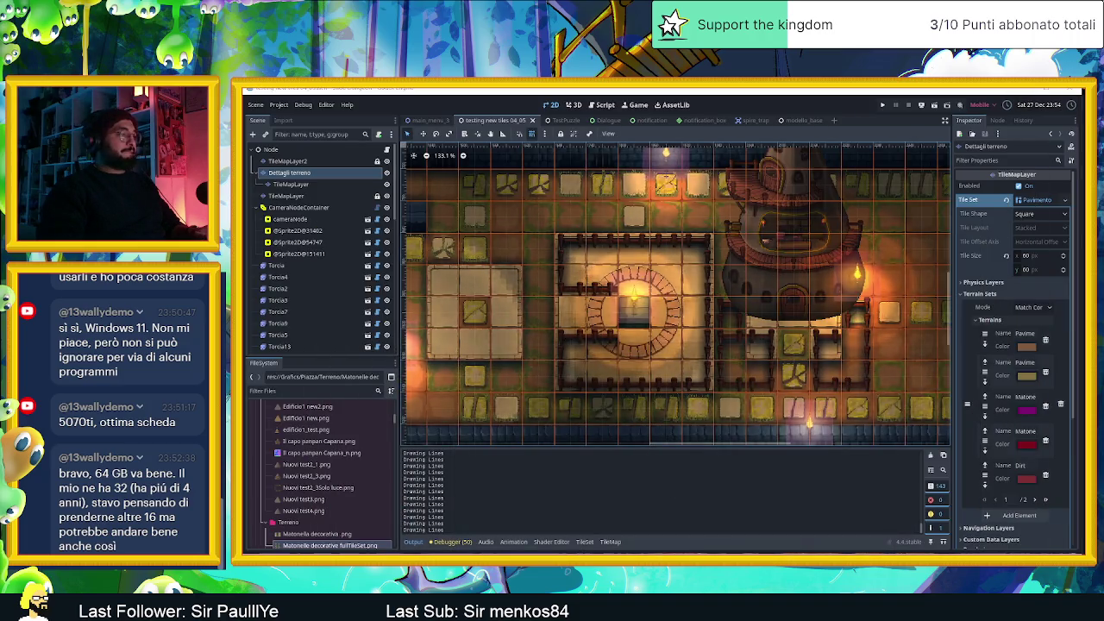
# Browse the tile jd folder's concept speed tile fx and character test from 3d images
pyautogui.hotkey('alt', 'Tab')
pyautogui.hotkey('alt', 'Tab')
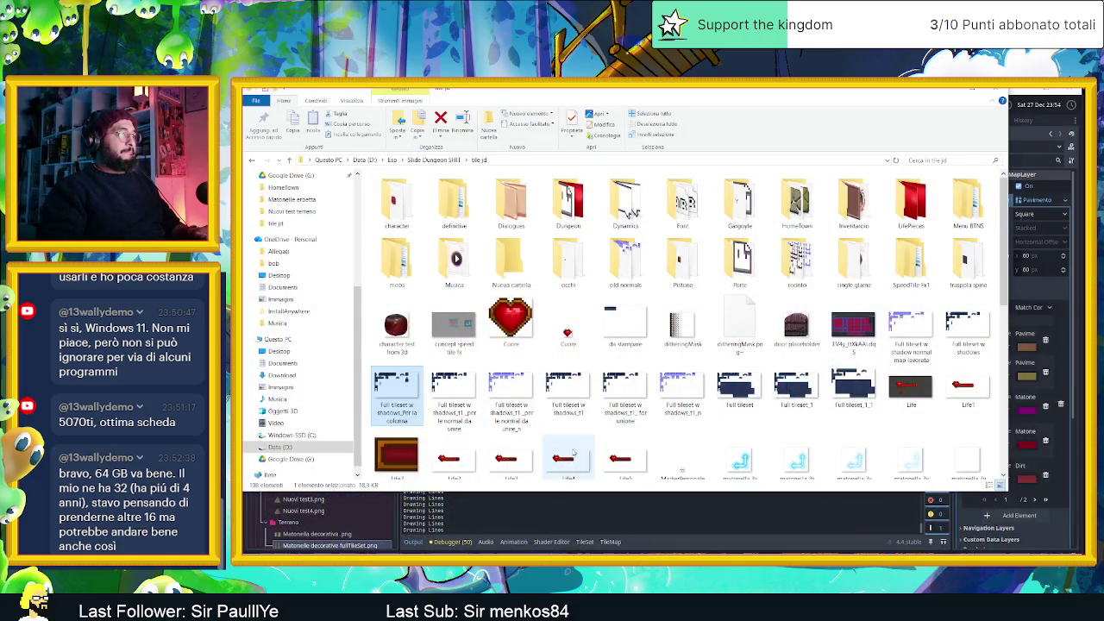
pyautogui.scroll(-8, 747, 373)
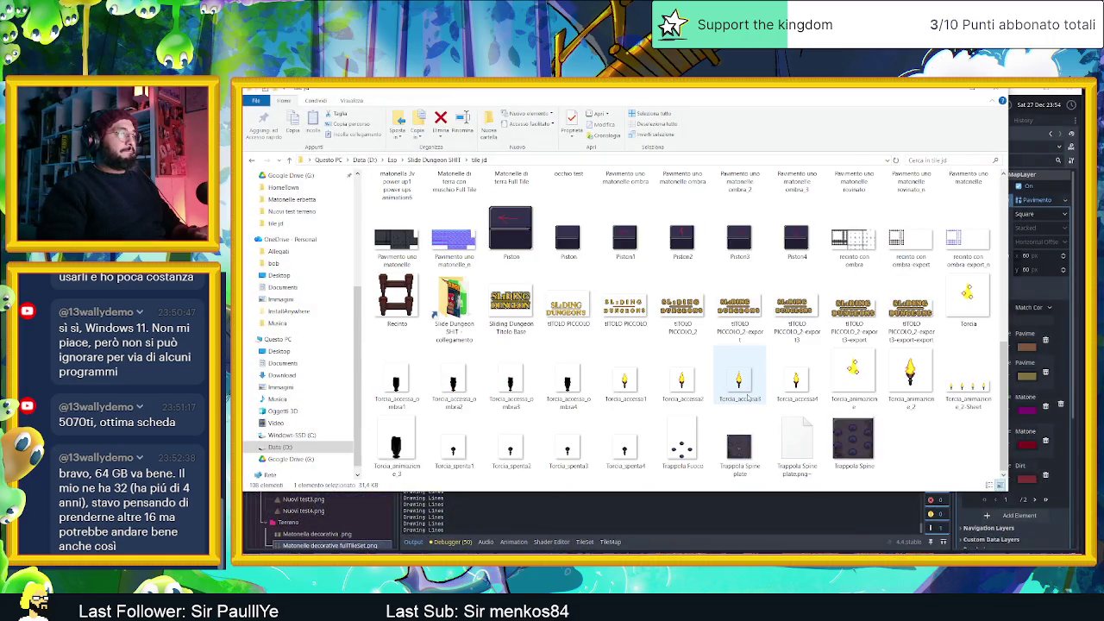
pyautogui.scroll(8, 626, 395)
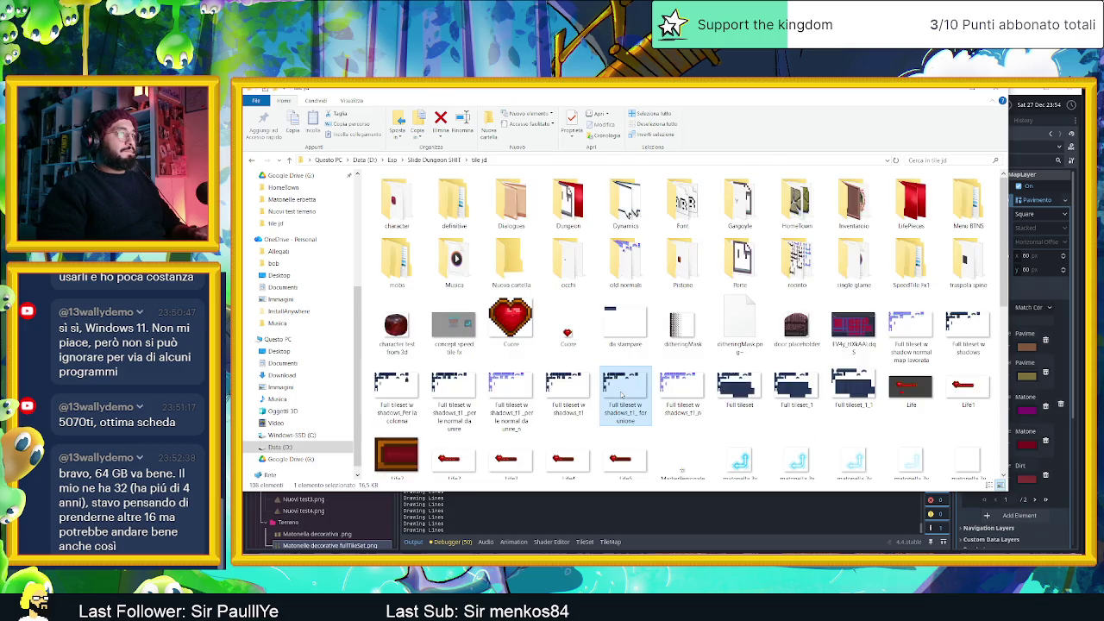
pyautogui.click(454, 326)
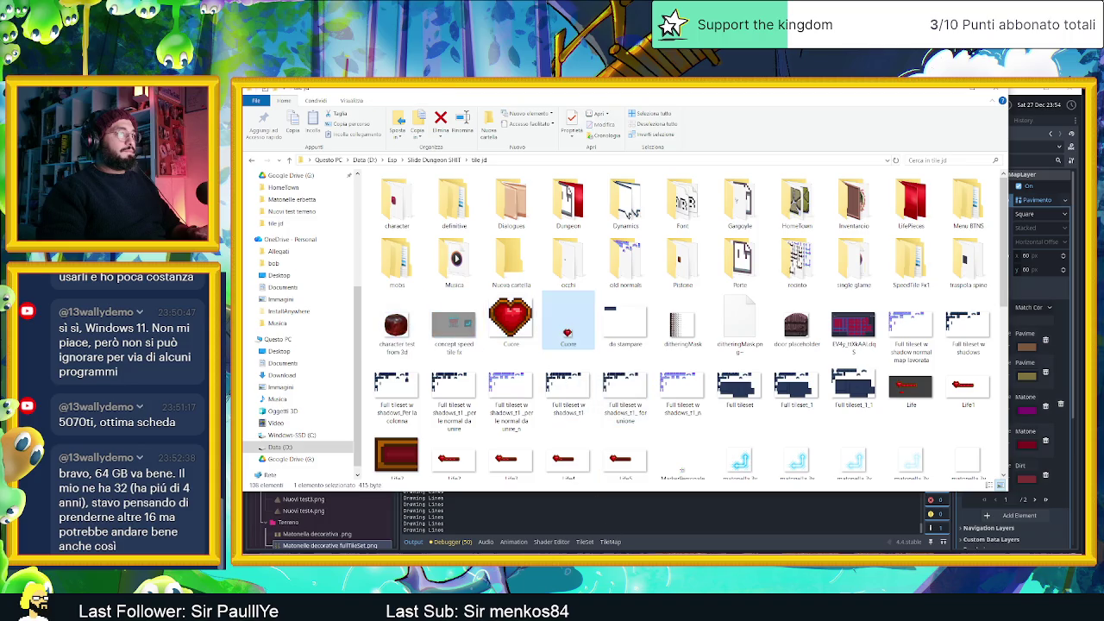
pyautogui.click(397, 326)
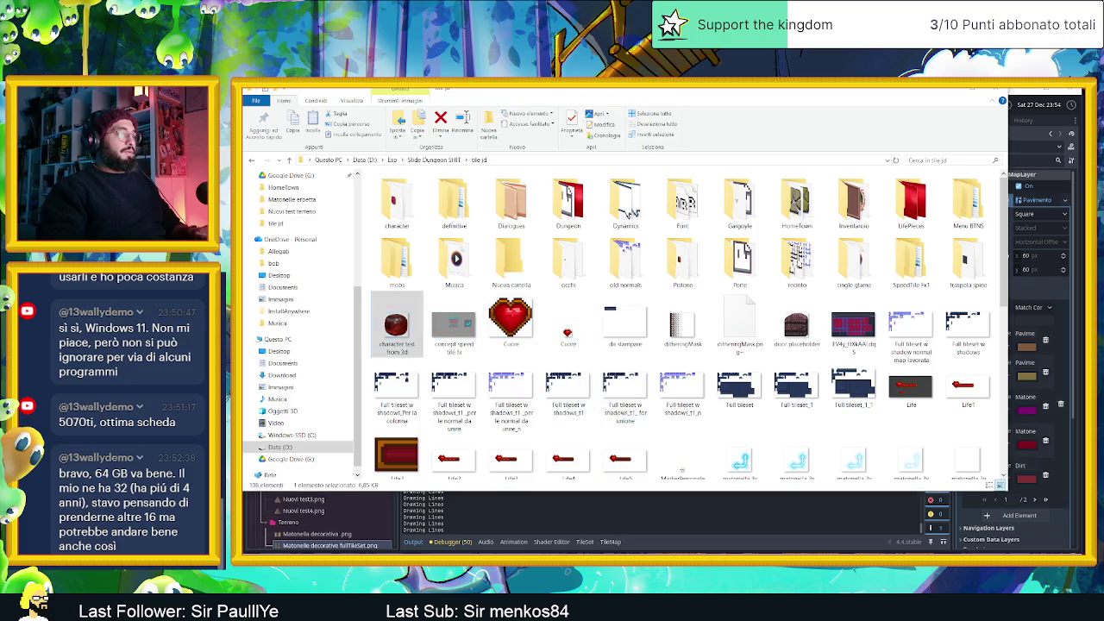
pyautogui.hotkey('alt', 'Tab')
pyautogui.click(255, 102)
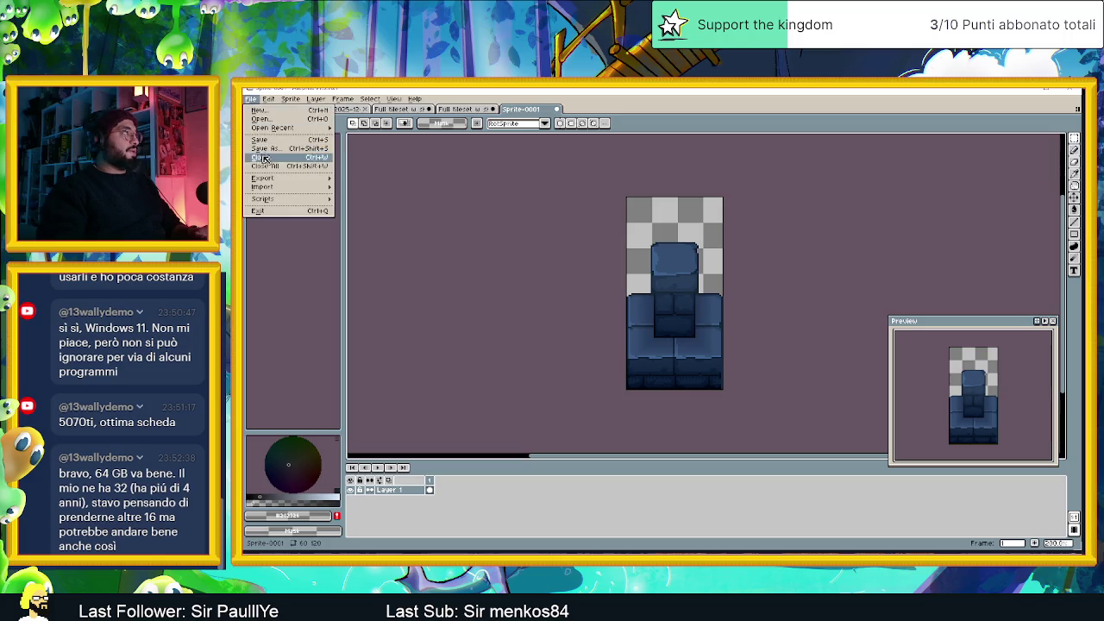
# Point the export's save location to the tile jd folder inside Slide Dungeon SHIT
pyautogui.moveTo(278, 180)
pyautogui.click(392, 186)
pyautogui.click(615, 220)
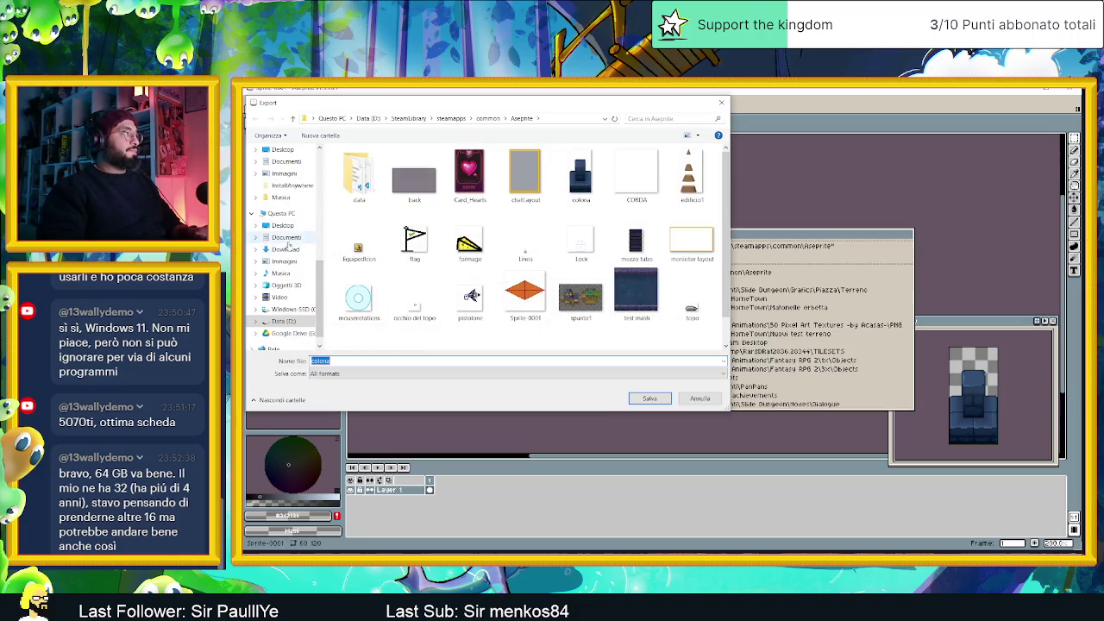
pyautogui.scroll(-1, 289, 297)
pyautogui.scroll(3, 287, 259)
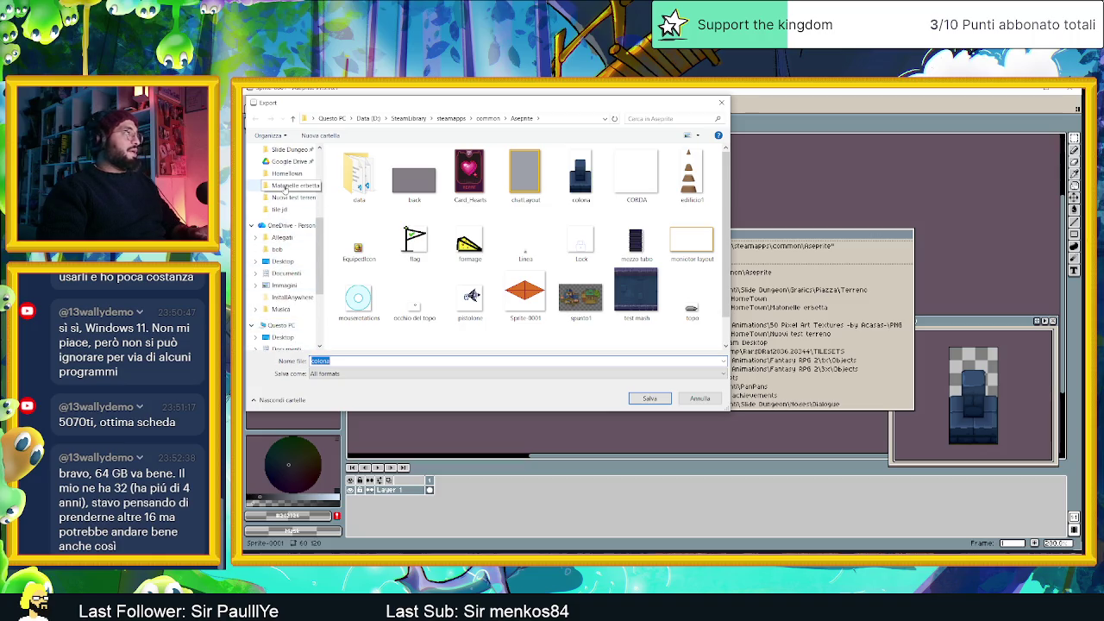
pyautogui.scroll(1, 290, 201)
pyautogui.scroll(1, 291, 173)
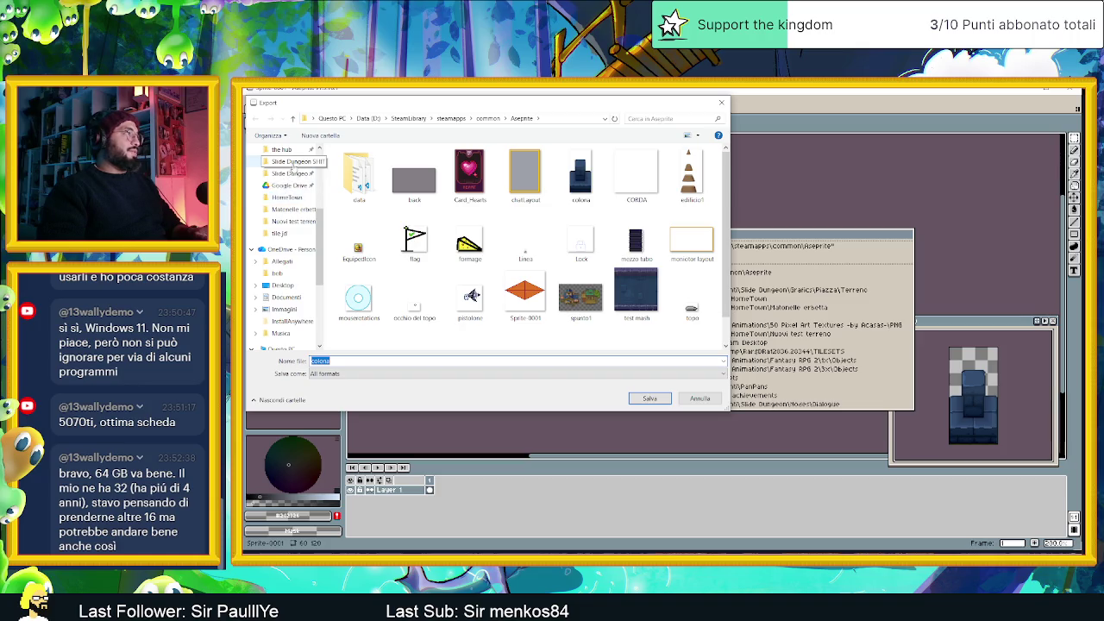
pyautogui.click(292, 162)
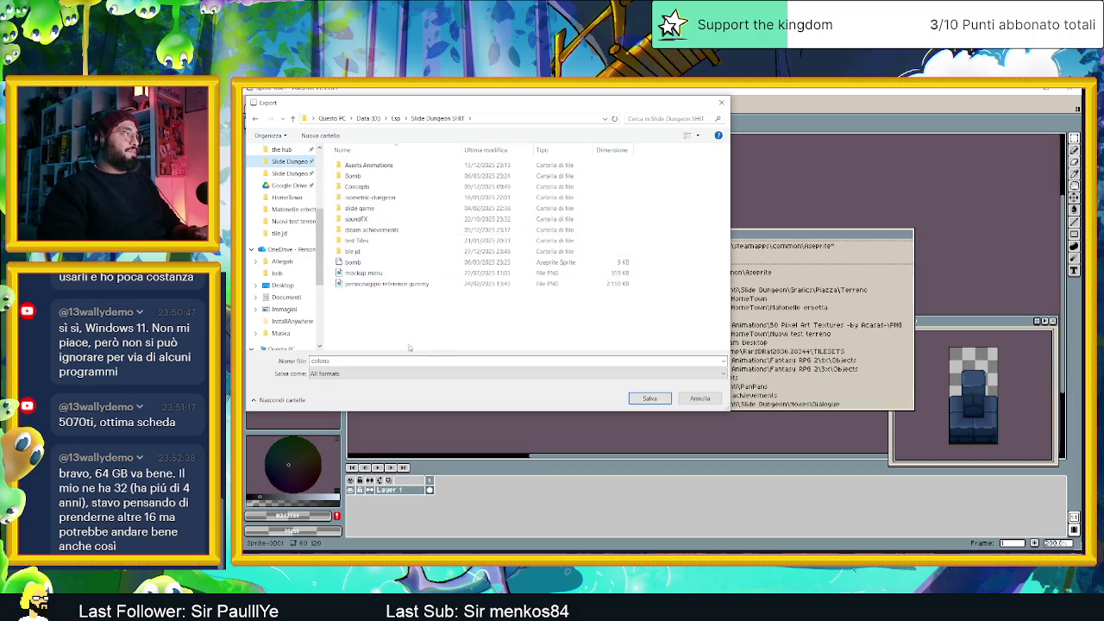
pyautogui.click(363, 373)
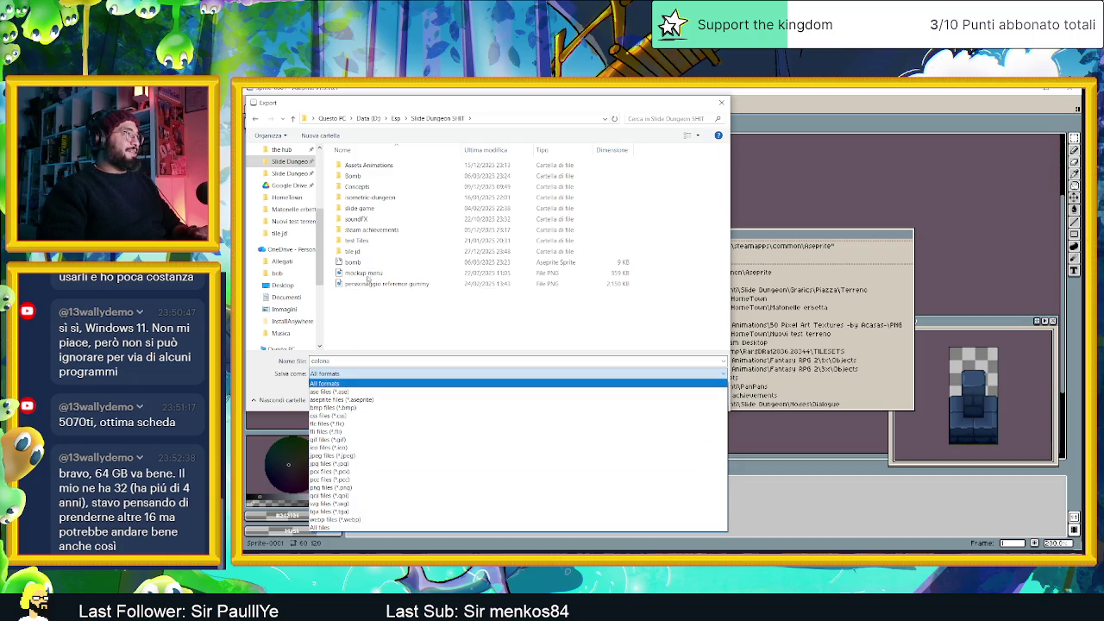
pyautogui.click(362, 252)
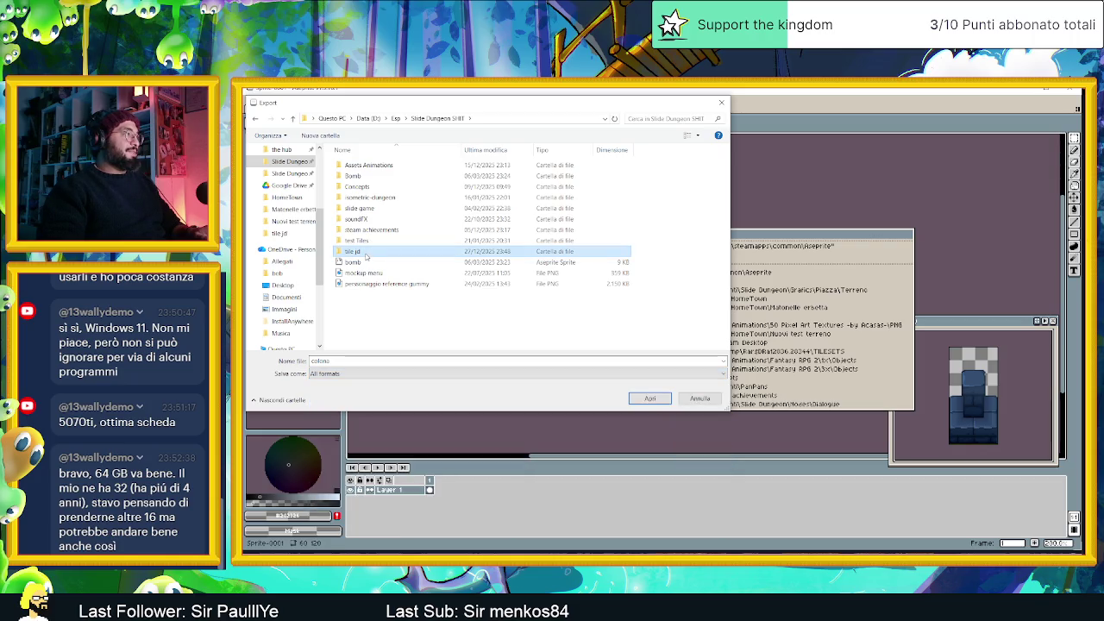
pyautogui.doubleClick(366, 252)
# Save the pillar export as PNG named colonna.png in tile jd
pyautogui.click(343, 373)
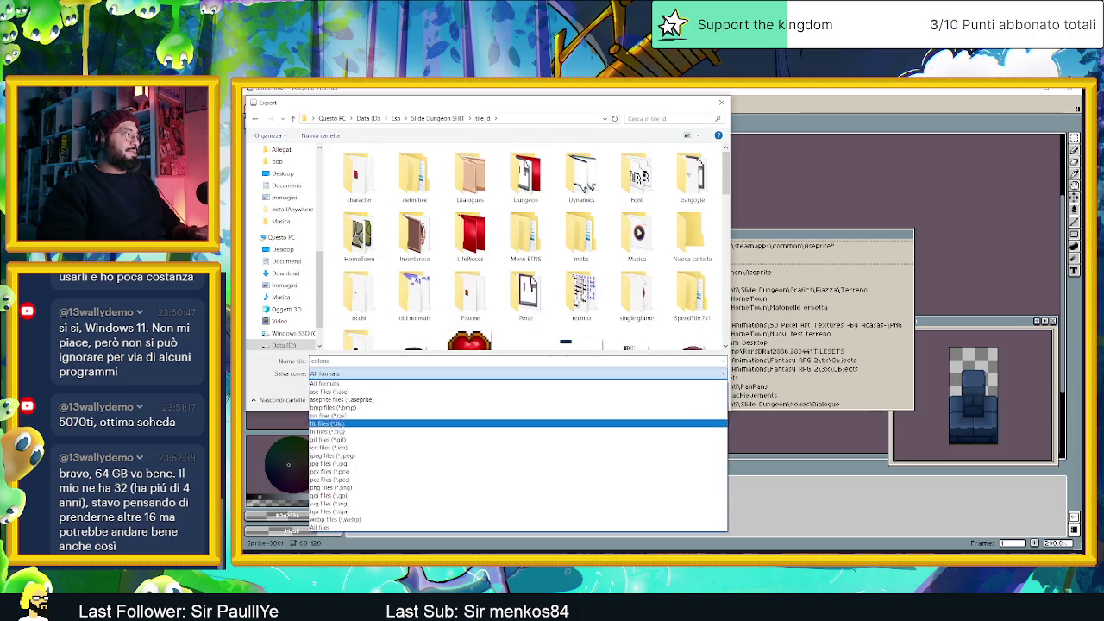
pyautogui.click(345, 488)
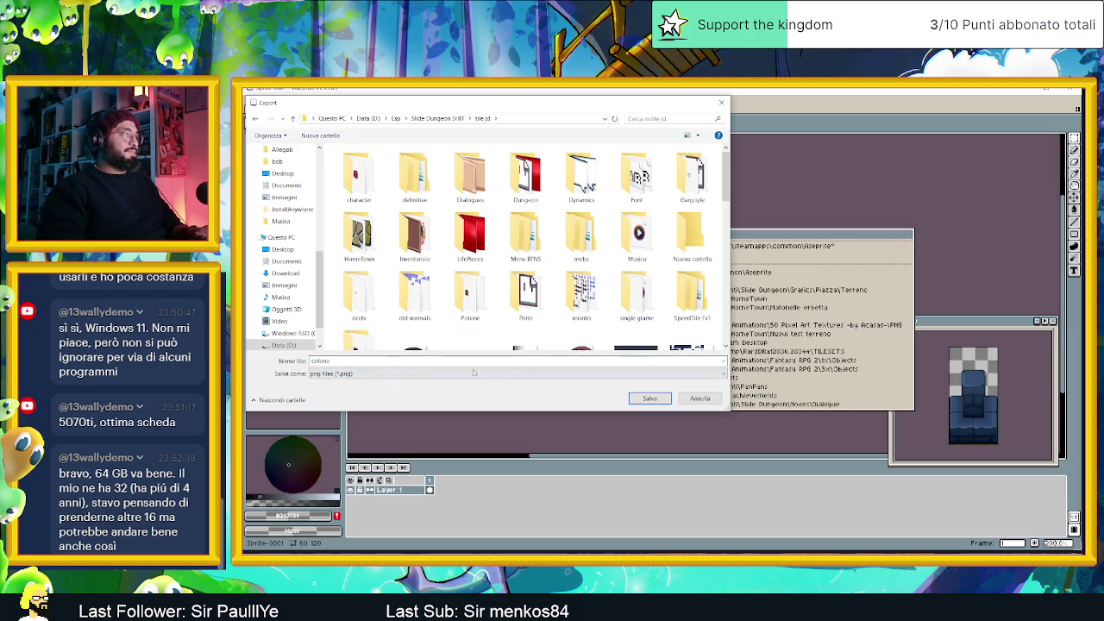
pyautogui.doubleClick(319, 361)
pyautogui.press('End')
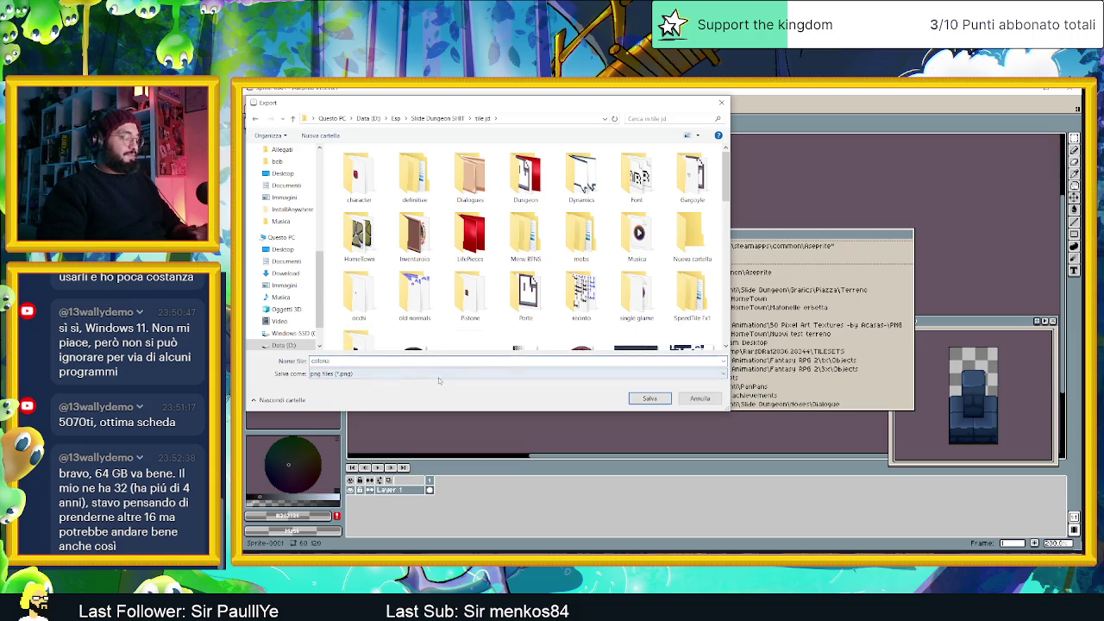
pyautogui.click(649, 398)
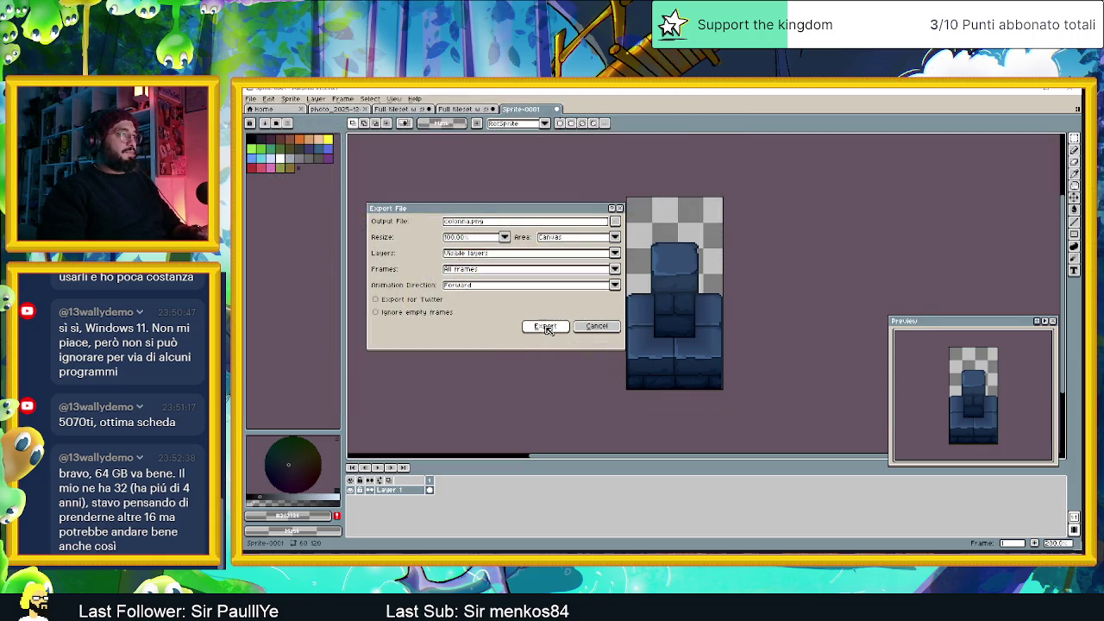
pyautogui.click(543, 326)
pyautogui.hotkey('alt', 'Tab')
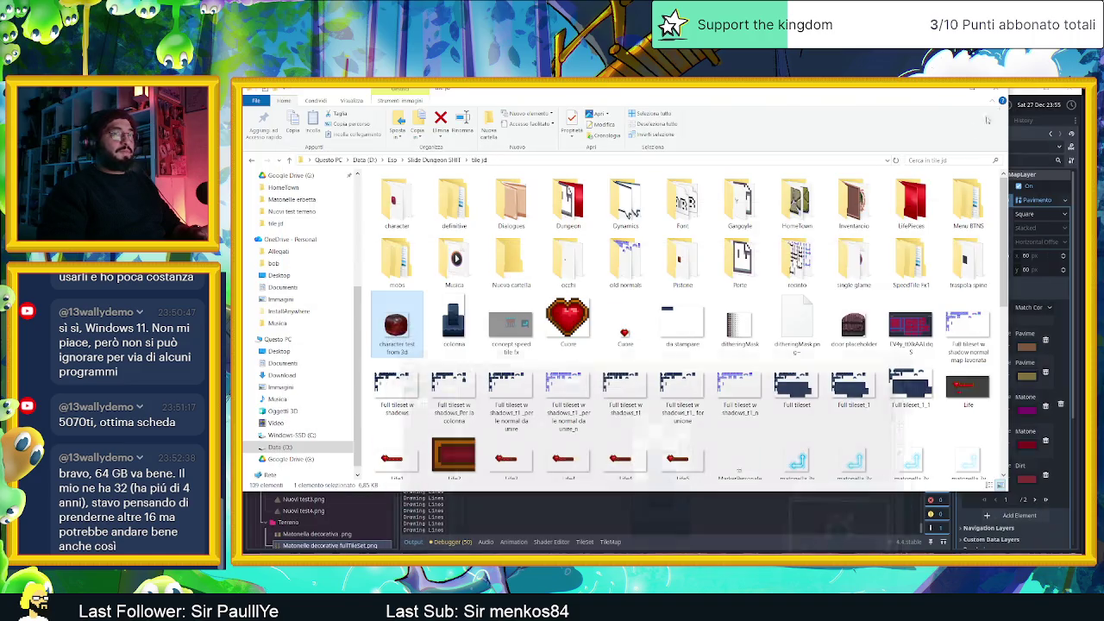
# Select the newly exported colonna image in the tile jd folder
pyautogui.click(689, 316)
pyautogui.press('c')
pyautogui.press('c')
pyautogui.press('c')
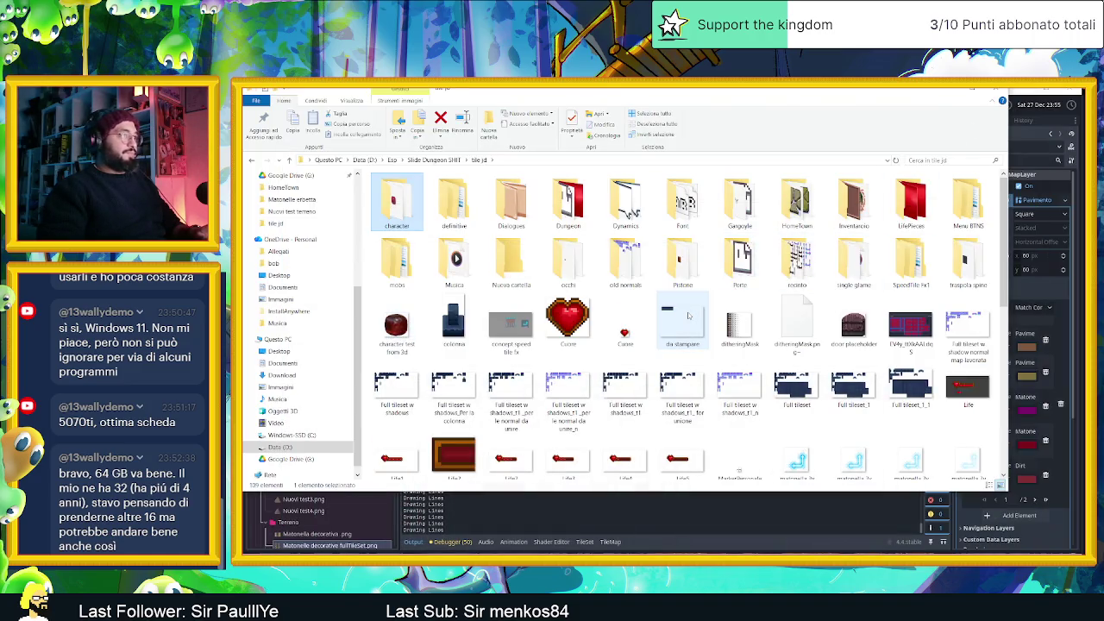
pyautogui.press('c')
pyautogui.click(460, 325)
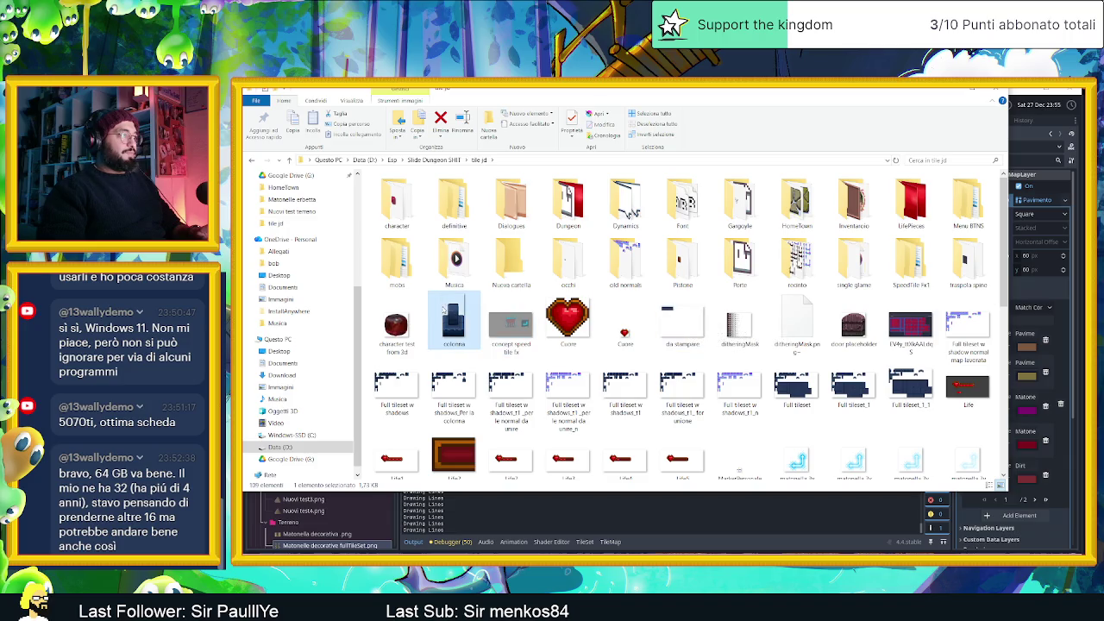
# Launch the Laigter normal-map generator from the Start menu
pyautogui.press('super')
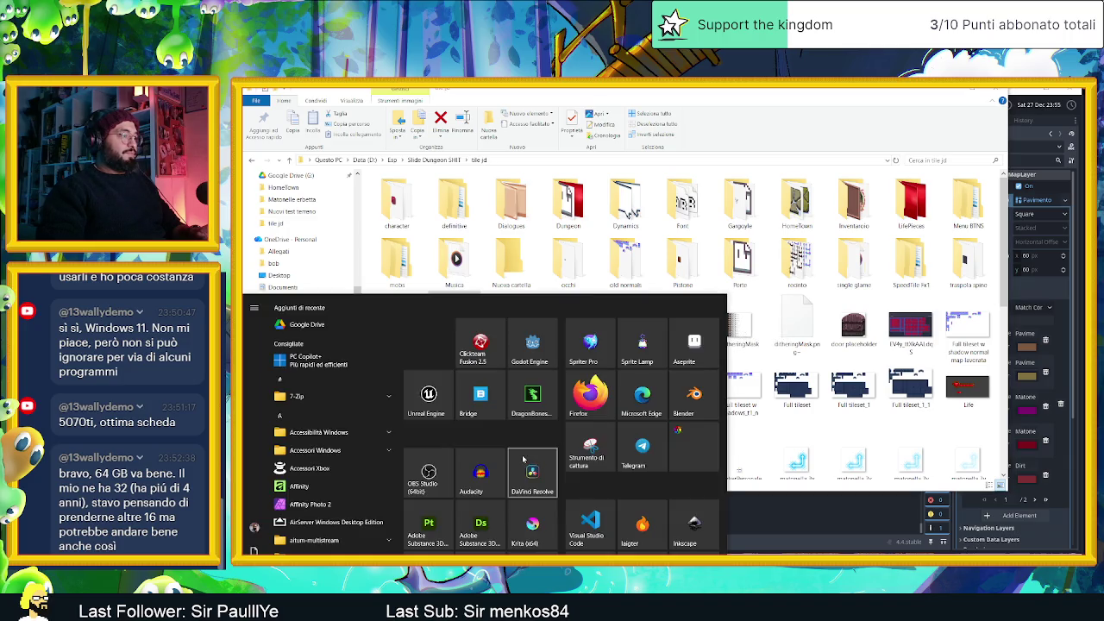
pyautogui.scroll(-3, 620, 464)
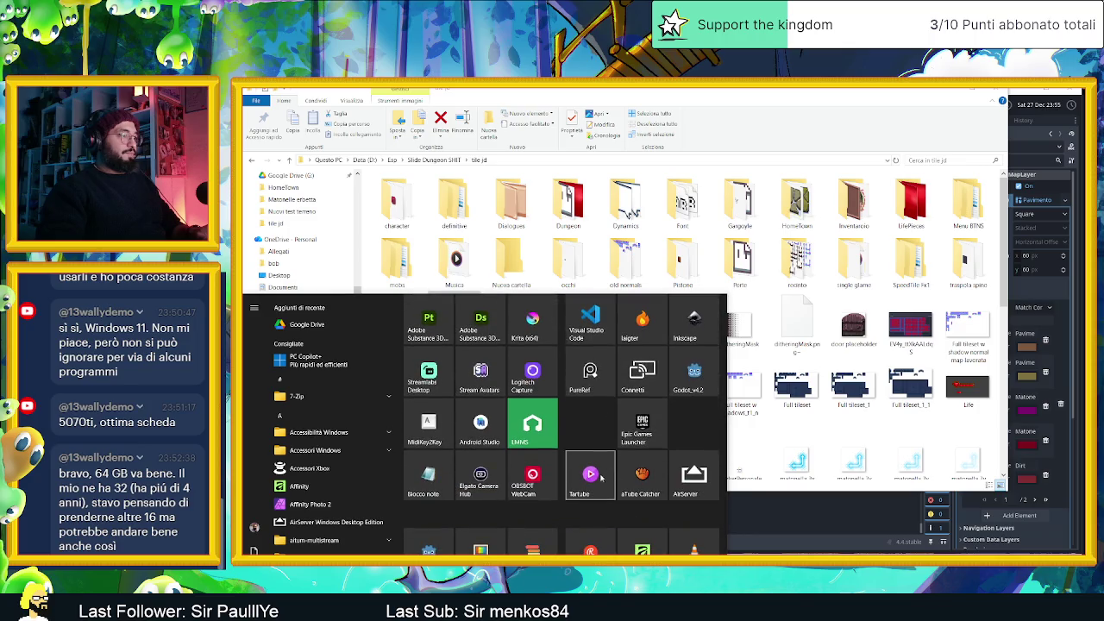
pyautogui.scroll(-1, 590, 483)
pyautogui.scroll(3, 590, 485)
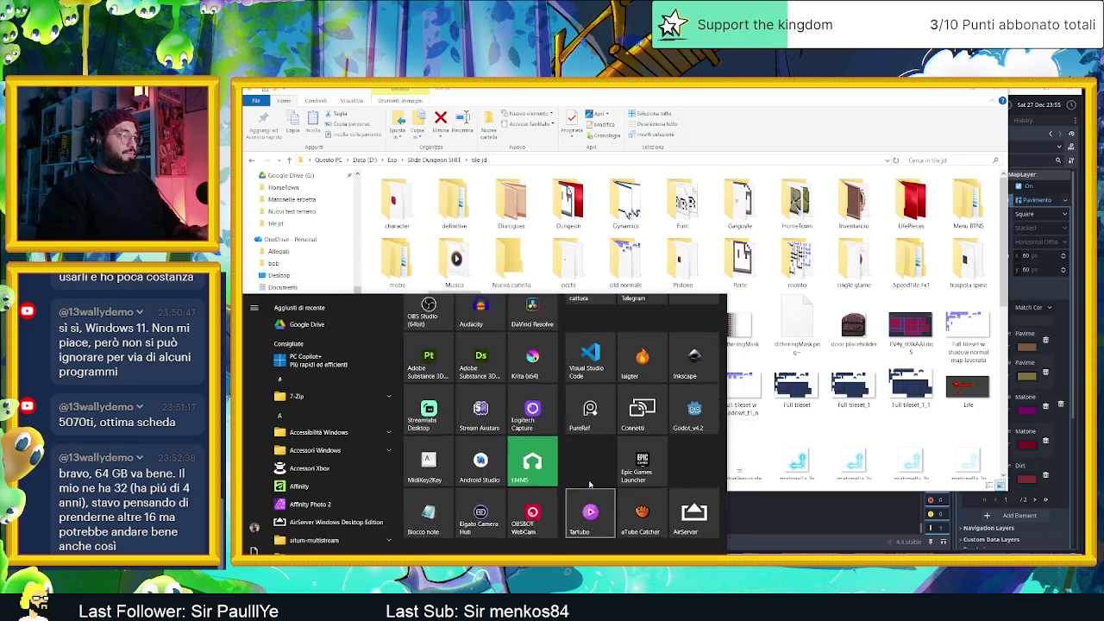
pyautogui.press('Escape')
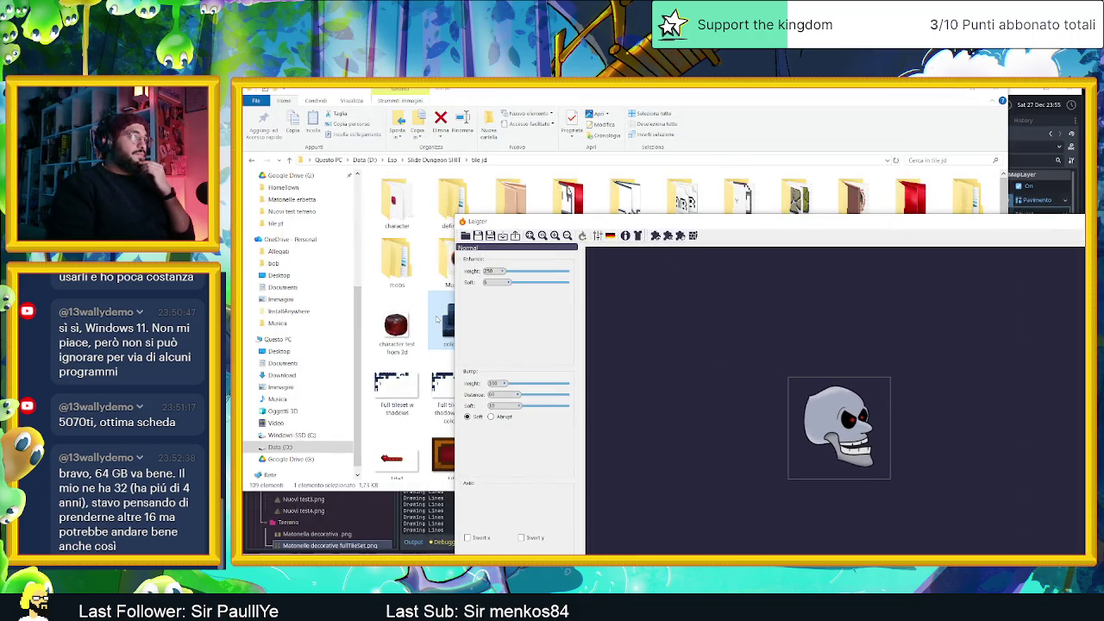
# Load colonna.png into Laigter with pixelated preview enabled
pyautogui.moveTo(442, 320)
pyautogui.mouseDown()
pyautogui.moveTo(561, 338)
pyautogui.moveTo(772, 335)
pyautogui.mouseUp()
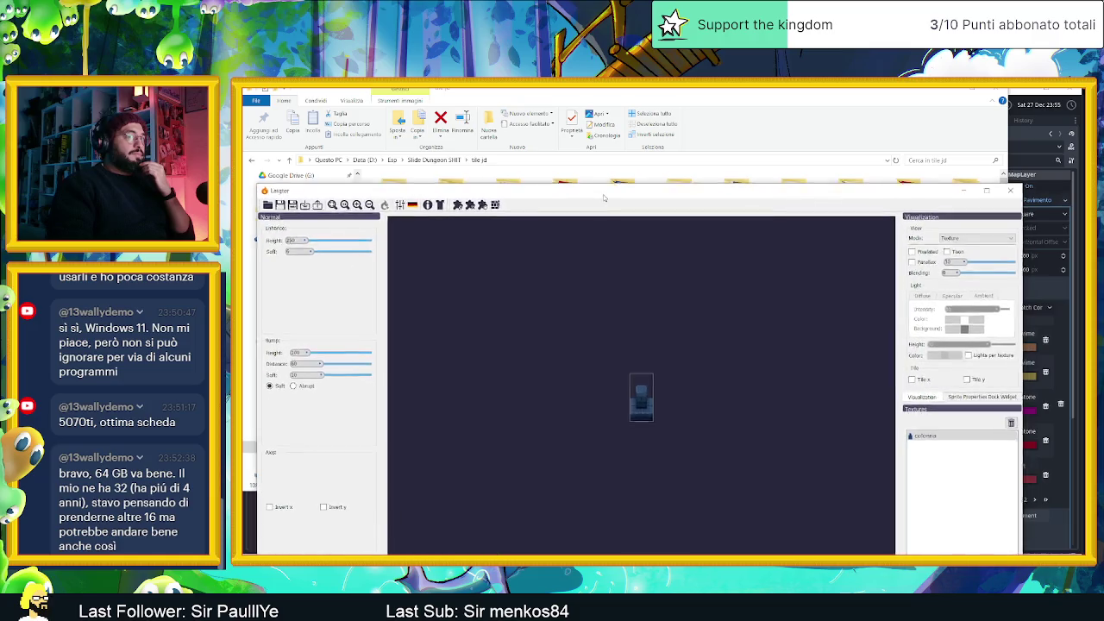
pyautogui.click(911, 251)
pyautogui.scroll(4, 572, 452)
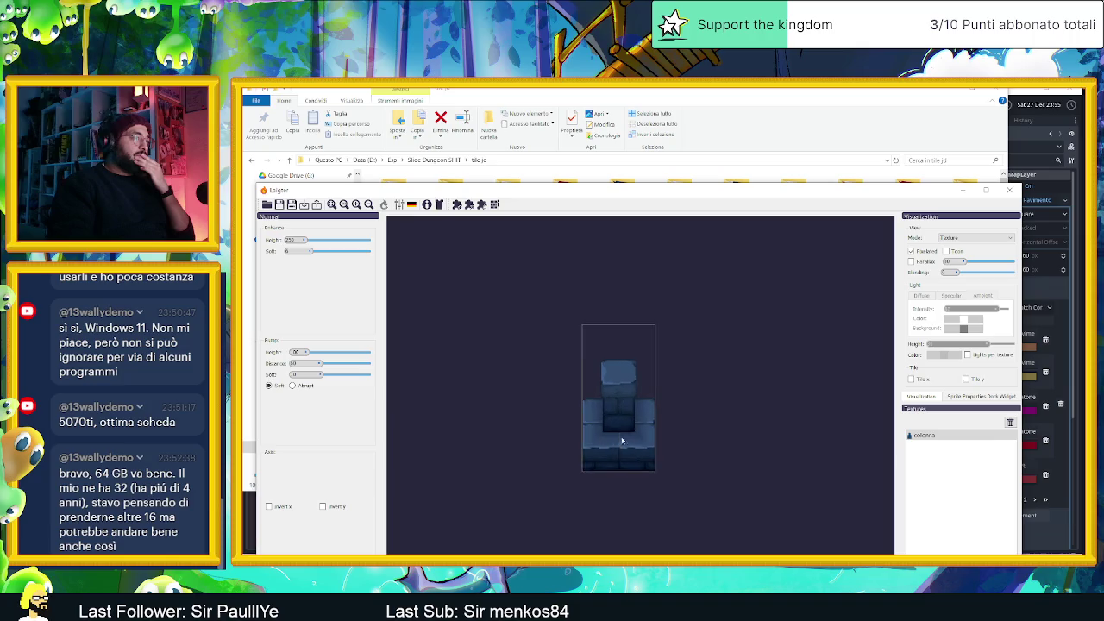
pyautogui.scroll(1, 587, 390)
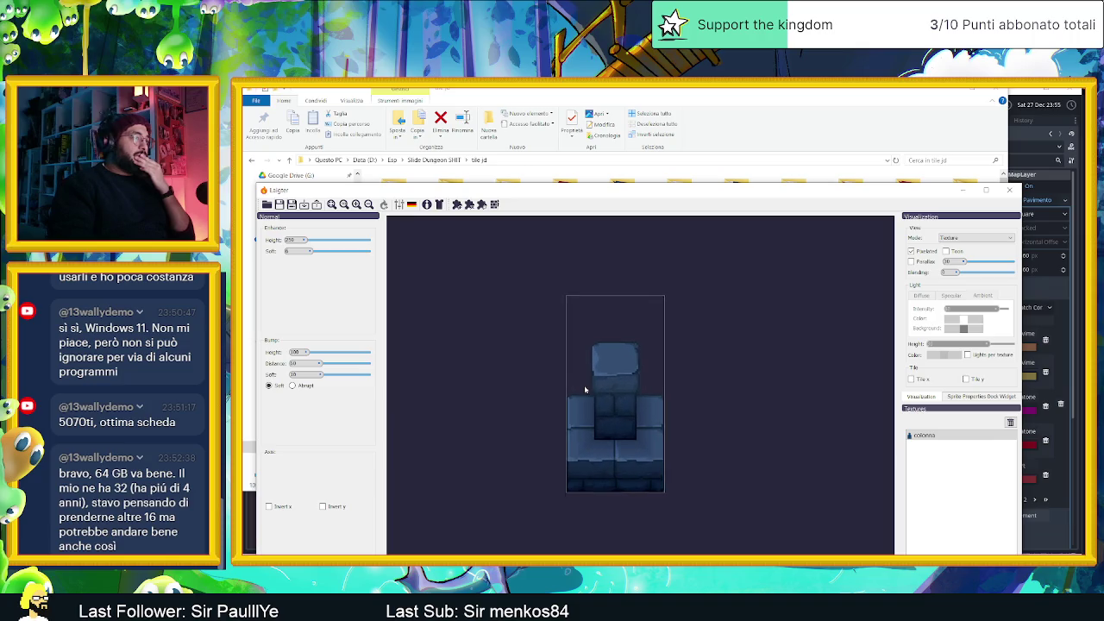
# Apply the saved sliding dungeons preset to the colonna image
pyautogui.click(399, 204)
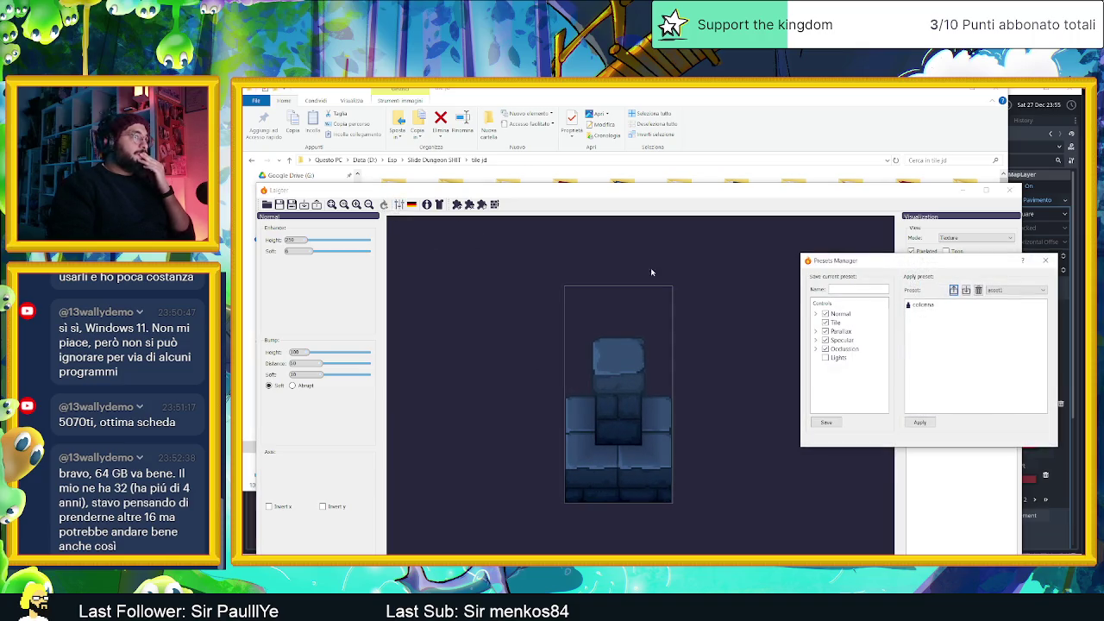
pyautogui.click(1023, 292)
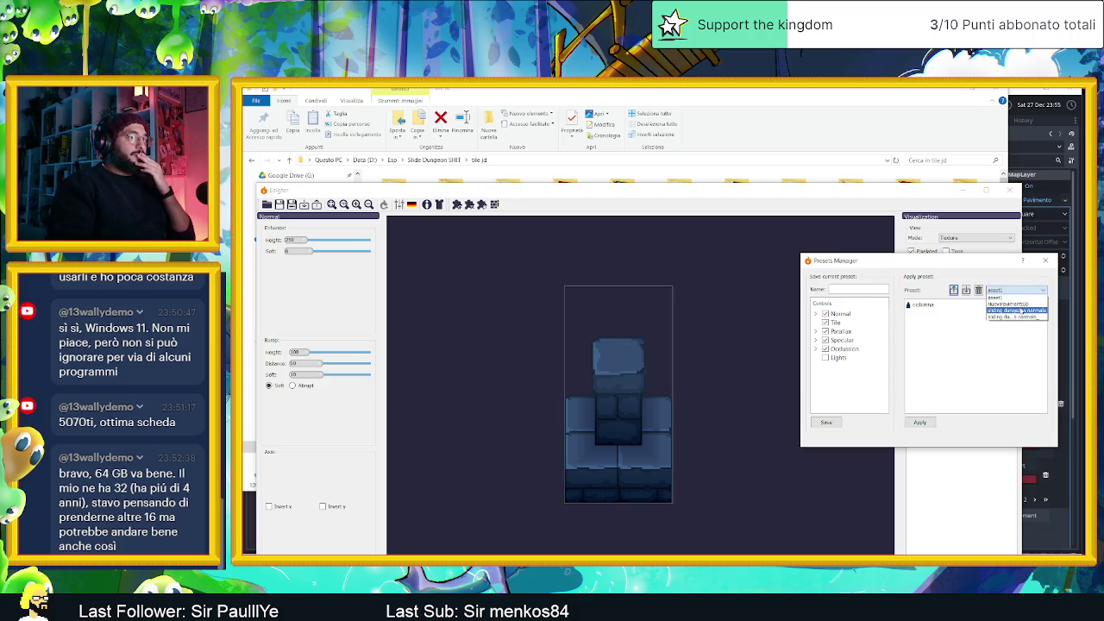
pyautogui.click(1025, 312)
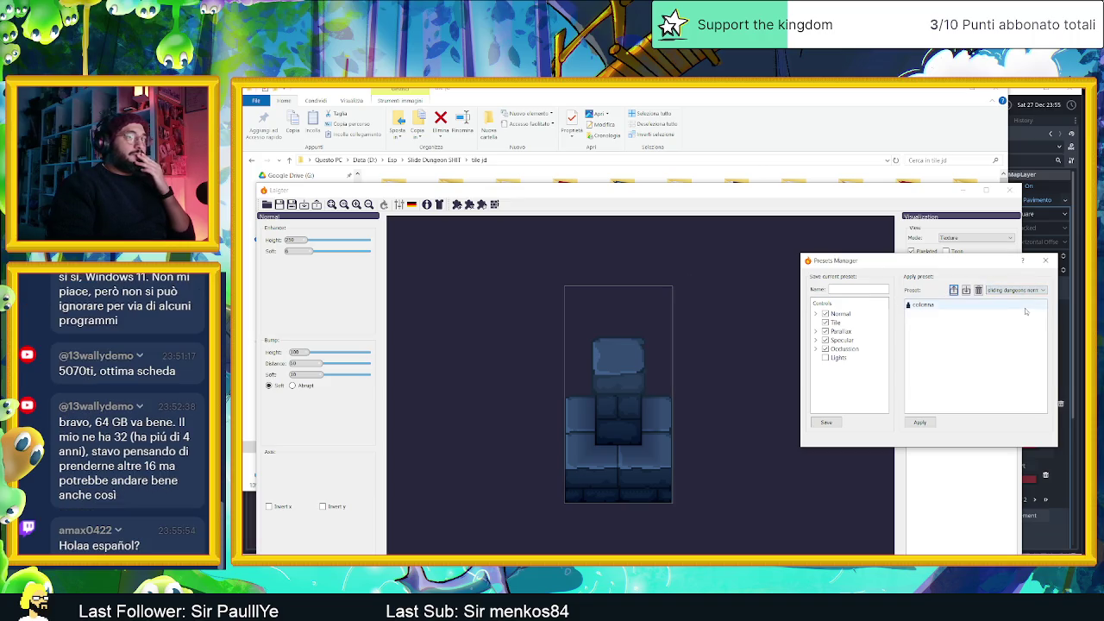
pyautogui.moveTo(964, 267); pyautogui.dragTo(781, 249)
pyautogui.click(741, 288)
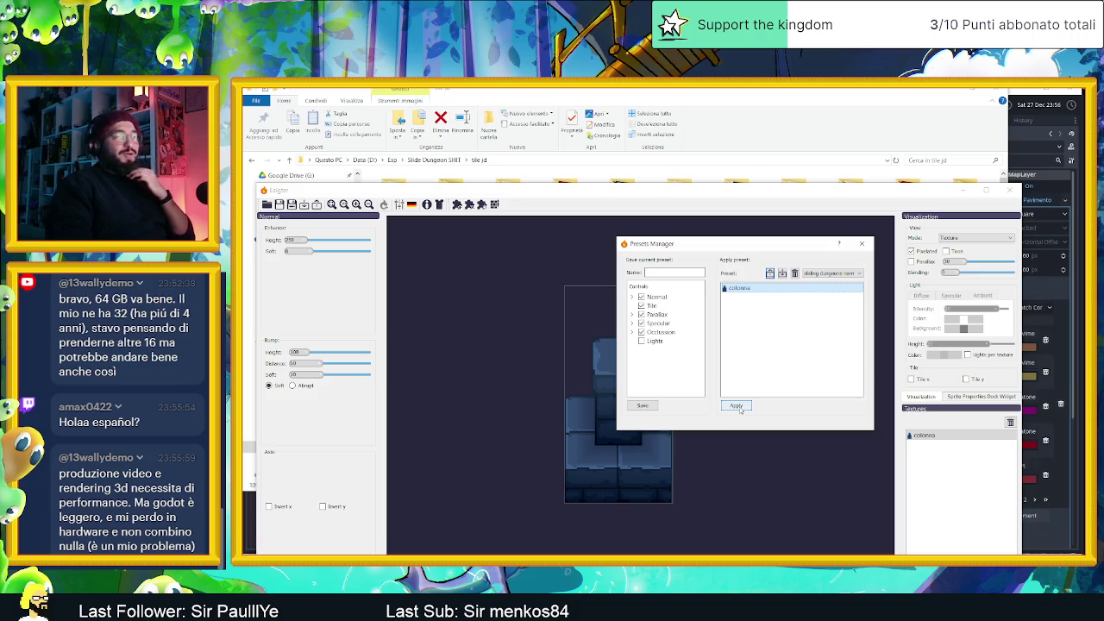
pyautogui.click(738, 408)
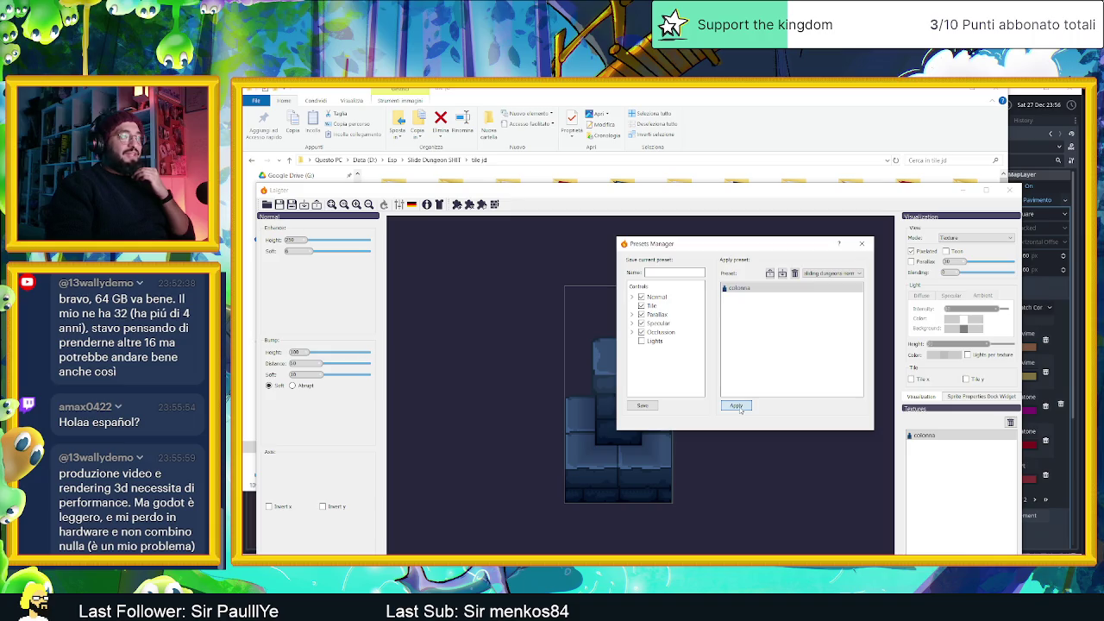
pyautogui.click(739, 407)
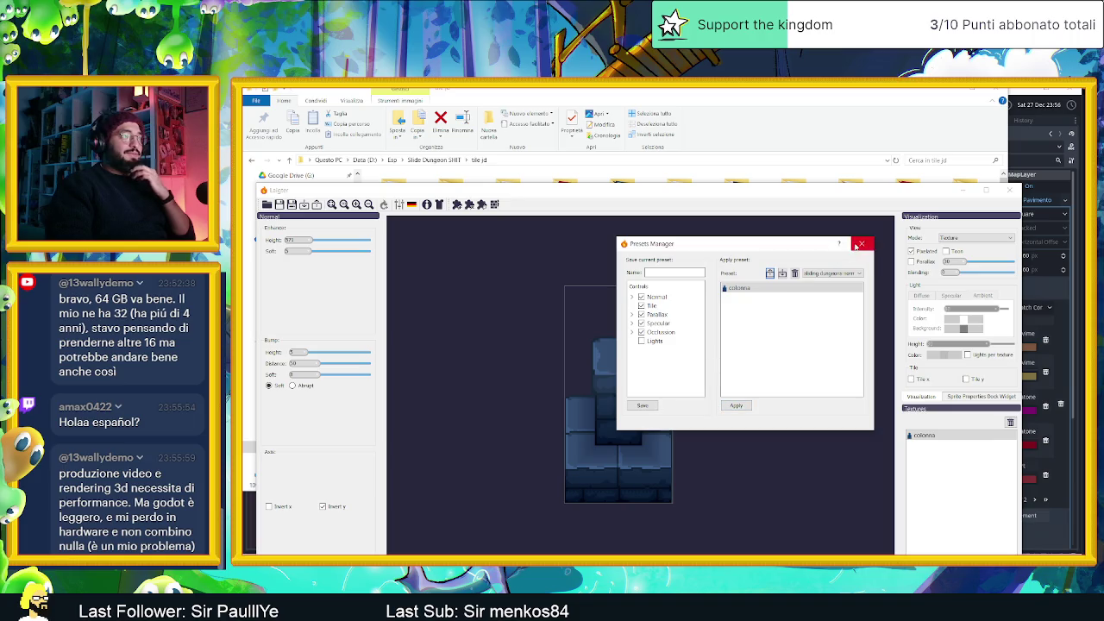
pyautogui.click(861, 243)
pyautogui.click(958, 238)
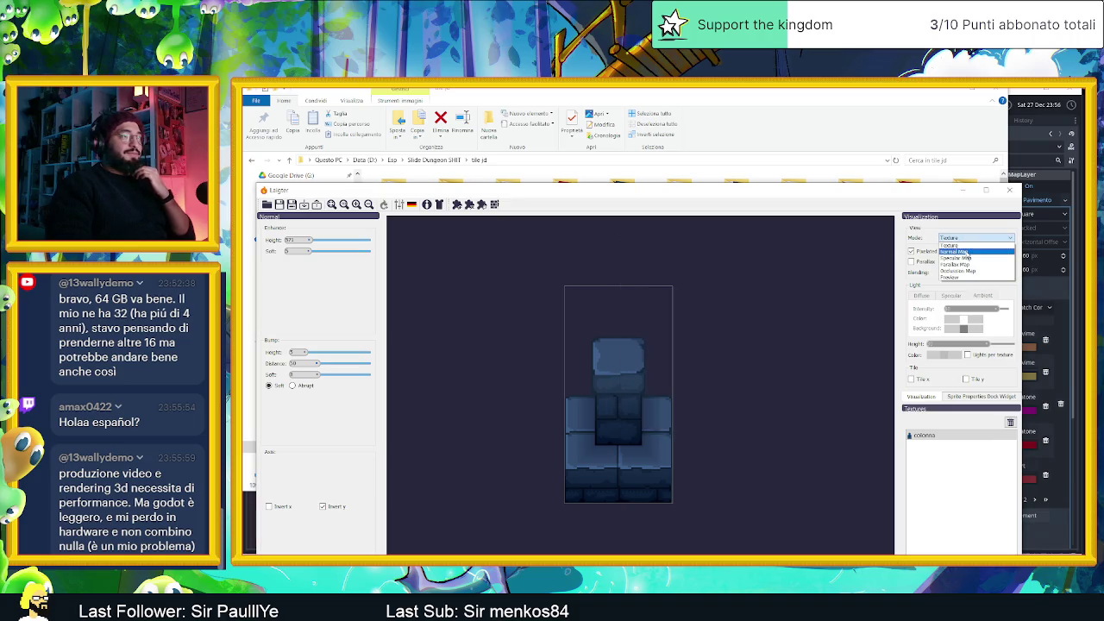
# Preview the pillar in Normal Map mode and export colonna_n beside the original
pyautogui.click(968, 253)
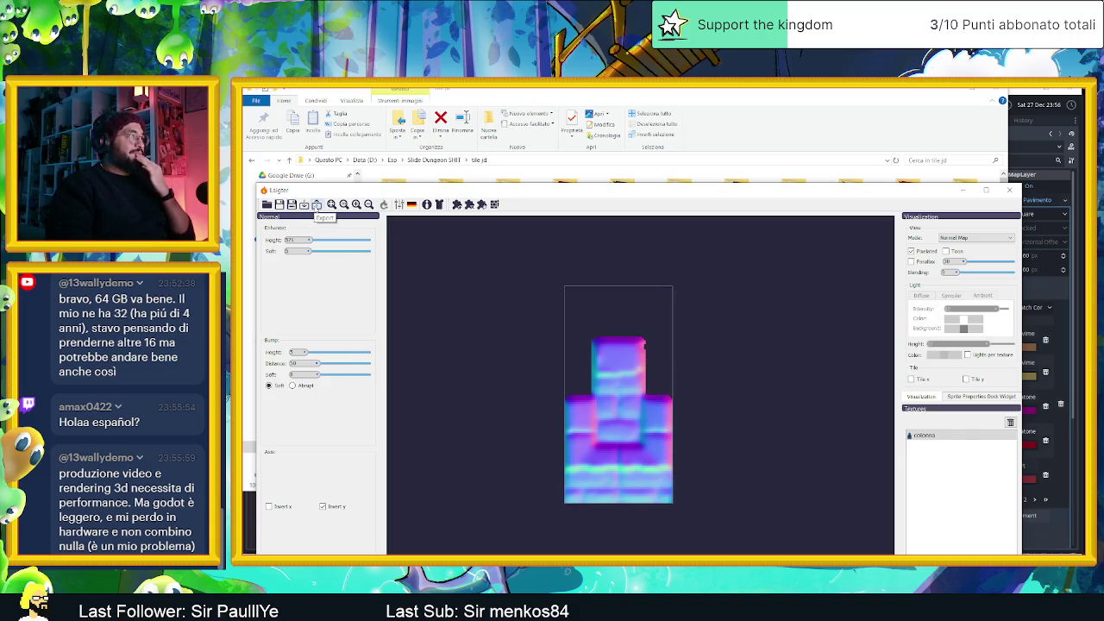
pyautogui.click(316, 205)
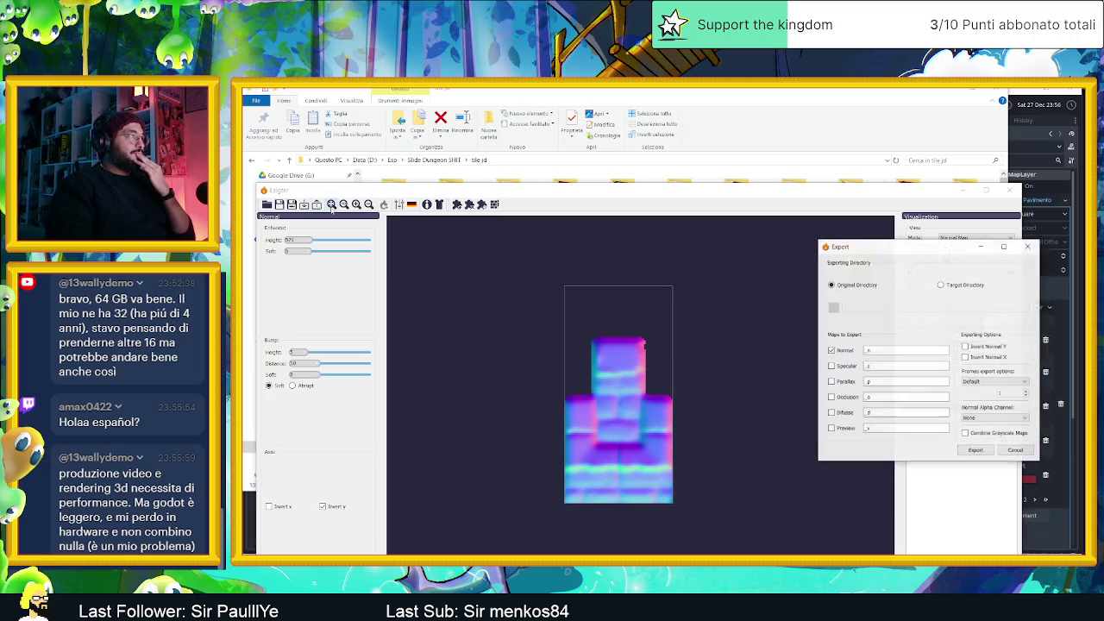
pyautogui.click(976, 450)
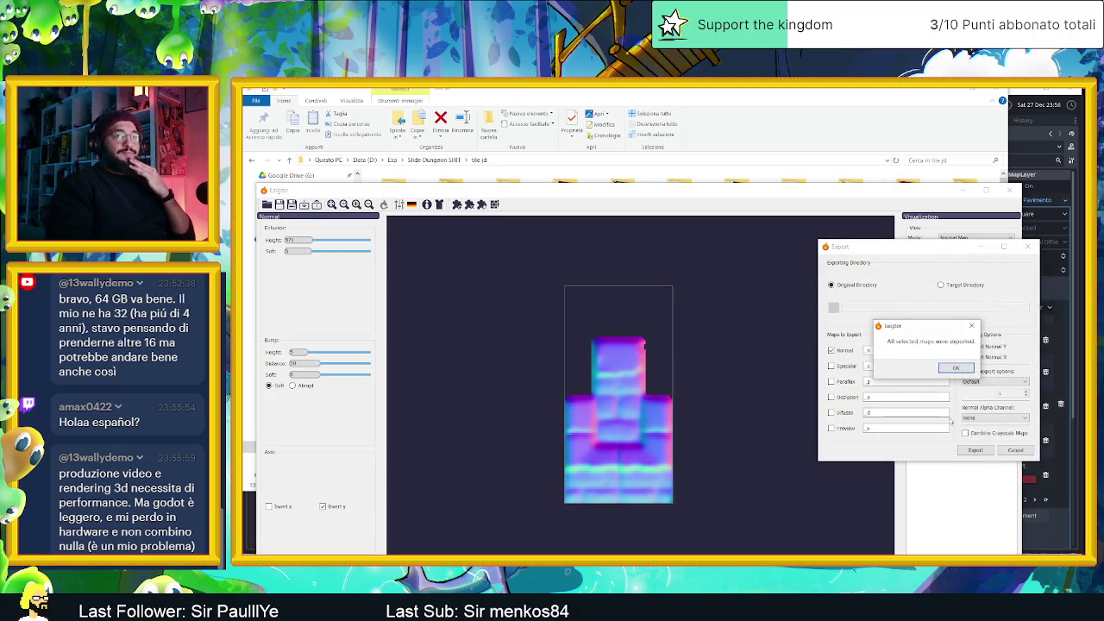
pyautogui.click(957, 369)
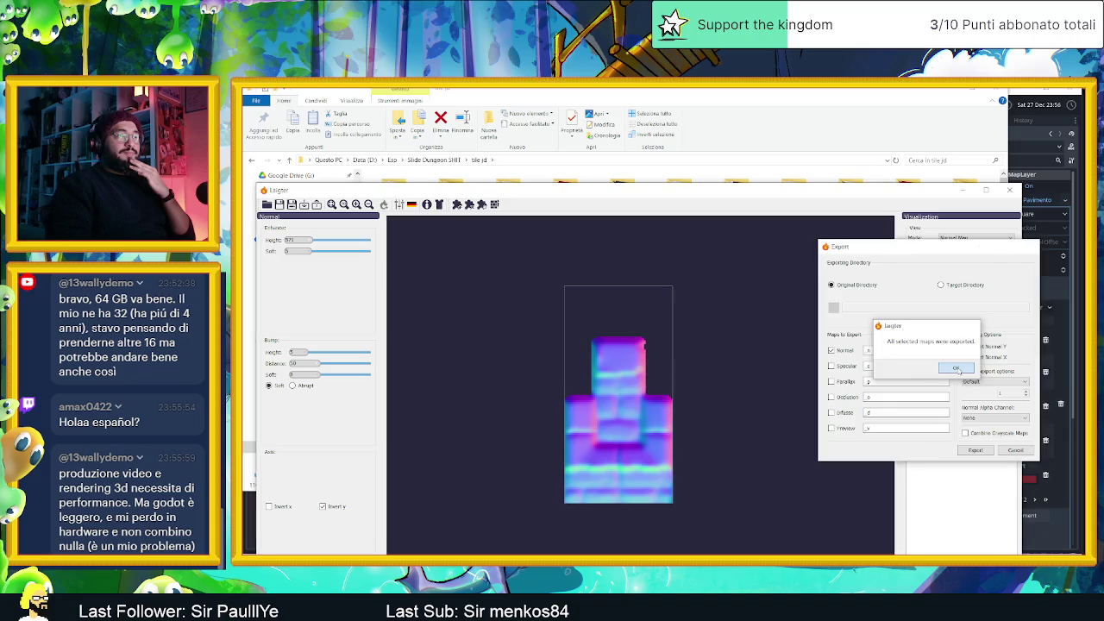
pyautogui.click(965, 190)
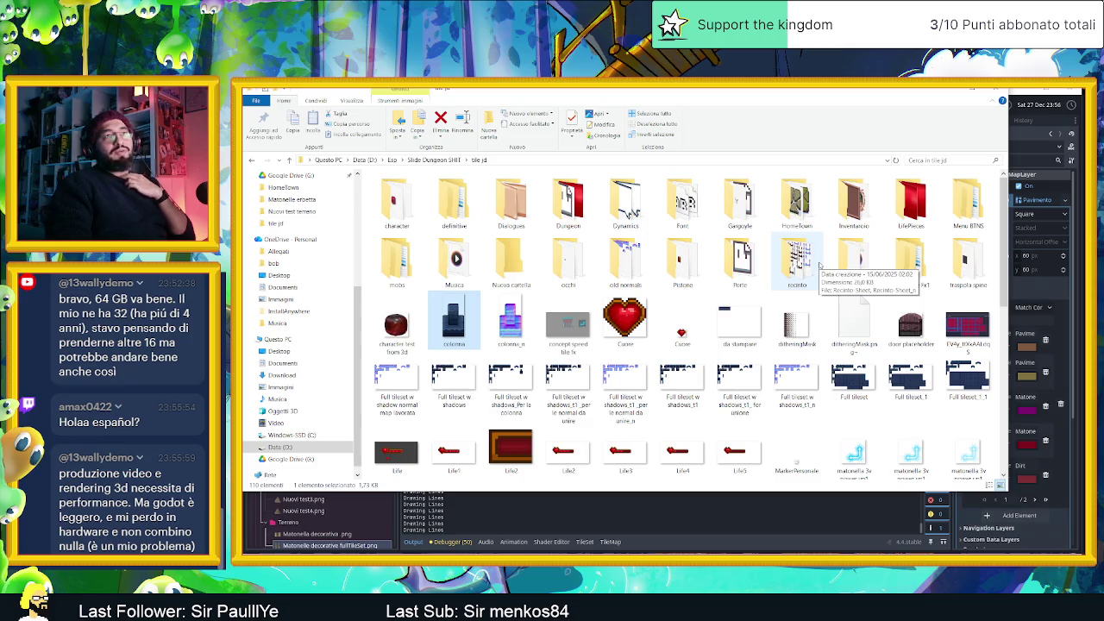
# Select colonna_n and colonna together in Explorer, then hide the folder to reveal Godot
pyautogui.click(522, 344)
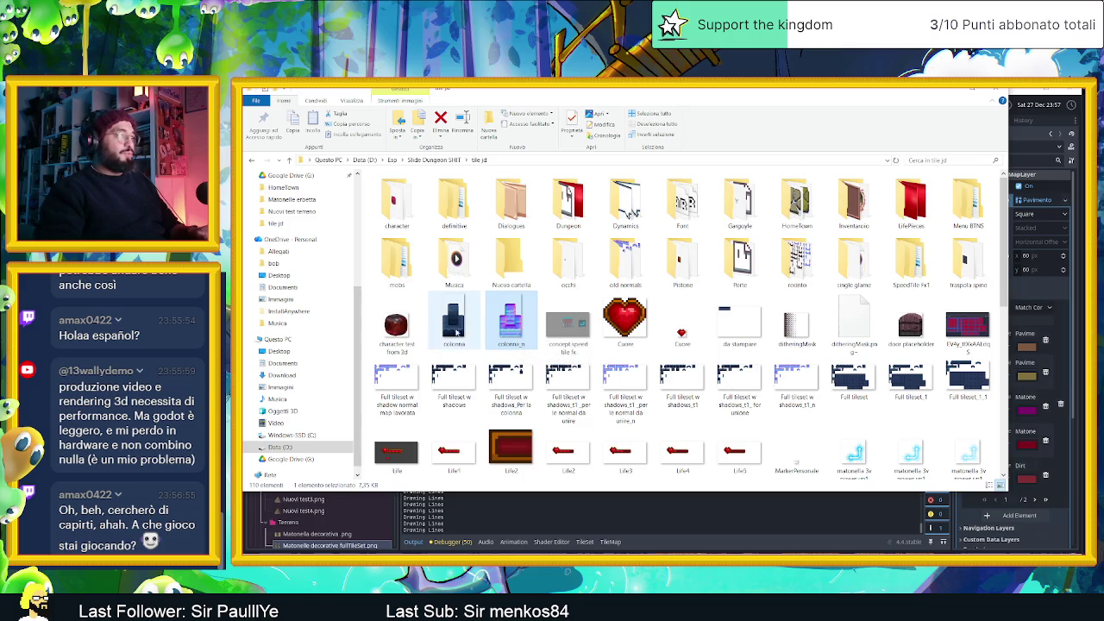
pyautogui.keyDown('ctrl'); pyautogui.click(456, 332); pyautogui.keyUp('ctrl')
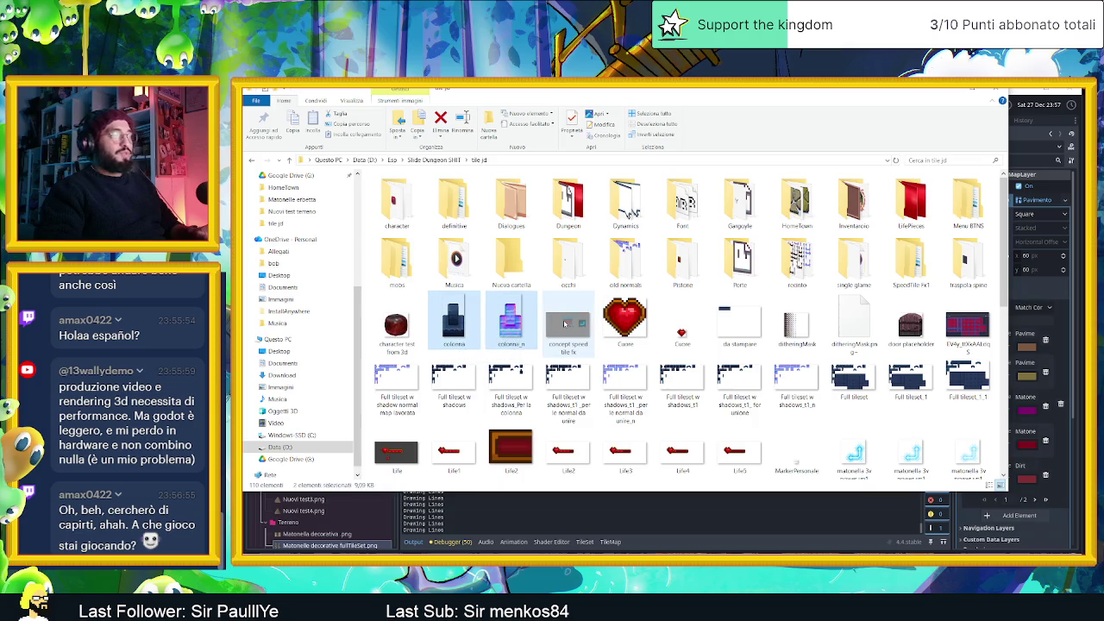
pyautogui.click(949, 91)
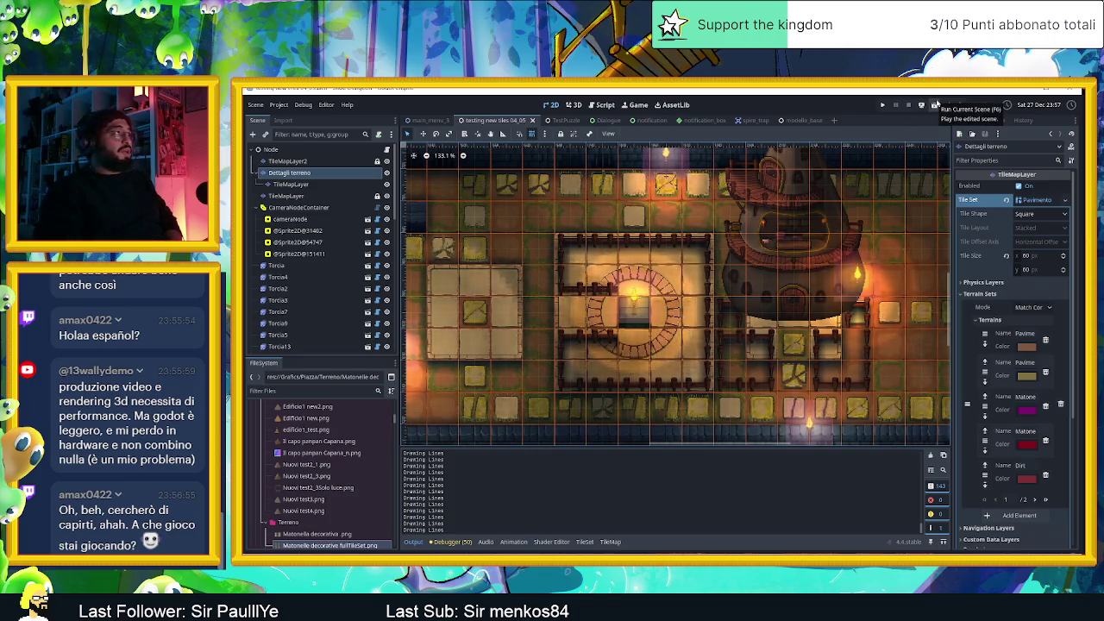
pyautogui.click(936, 105)
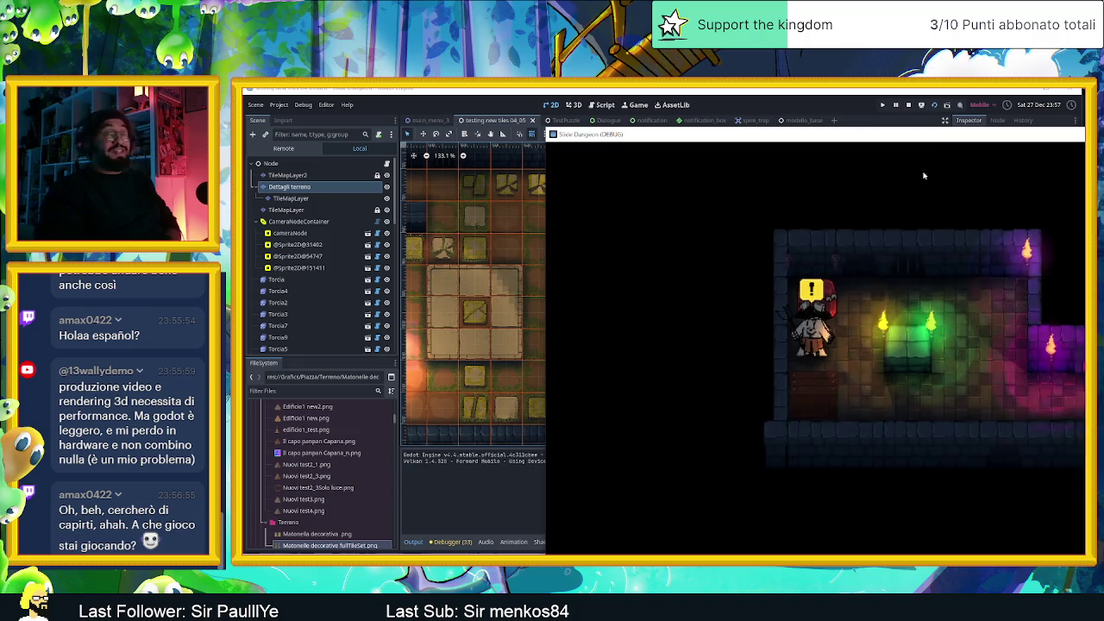
pyautogui.moveTo(918, 136)
pyautogui.mouseDown()
pyautogui.moveTo(594, 112)
pyautogui.moveTo(611, 104)
pyautogui.mouseUp()
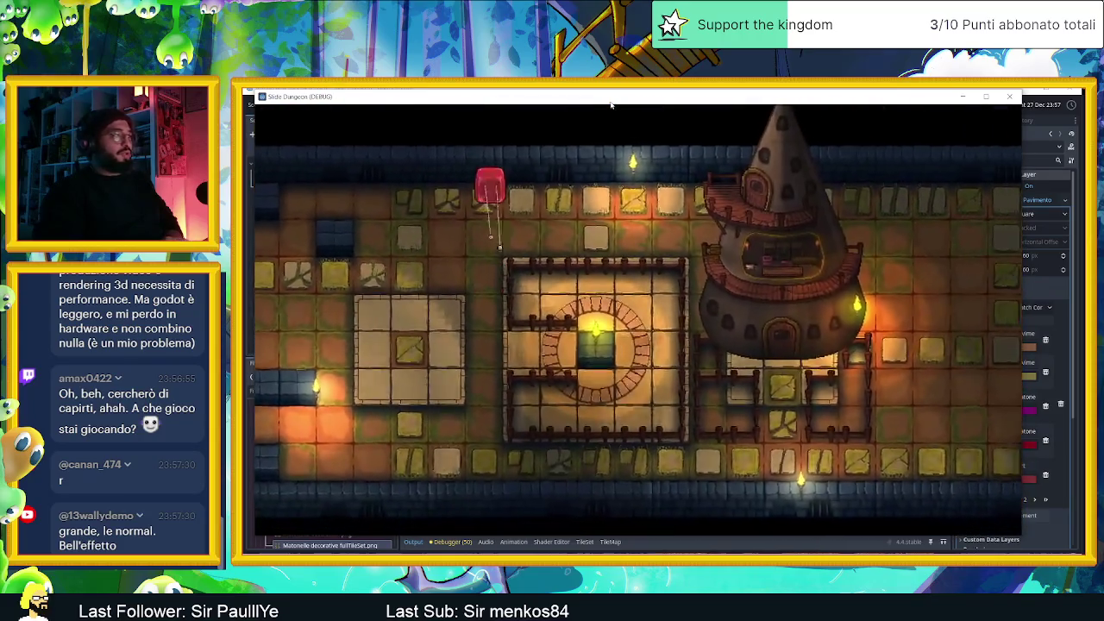
pyautogui.press('Left')
pyautogui.press('Up')
pyautogui.press('Down')
pyautogui.press('Left')
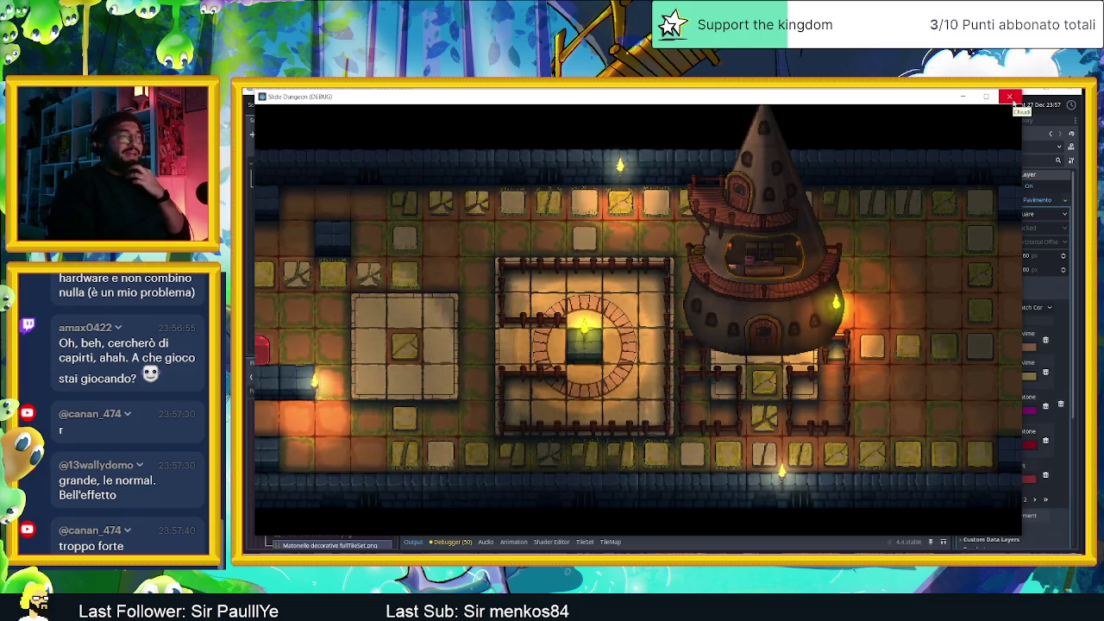
pyautogui.click(1011, 97)
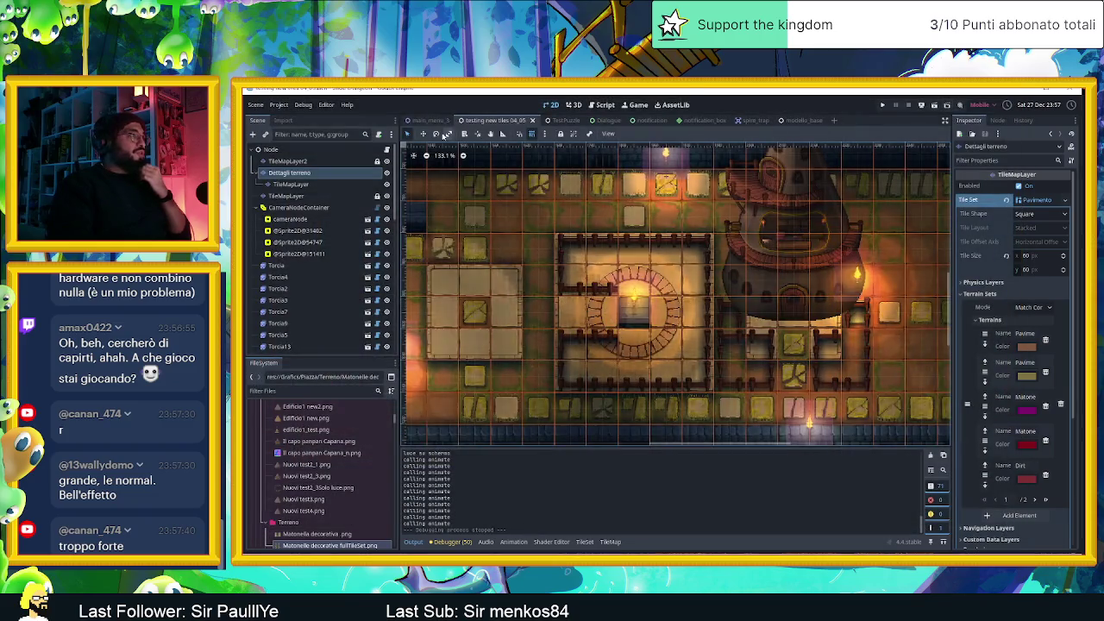
# Run the TestPuzzle scene, position the game window, and slide the slime right
pyautogui.click(571, 121)
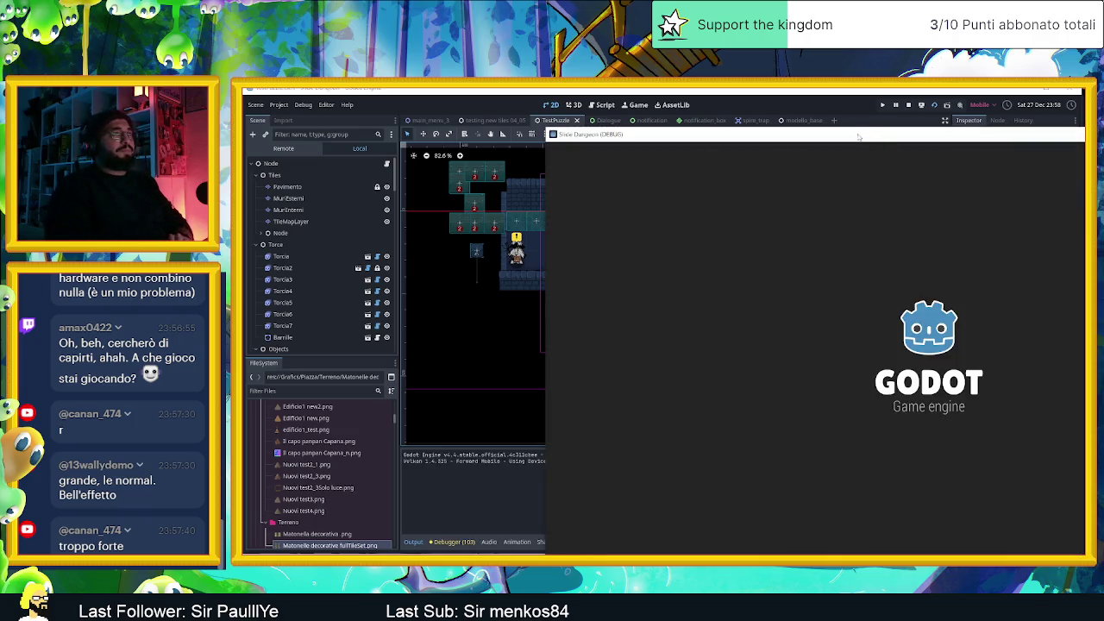
pyautogui.moveTo(860, 135)
pyautogui.mouseDown()
pyautogui.moveTo(665, 111)
pyautogui.moveTo(570, 117)
pyautogui.mouseUp()
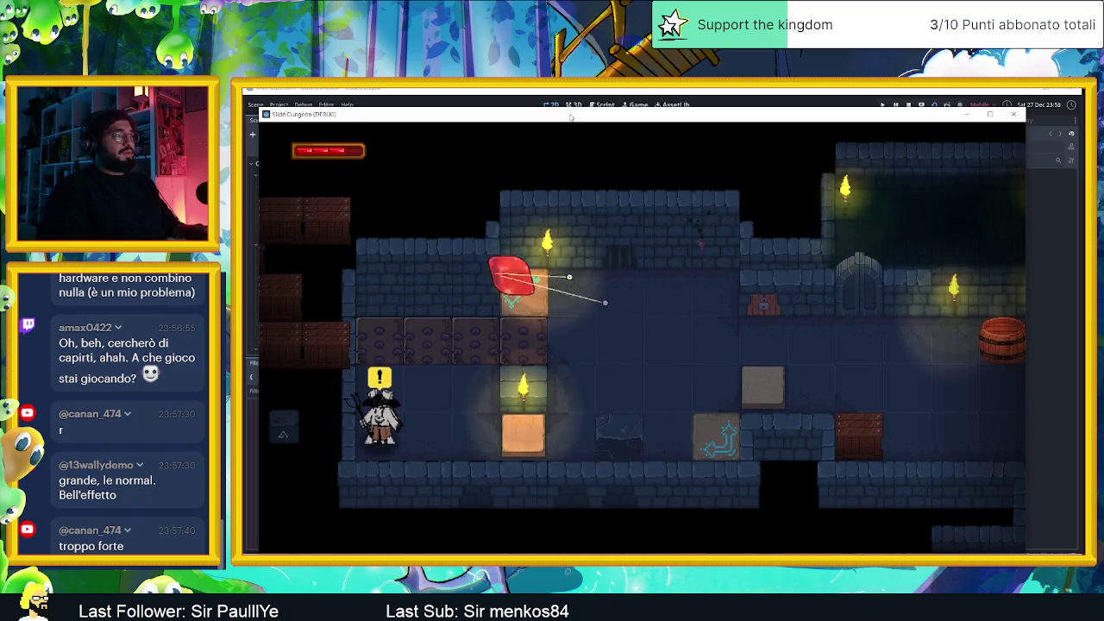
pyautogui.press('Right')
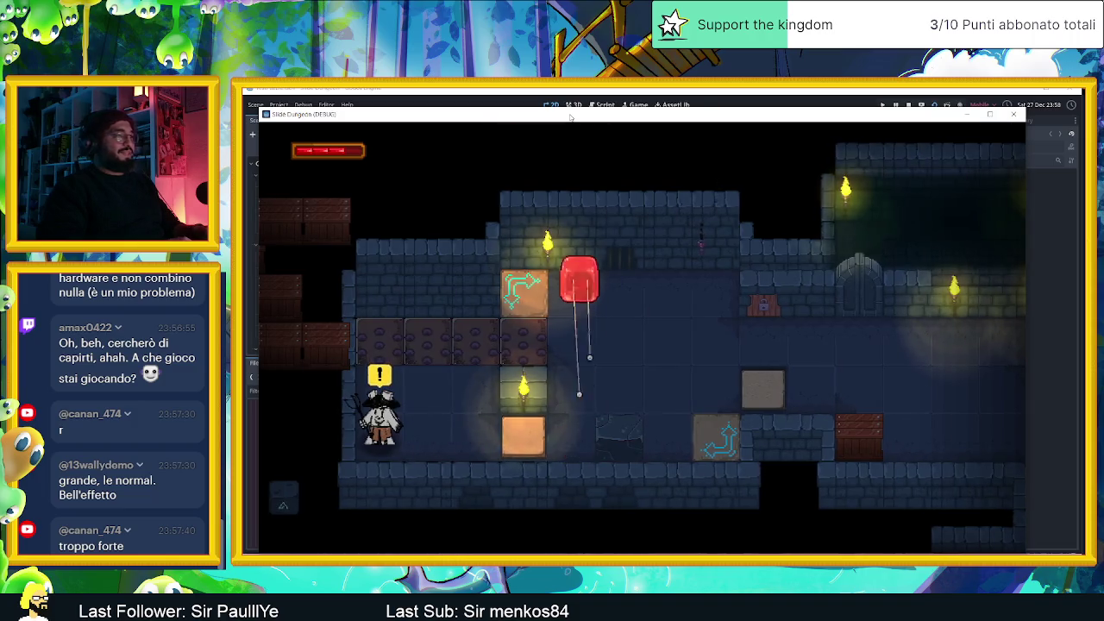
# Browse the in-game Bestiarium and Missioni tabs, returning to Inventario
pyautogui.press('i')
pyautogui.press('Right')
pyautogui.press('Right')
pyautogui.press('Left')
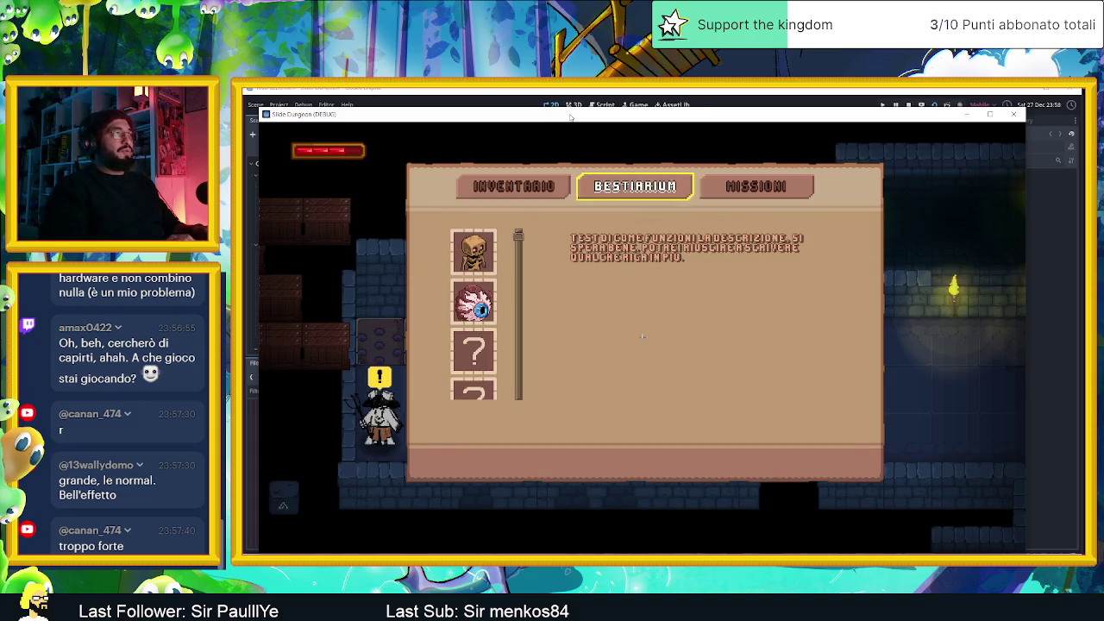
pyautogui.press('Down')
pyautogui.press('Down')
pyautogui.press('Up')
pyautogui.press('Up')
pyautogui.press('Up')
pyautogui.press('Right')
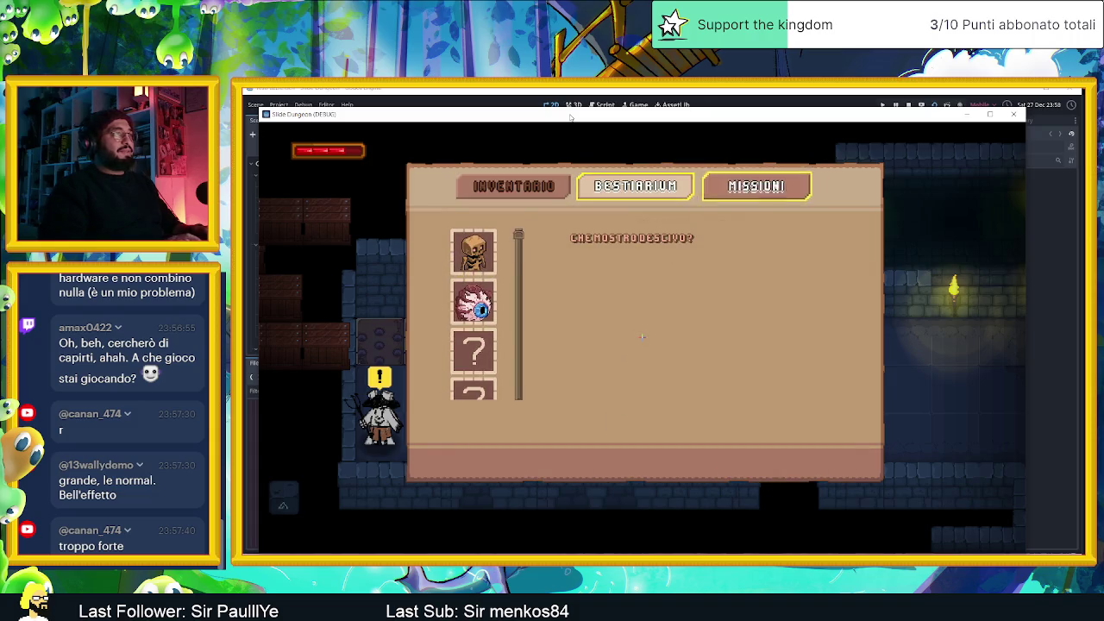
pyautogui.press('Down')
pyautogui.press('Down')
pyautogui.press('Down')
pyautogui.press('Up')
pyautogui.press('Up')
pyautogui.press('Up')
pyautogui.press('Left')
pyautogui.press('Left')
# Equip the Heart card in the first slot and the Eye card in the second
pyautogui.press('Down')
pyautogui.press('Return')
pyautogui.press('Right')
pyautogui.press('Right')
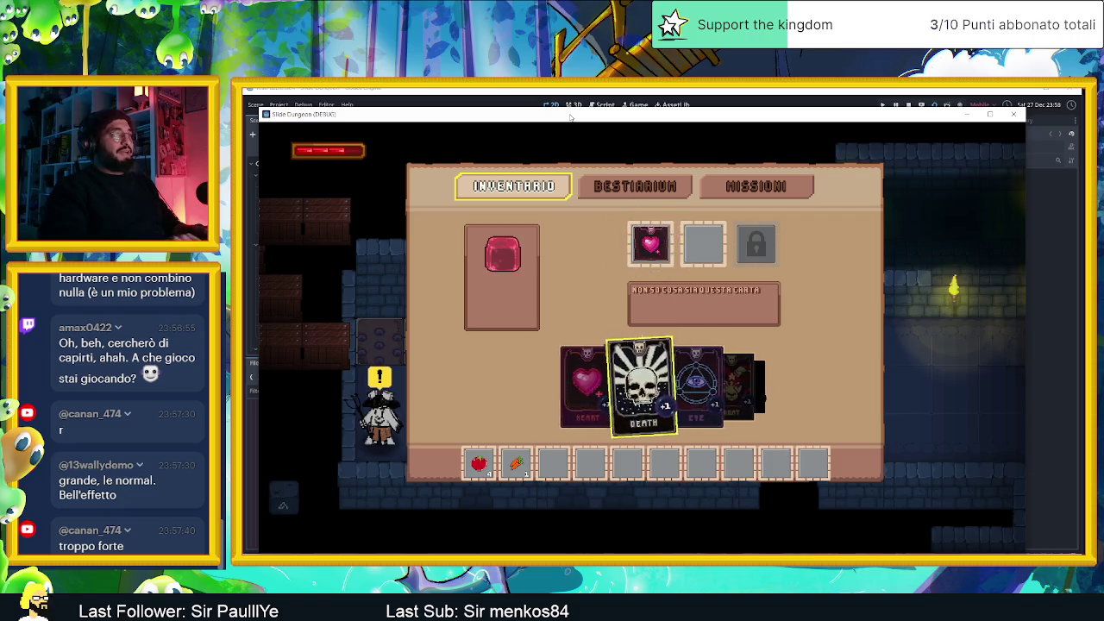
pyautogui.press('Return')
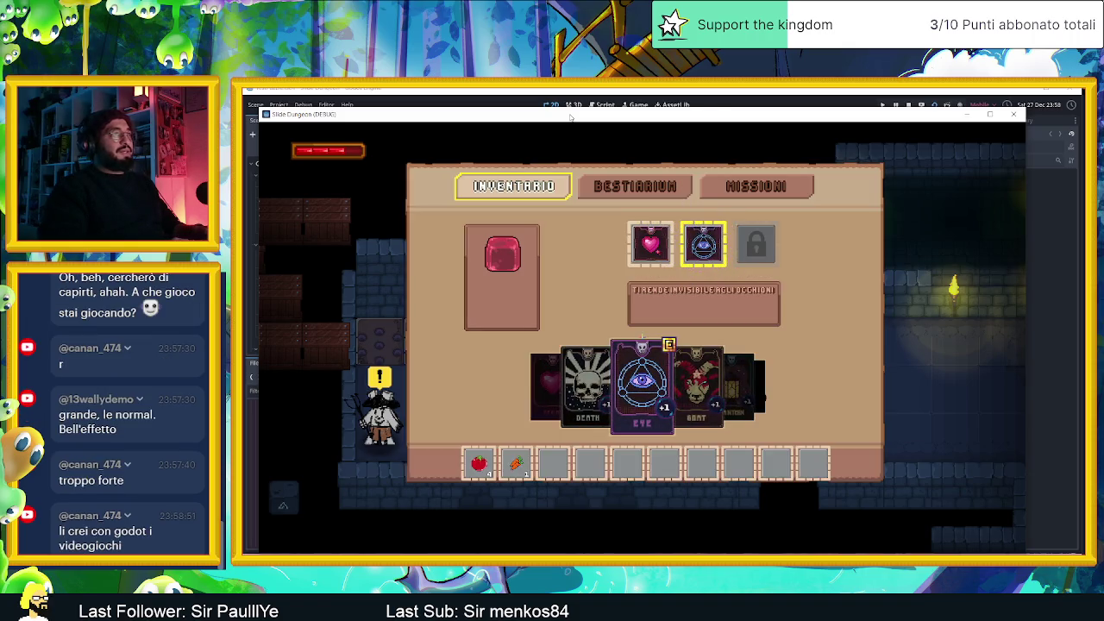
pyautogui.press('Escape')
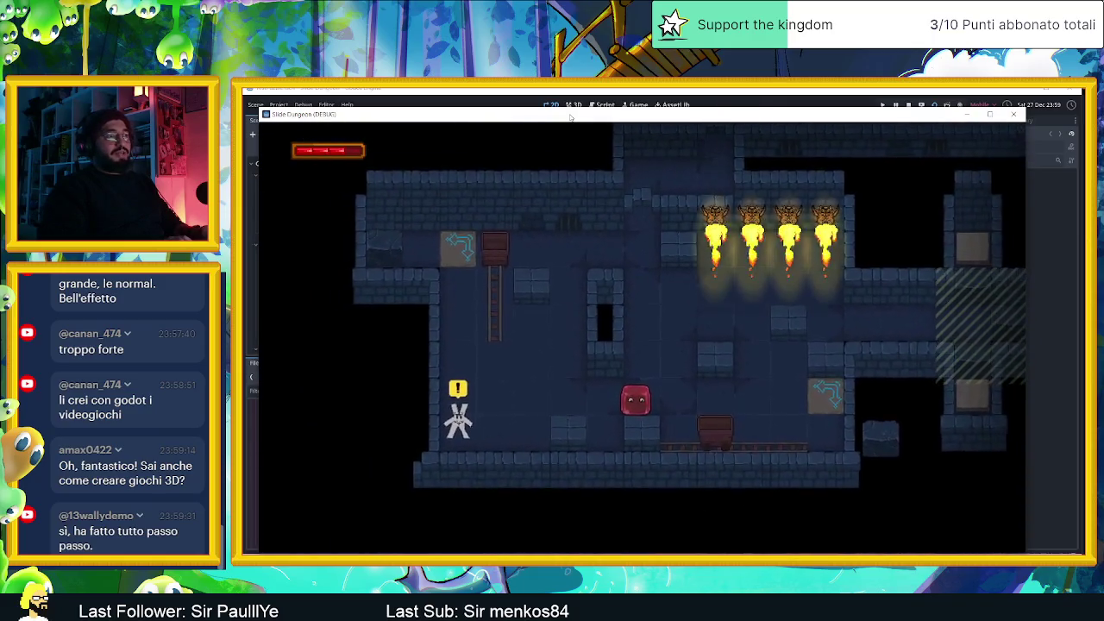
# Slide the slime down and right, then close the game and reopen testing new tiles 04_05
pyautogui.press('Down')
pyautogui.press('Right')
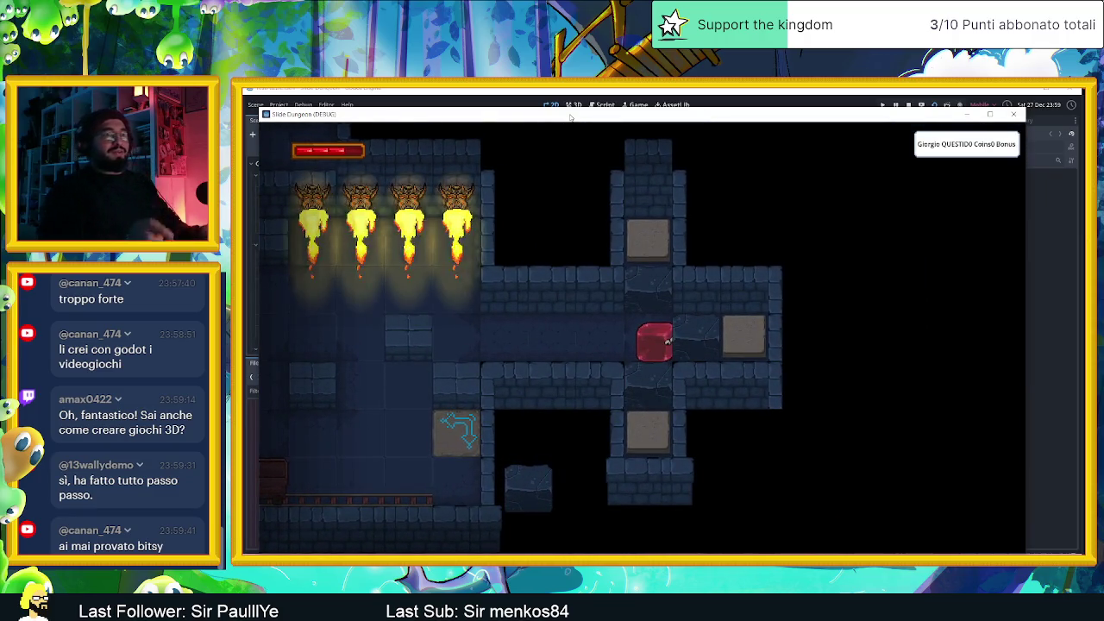
pyautogui.click(1013, 114)
pyautogui.click(474, 125)
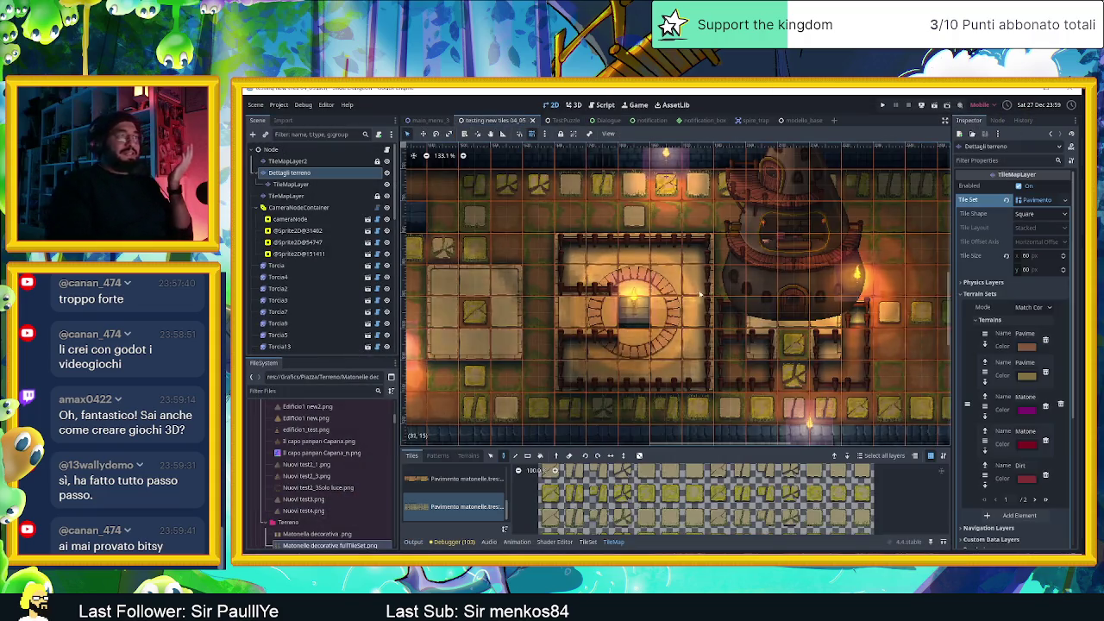
pyautogui.click(565, 119)
pyautogui.scroll(-4, 885, 309)
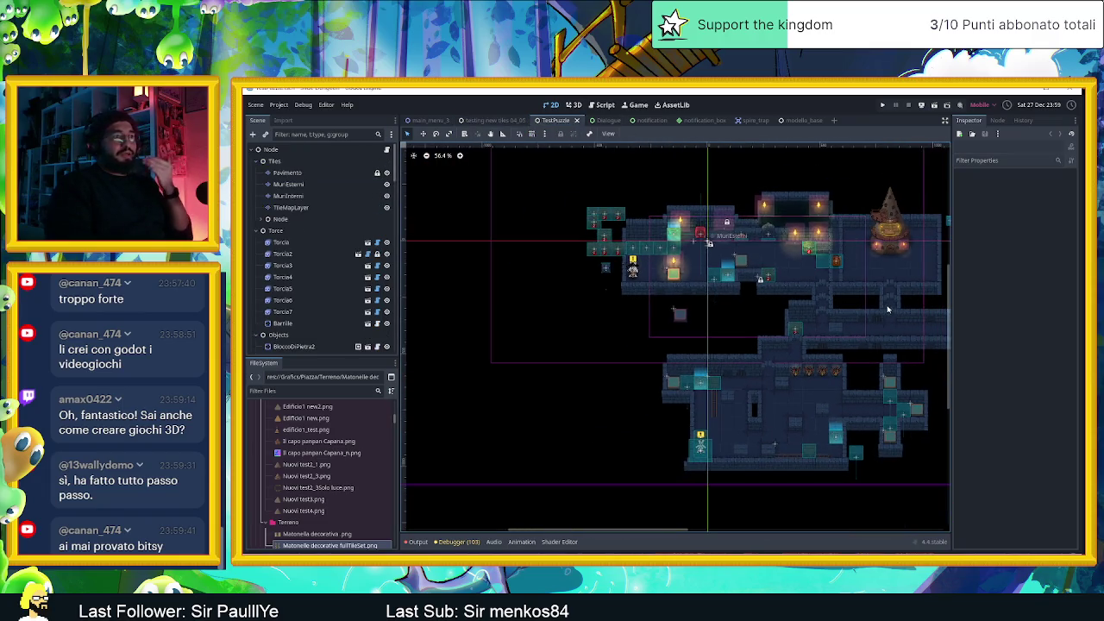
pyautogui.click(518, 120)
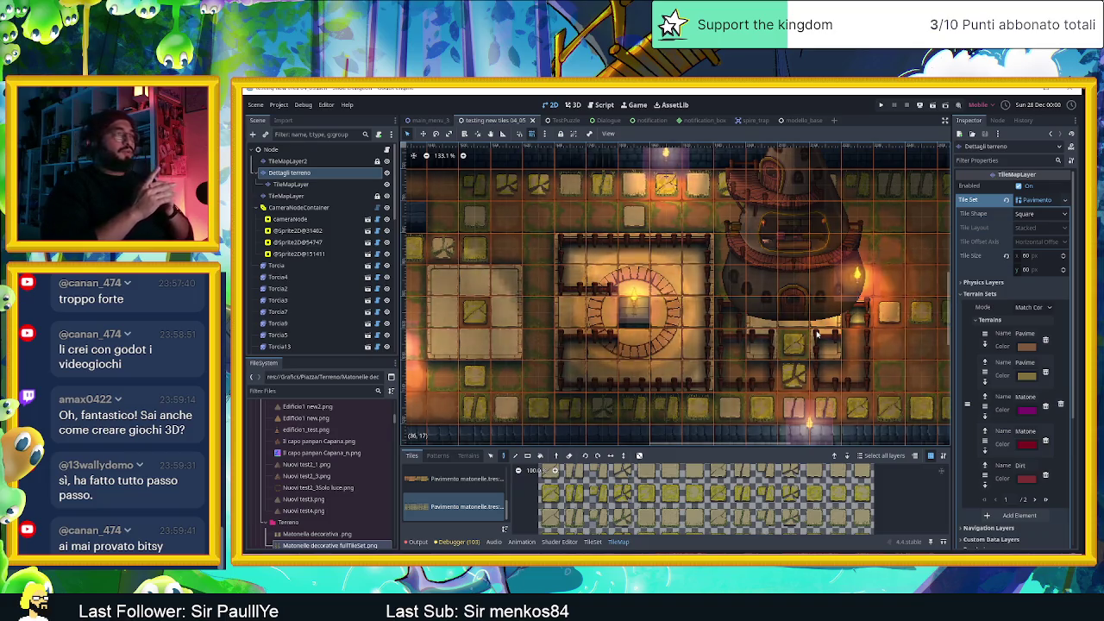
pyautogui.scroll(-3, 834, 330)
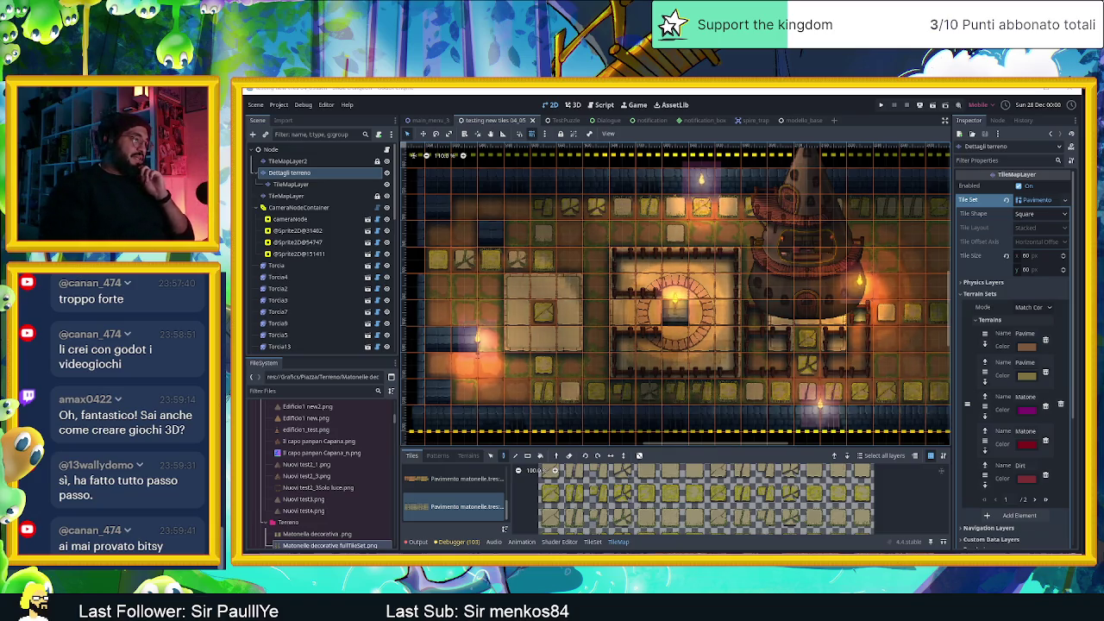
pyautogui.hotkey('alt', 'Tab')
pyautogui.click(467, 332)
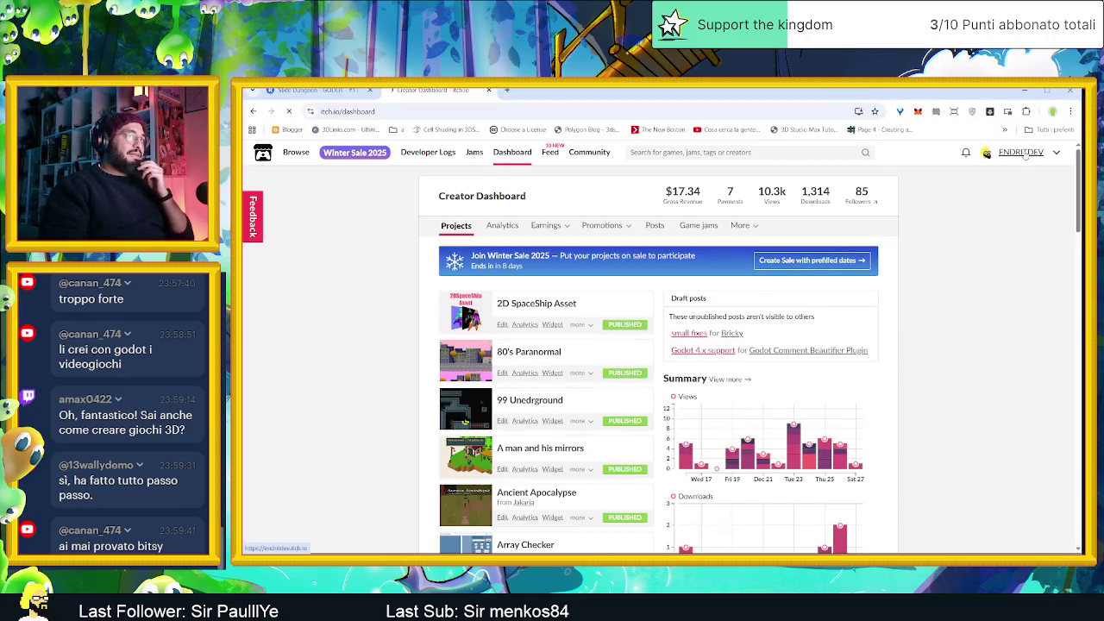
# Go to the creator's itch.io profile and open Look Mom I'm Natural in a background tab
pyautogui.click(1023, 154)
pyautogui.scroll(-3, 956, 399)
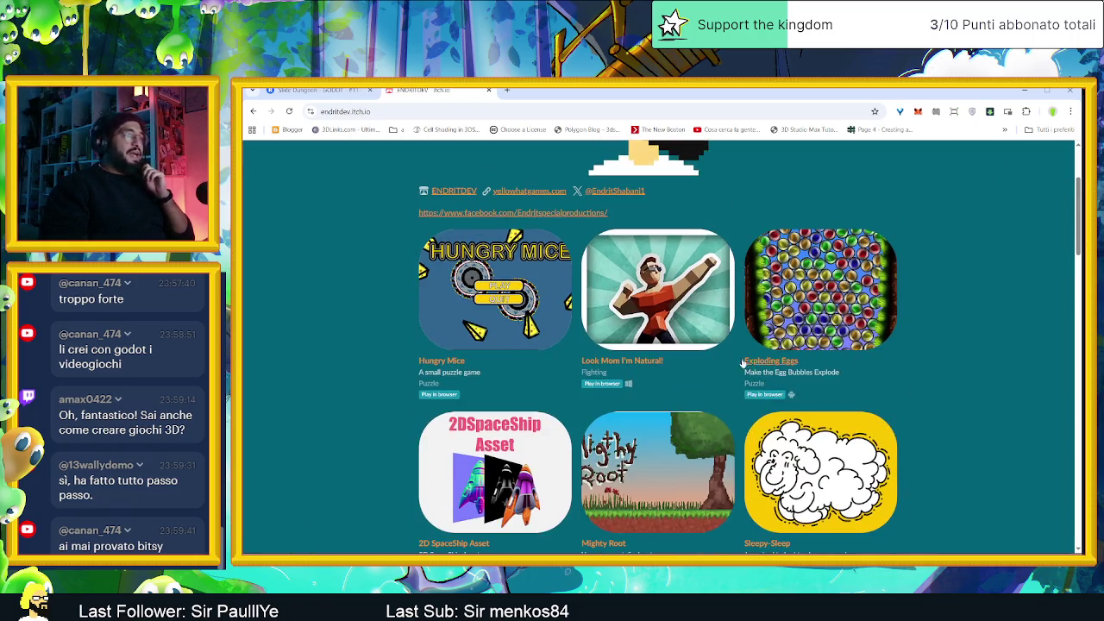
pyautogui.middleClick(657, 293)
# Switch to the Look Mom I'm Natural page, load its browser build and start playing
pyautogui.scroll(-5, 943, 390)
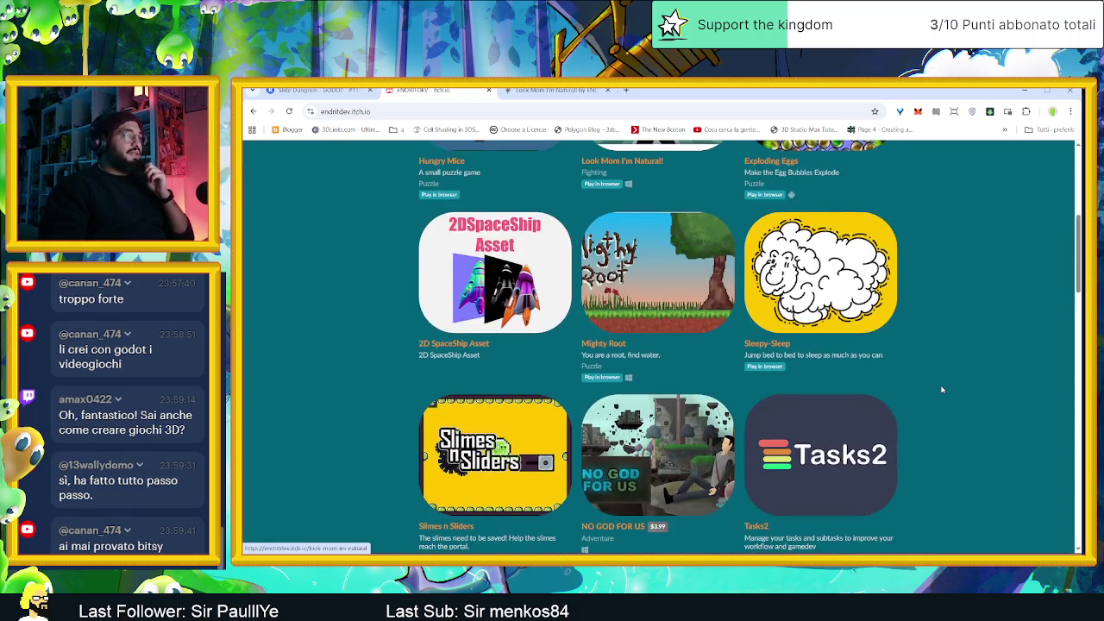
pyautogui.scroll(-6, 942, 390)
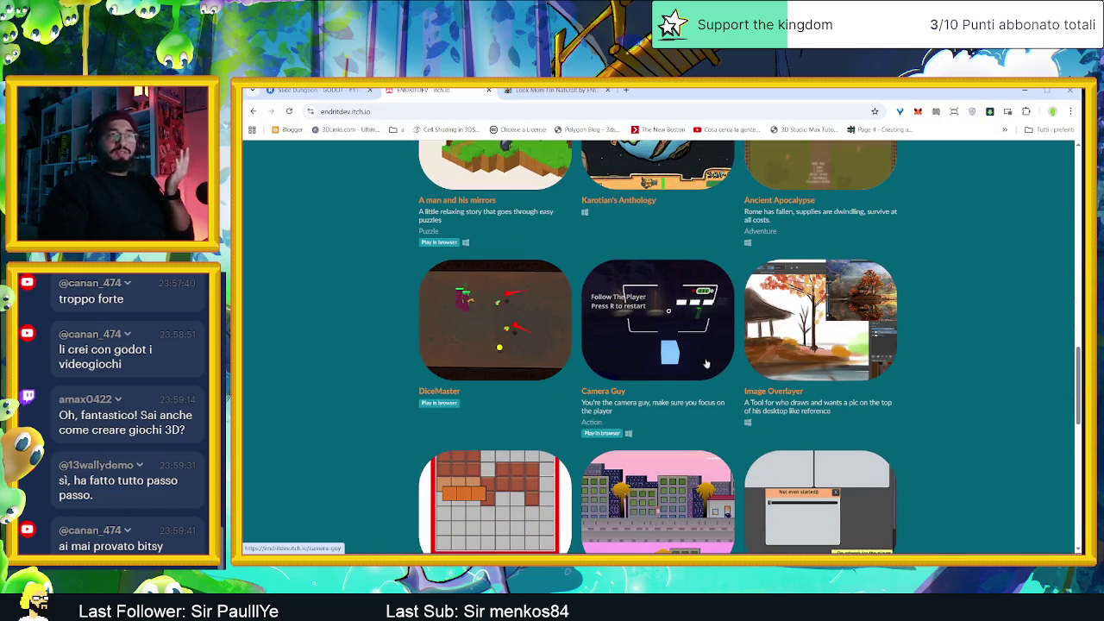
pyautogui.scroll(-5, 961, 375)
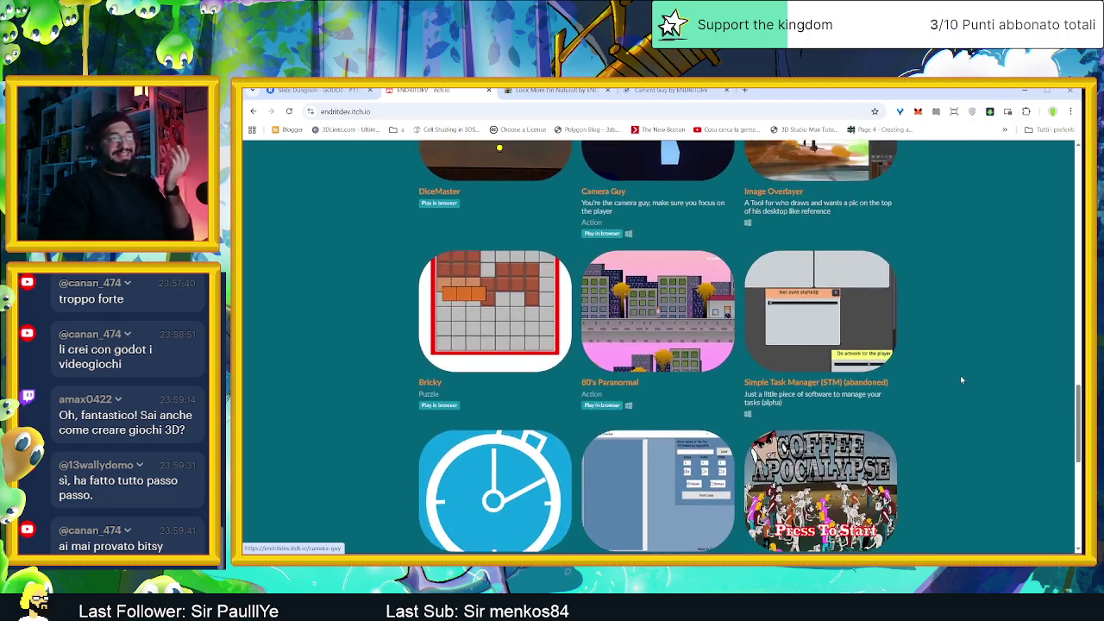
pyautogui.scroll(-2, 963, 386)
pyautogui.scroll(18, 966, 371)
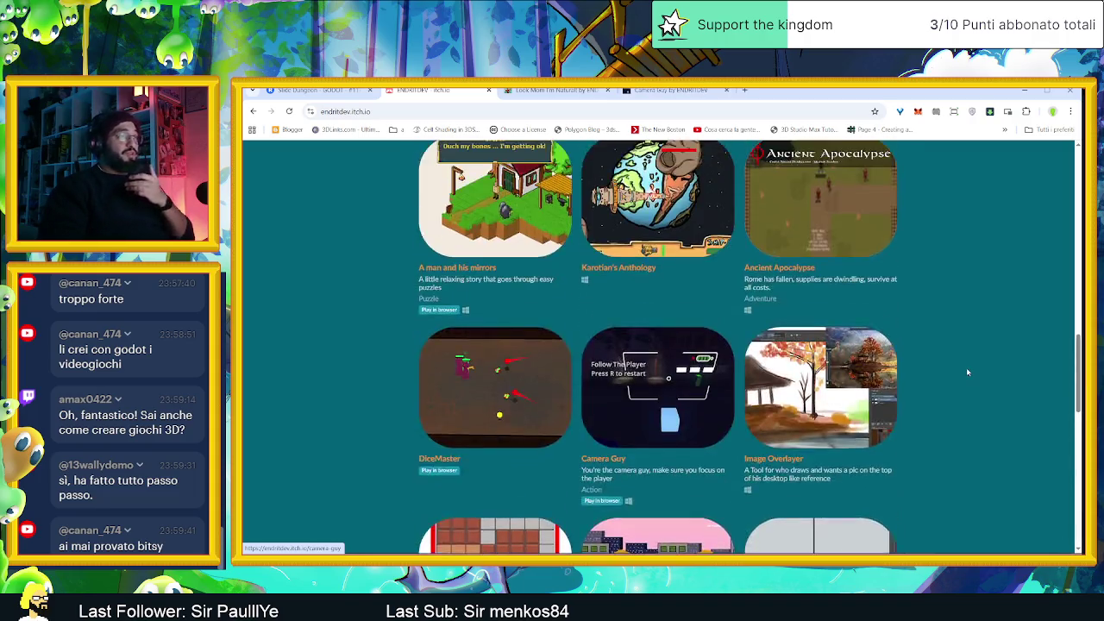
pyautogui.click(570, 91)
pyautogui.click(680, 357)
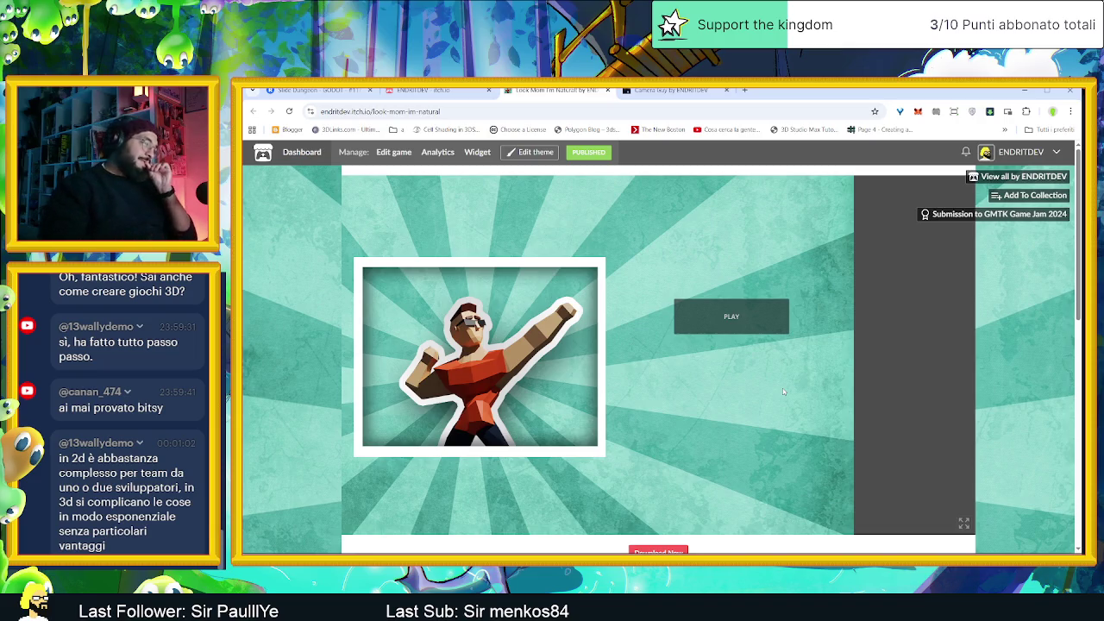
pyautogui.click(760, 321)
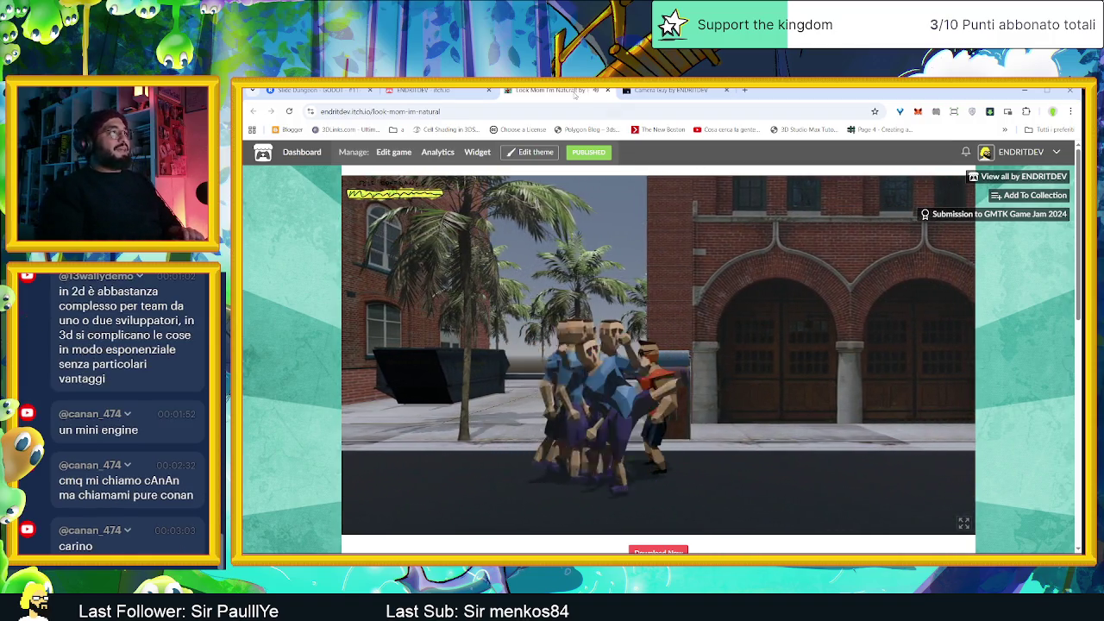
# Close the Look Mom I'm Natural tab with Ctrl+W, leaving the Camera Guy page shown
pyautogui.hotkey('ctrl', 'w')
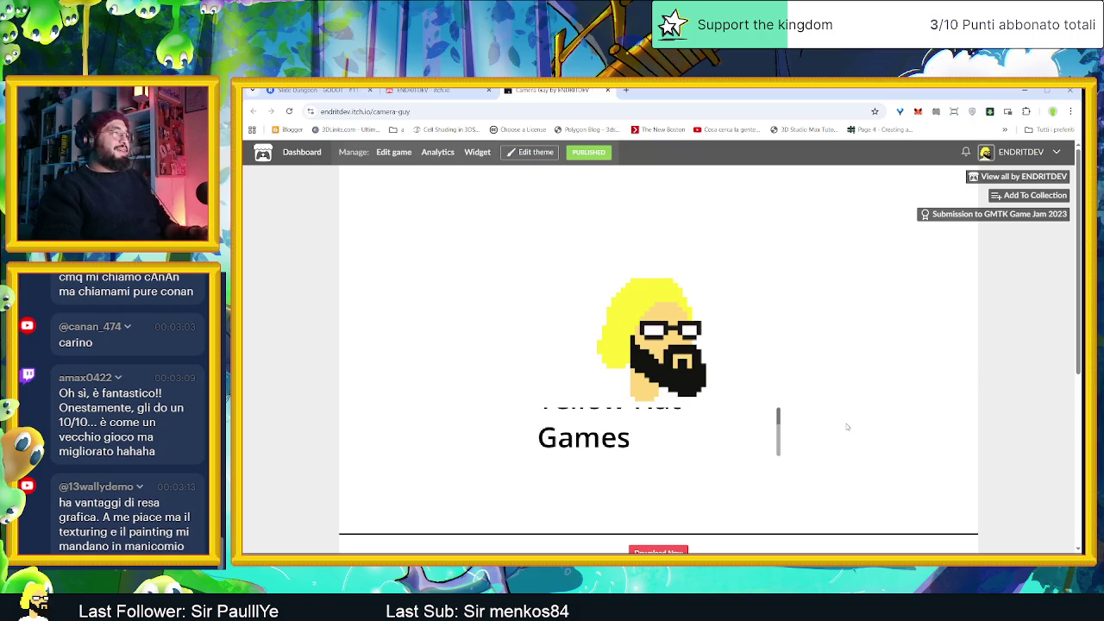
# Steer the Camera Guy camera left and right with A/D to track the player along the street
pyautogui.scroll(-1, 1003, 409)
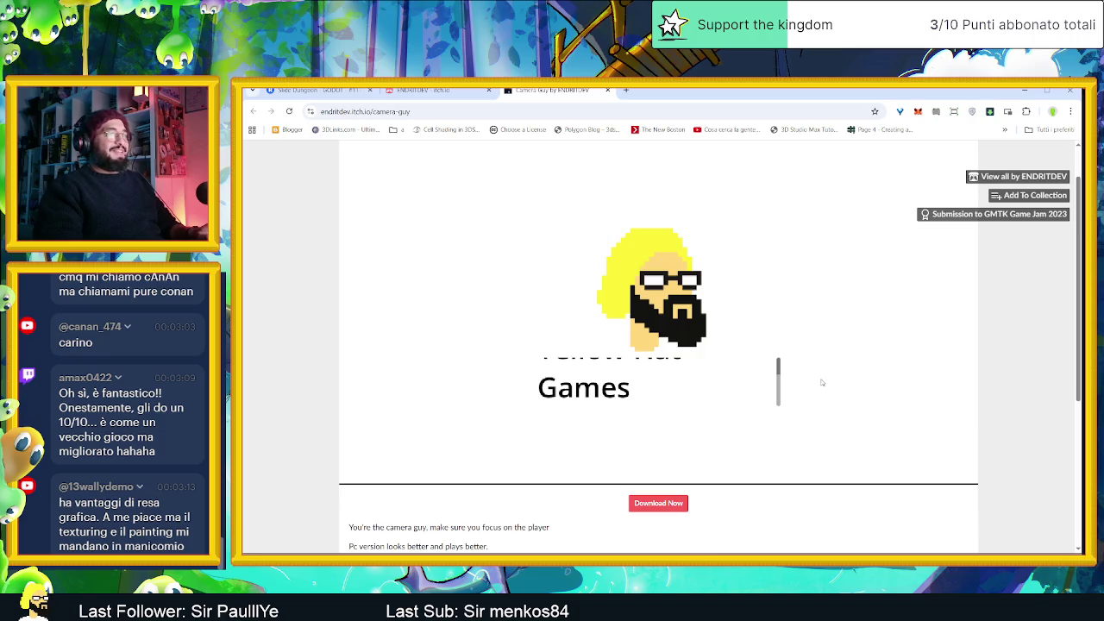
pyautogui.press('d')
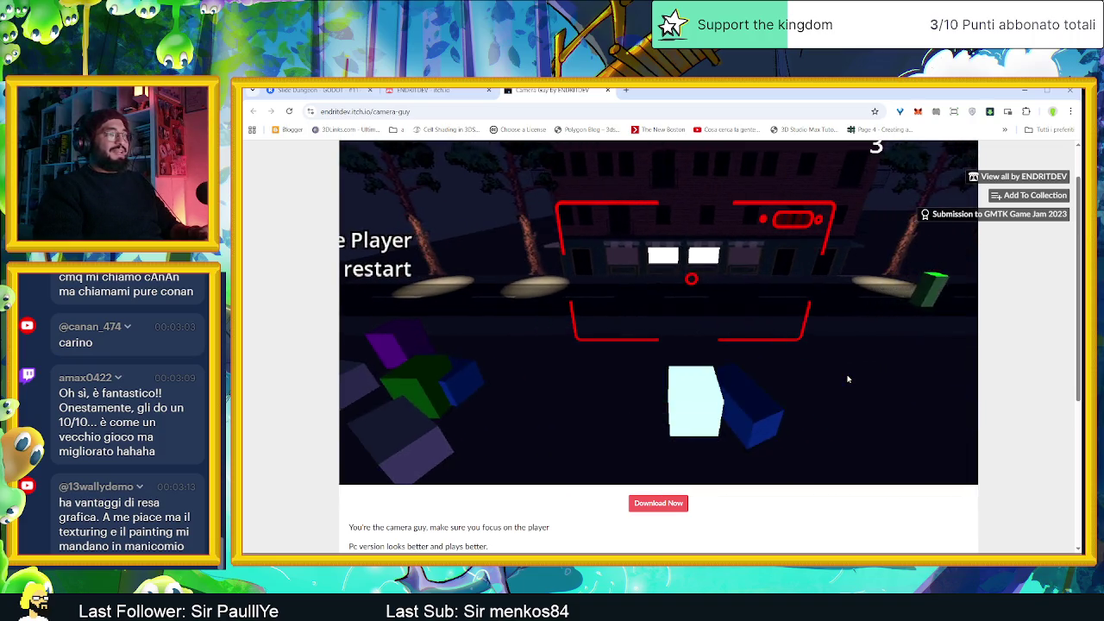
pyautogui.press('d')
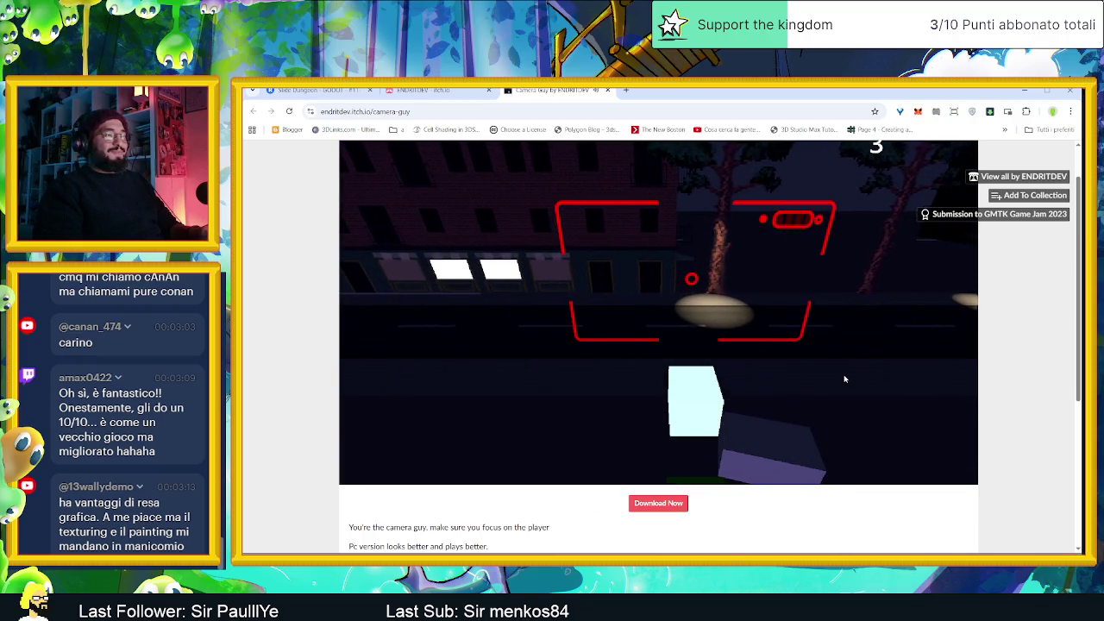
pyautogui.press('a')
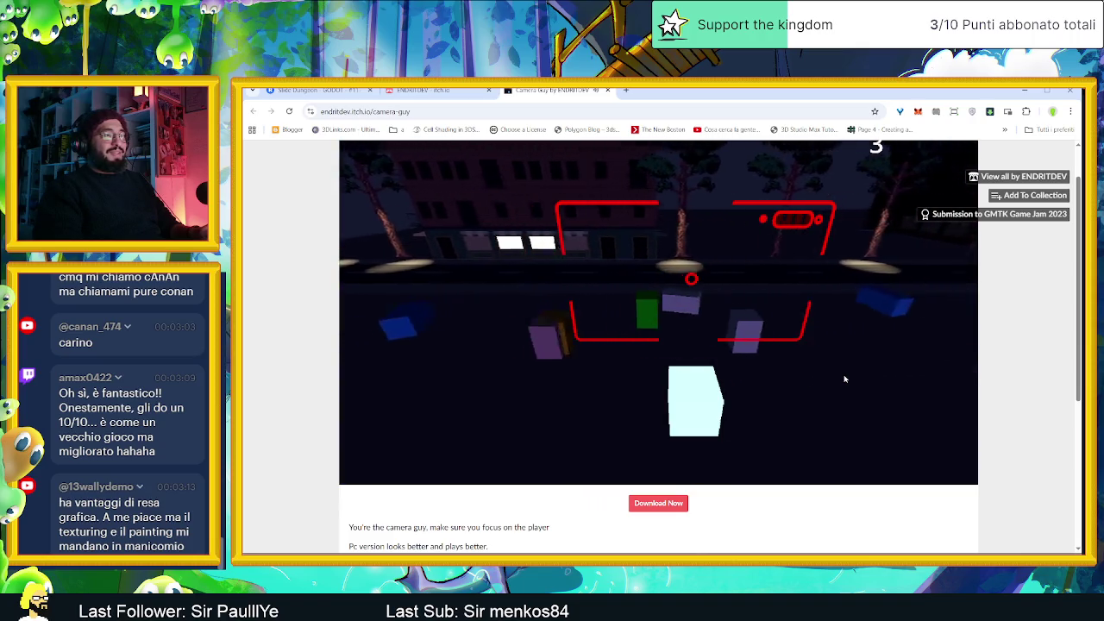
pyautogui.press('d')
pyautogui.press('a')
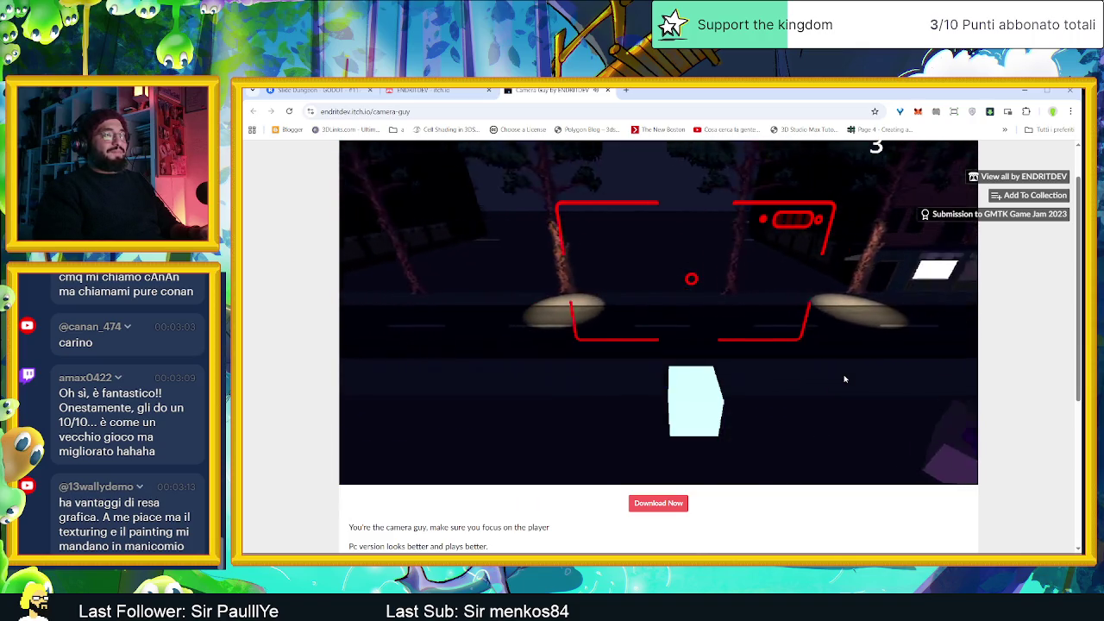
pyautogui.press('d')
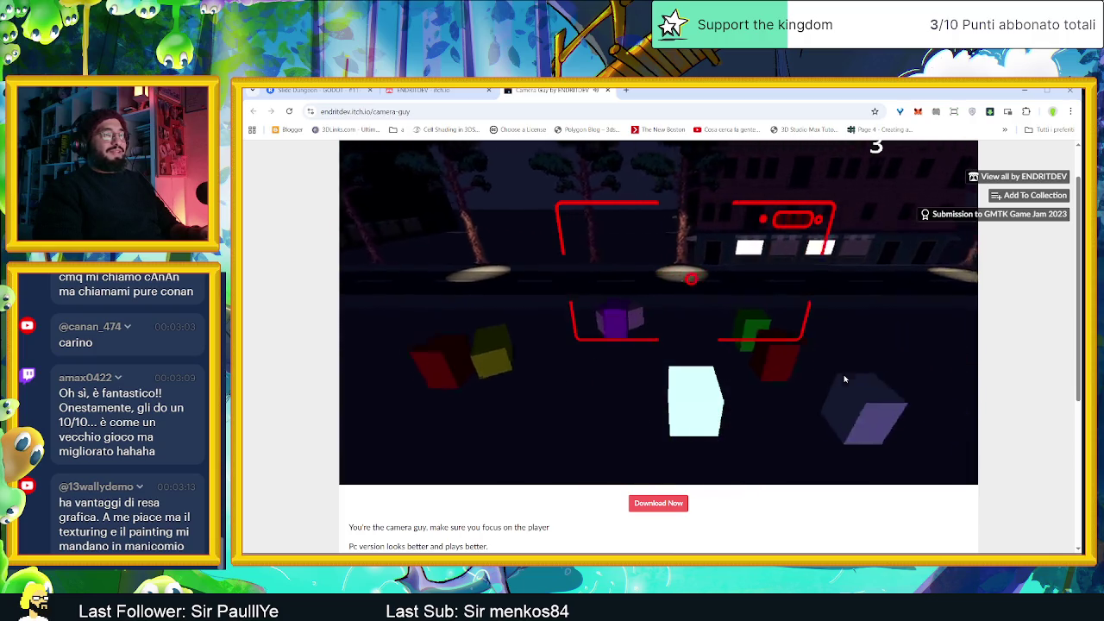
pyautogui.press('a')
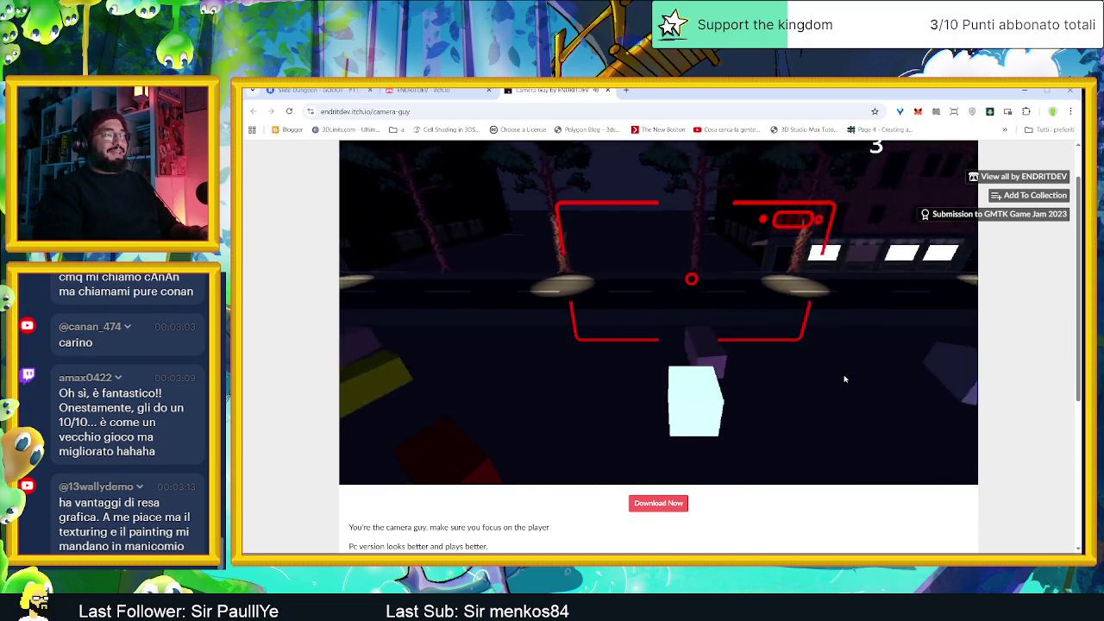
pyautogui.press('d')
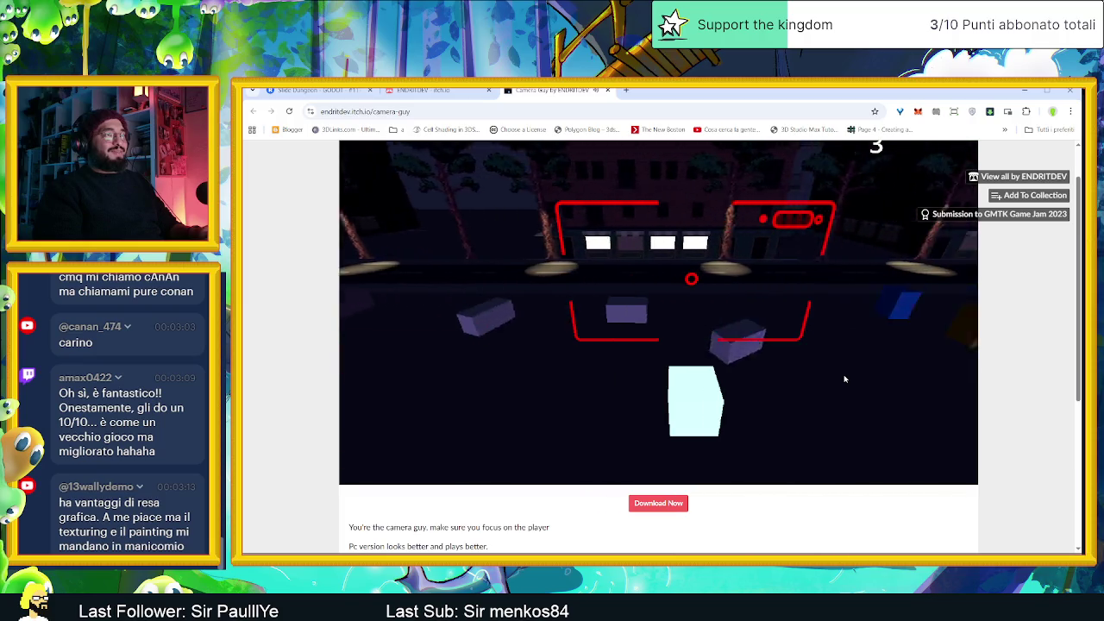
pyautogui.press('d')
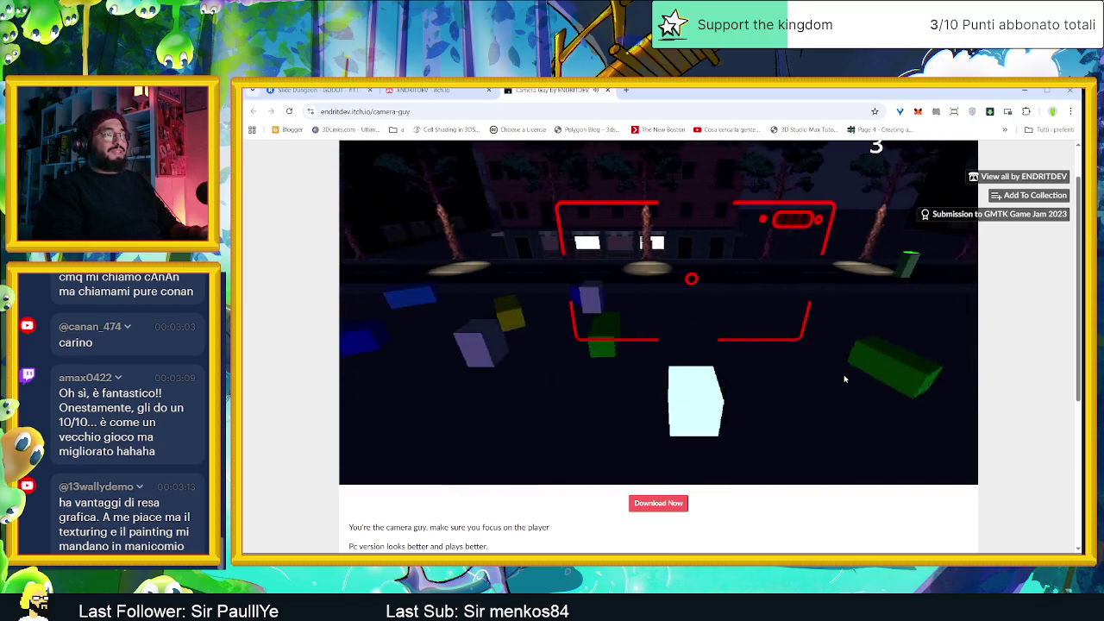
pyautogui.press('d')
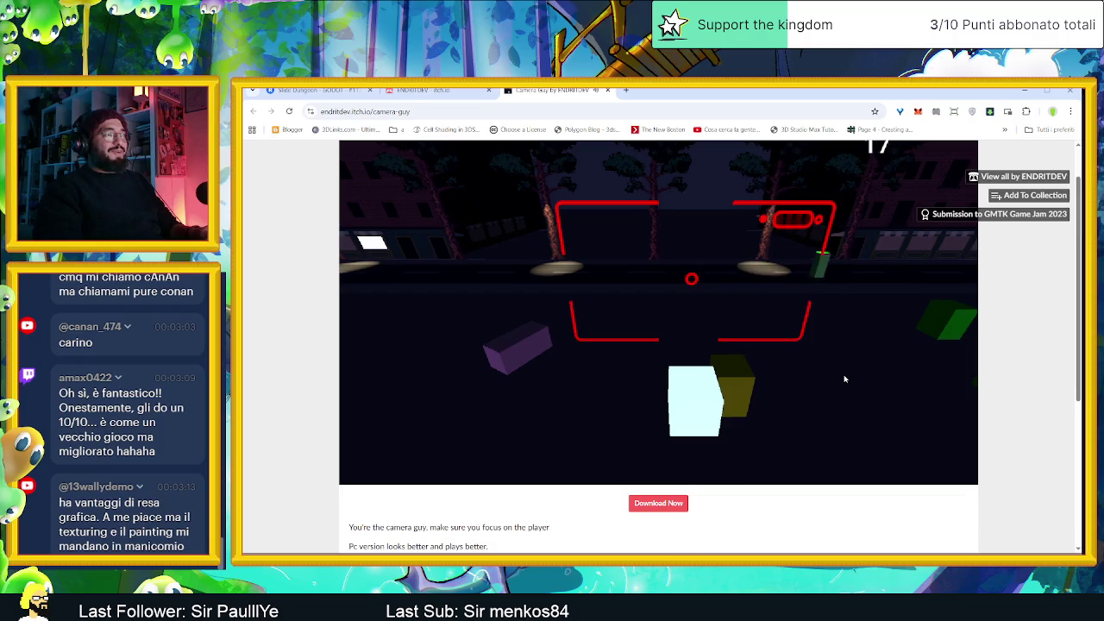
pyautogui.press('d')
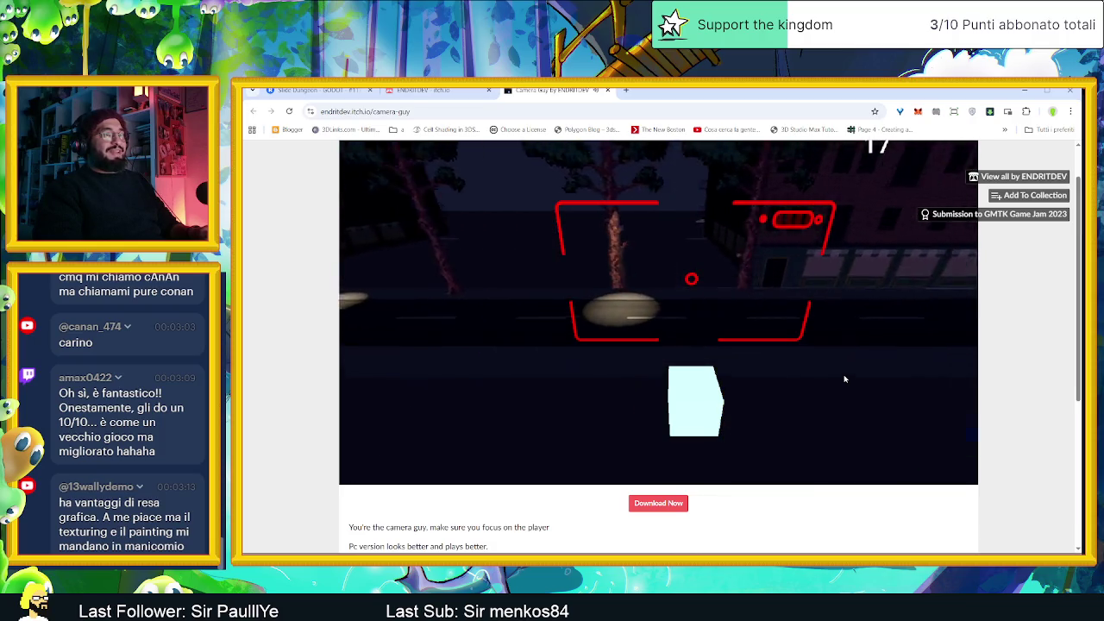
pyautogui.press('d')
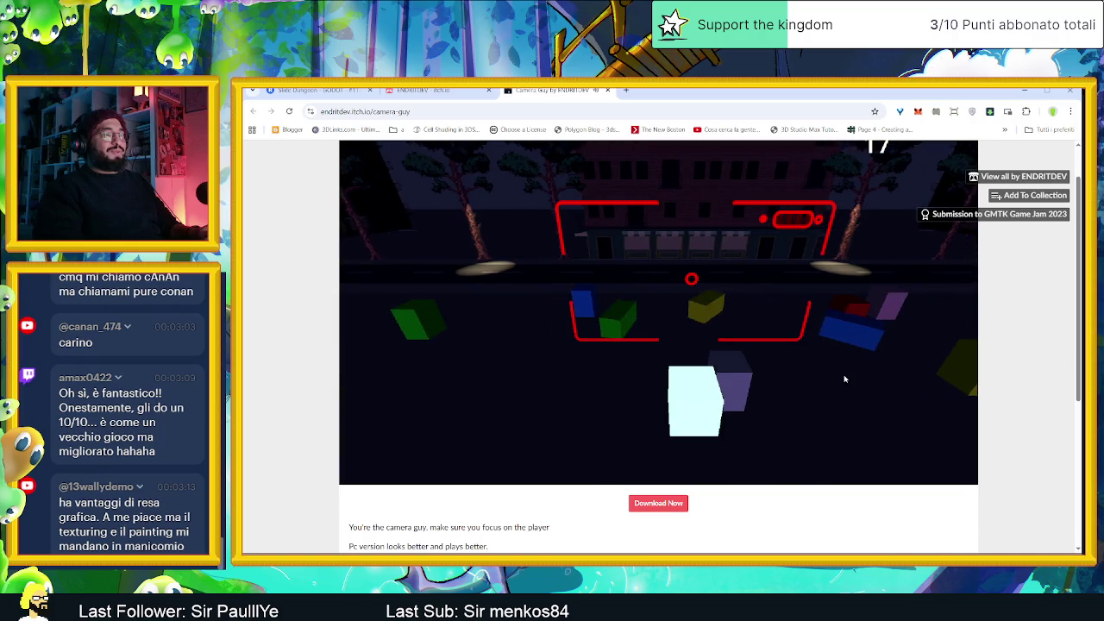
pyautogui.press('d')
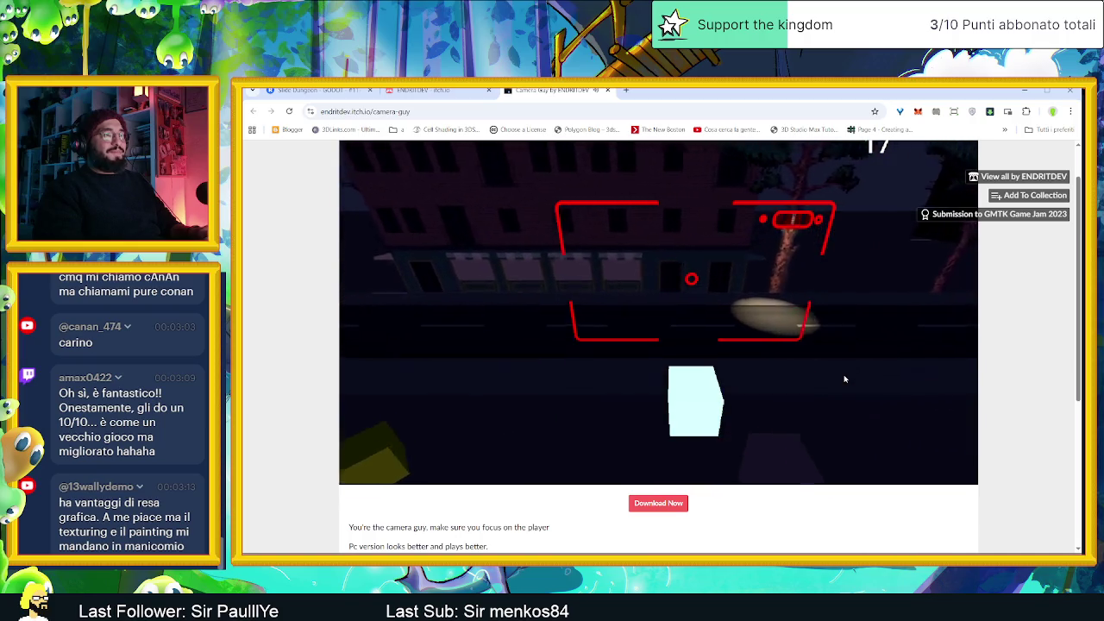
pyautogui.press('d')
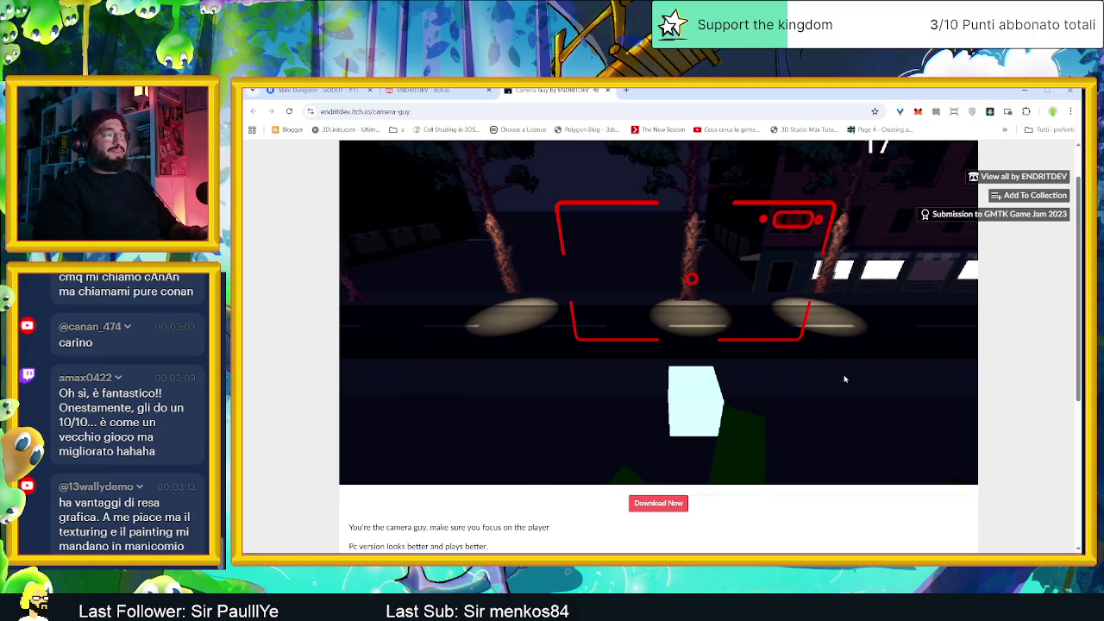
# Keep the player framed with W/A/S/D moves through to the finish line, scoring 19 points
pyautogui.press('s')
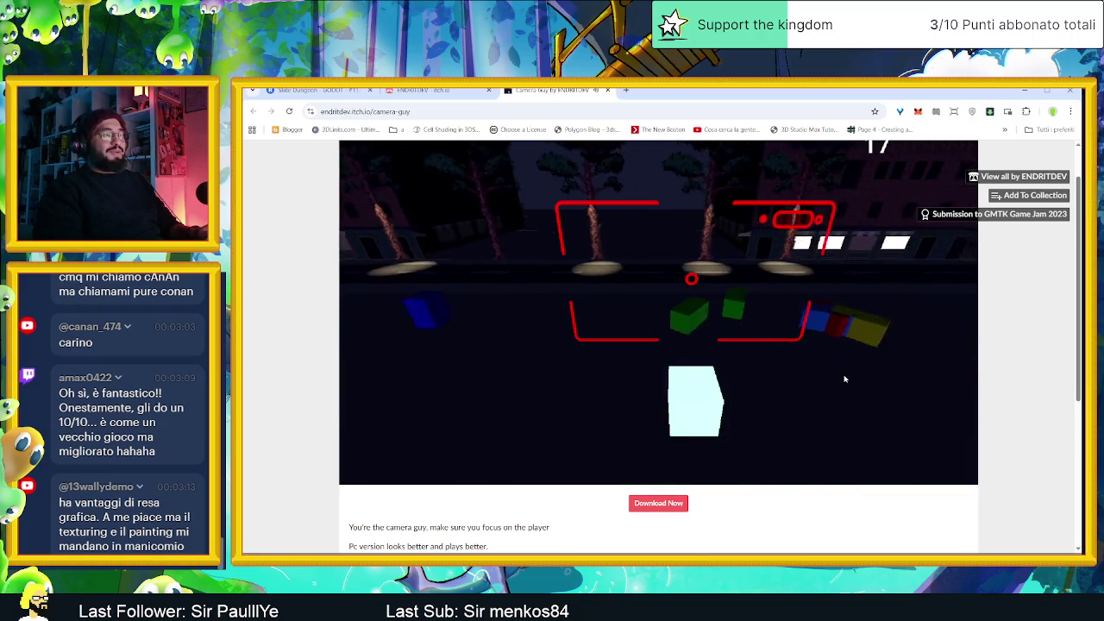
pyautogui.press('d')
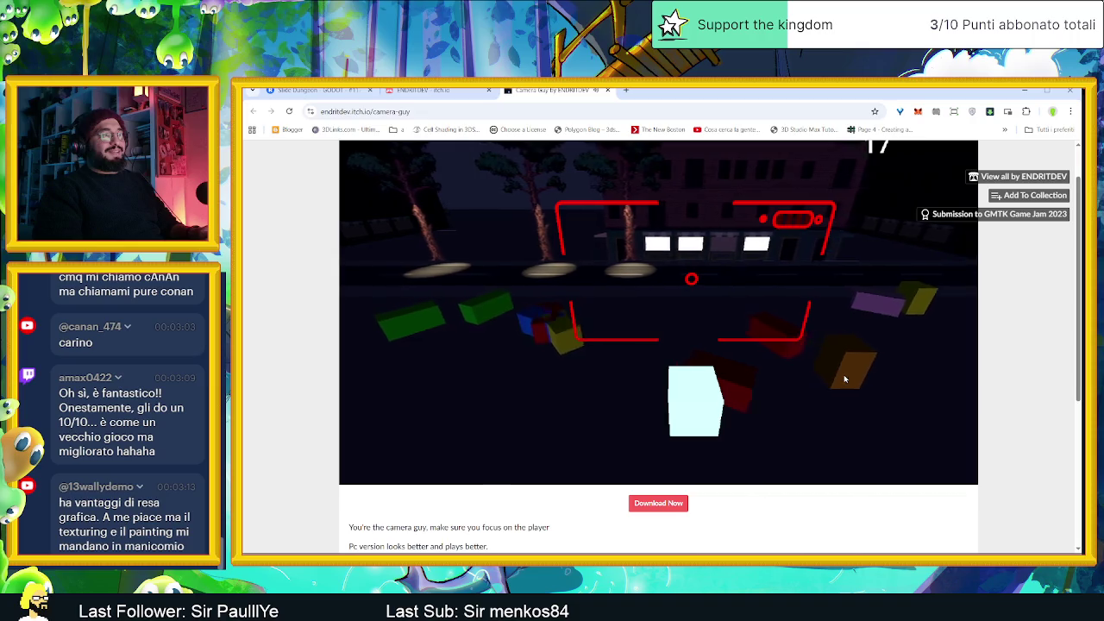
pyautogui.press('w')
pyautogui.press('d')
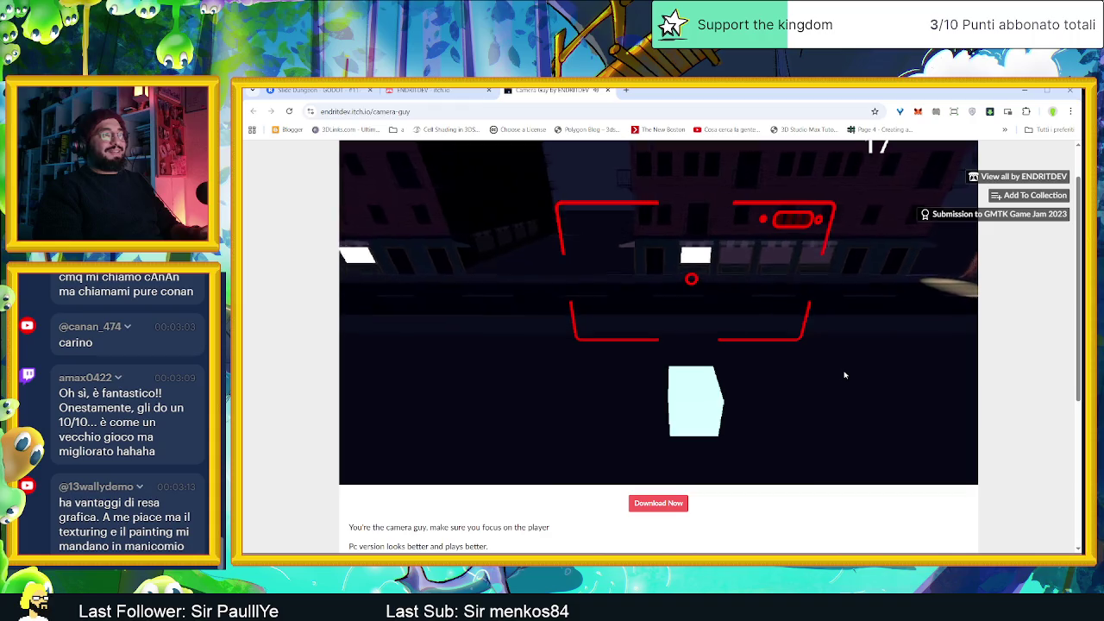
pyautogui.press('s')
pyautogui.press('w')
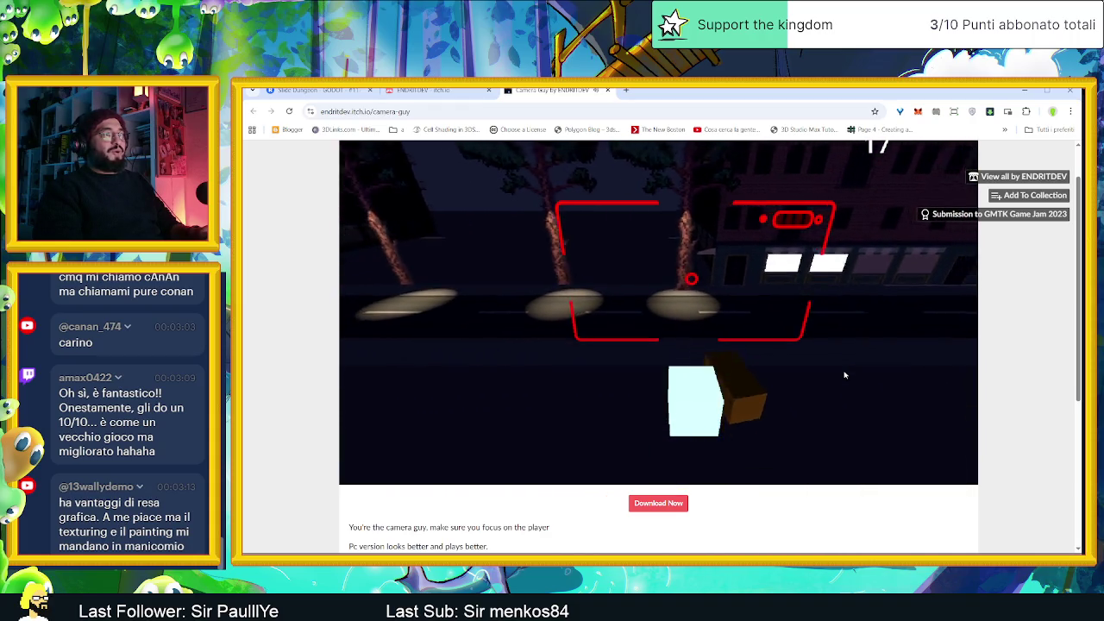
pyautogui.press('s')
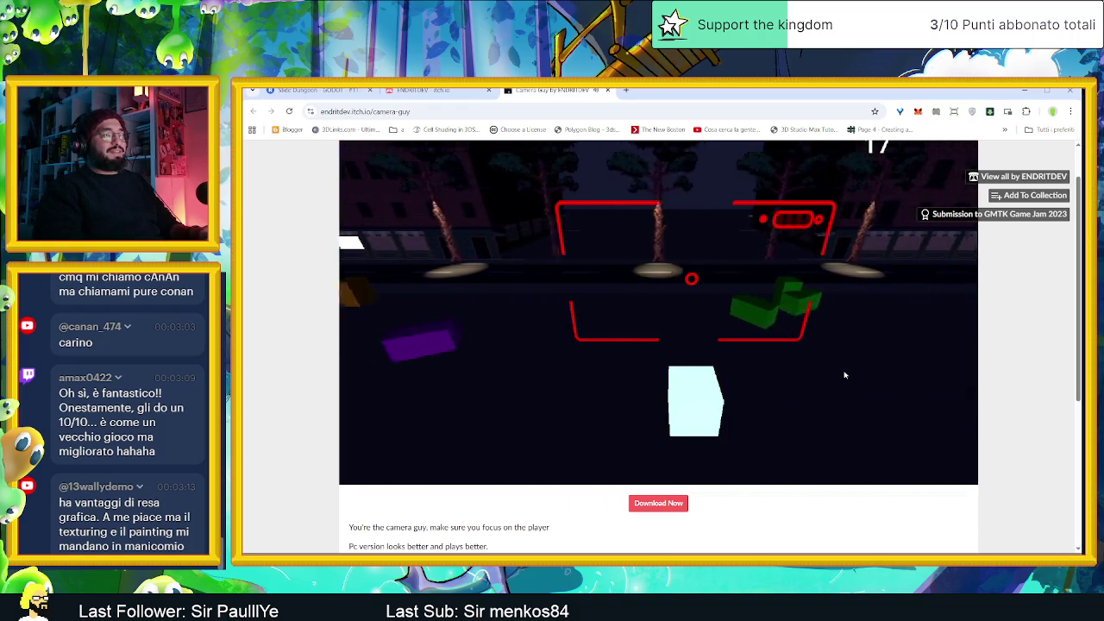
pyautogui.press('d')
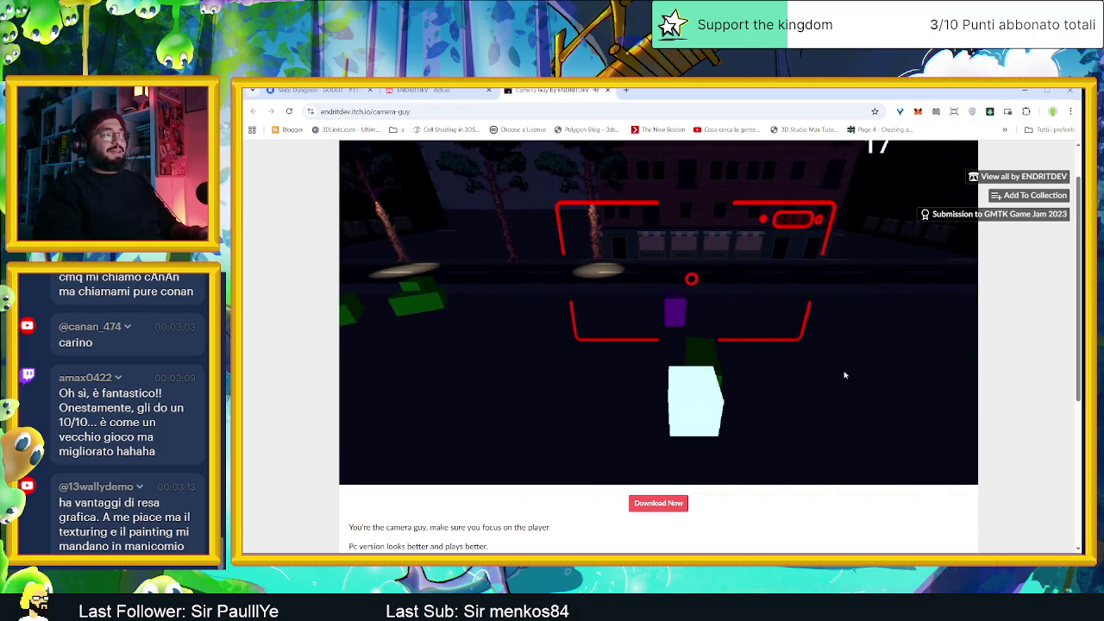
pyautogui.press('w')
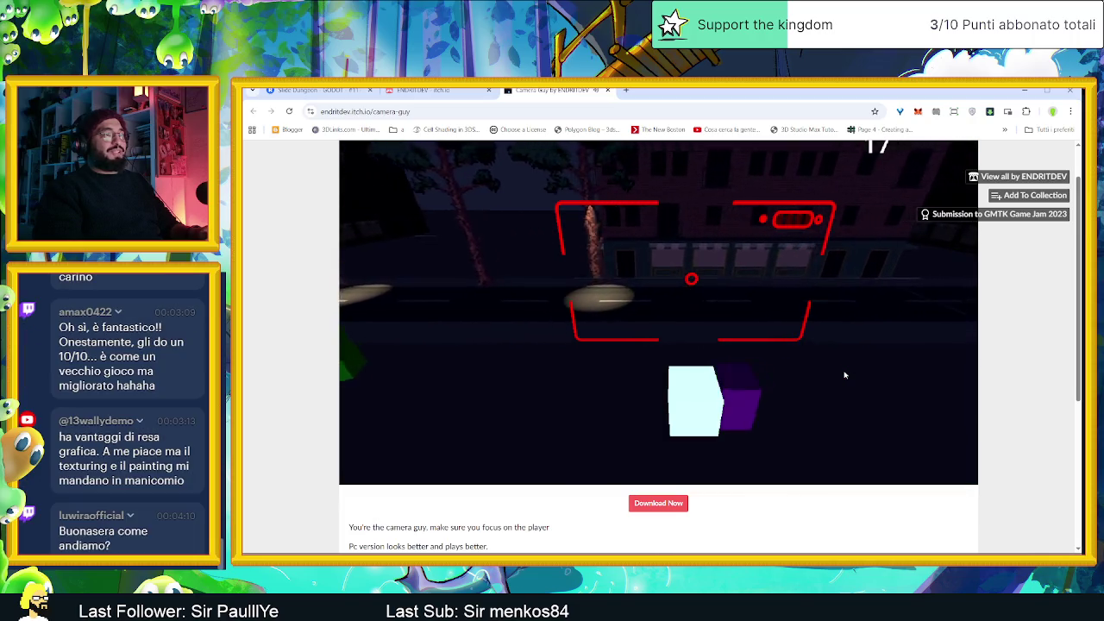
pyautogui.press('s')
pyautogui.press('d')
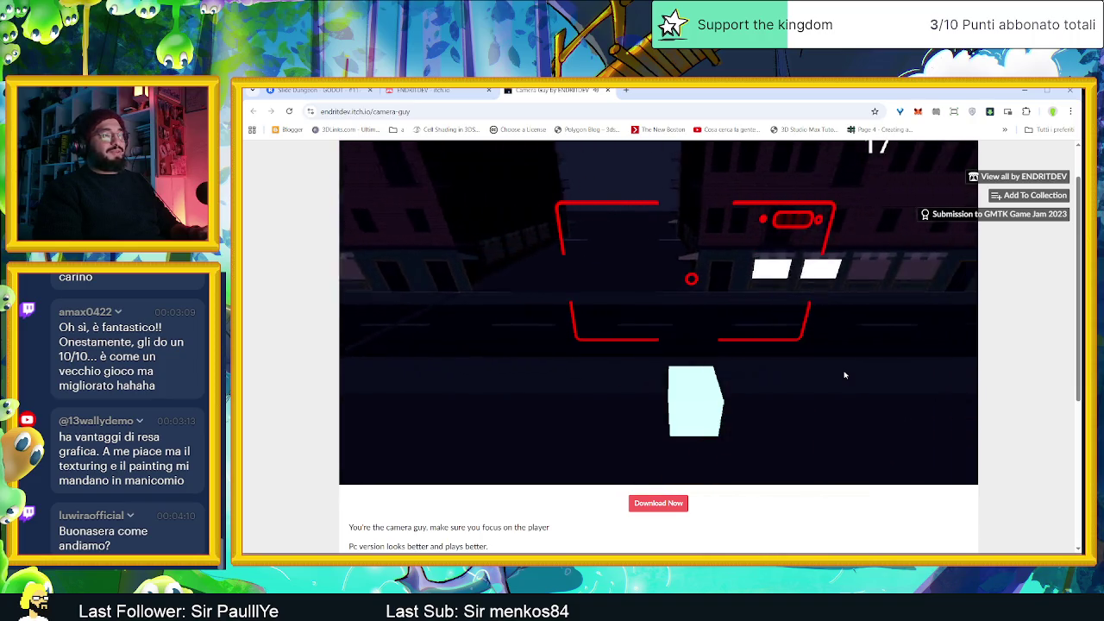
pyautogui.press('d')
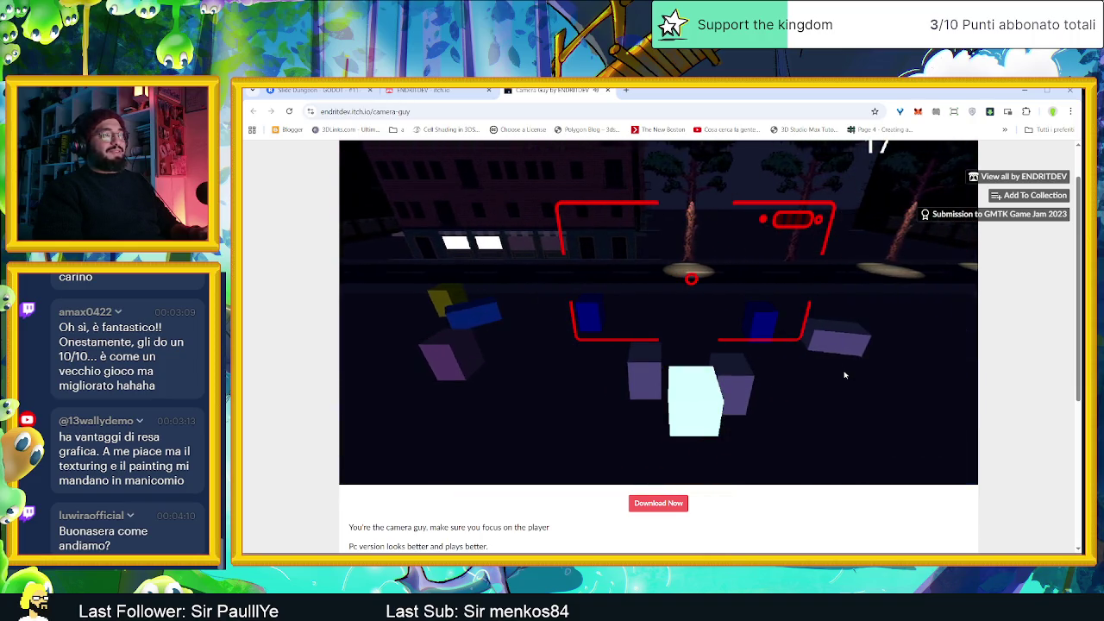
pyautogui.press('a')
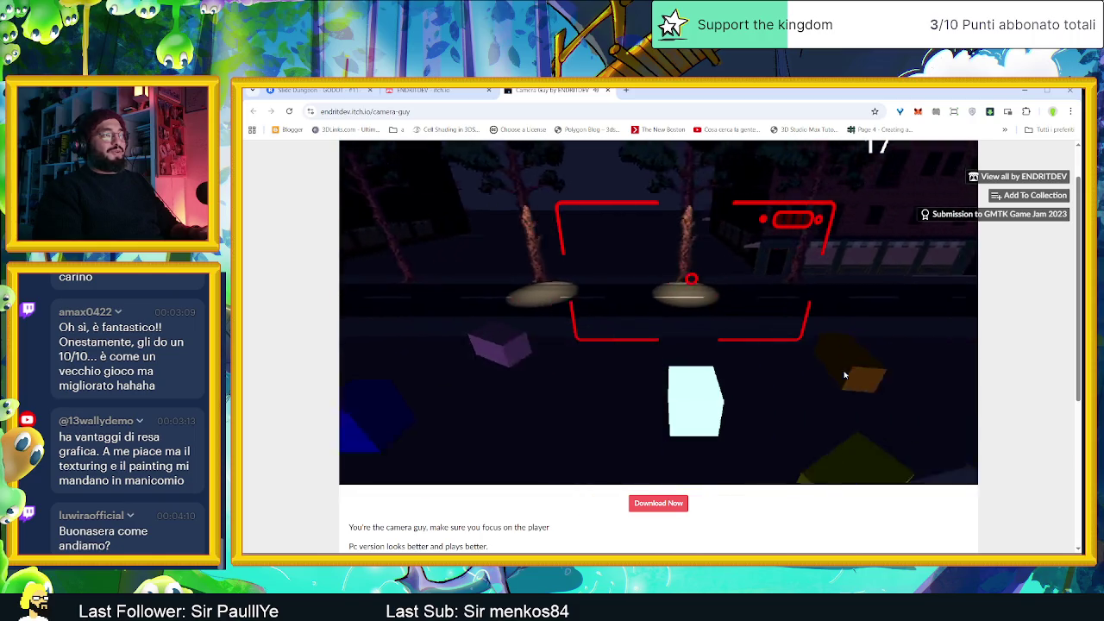
pyautogui.press('s')
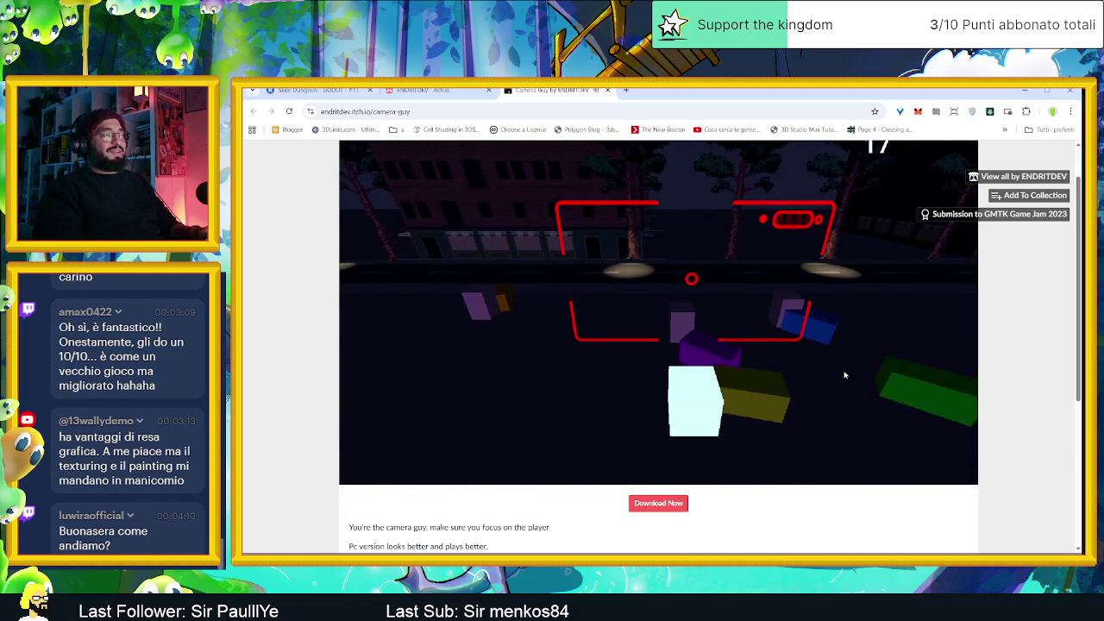
pyautogui.press('w')
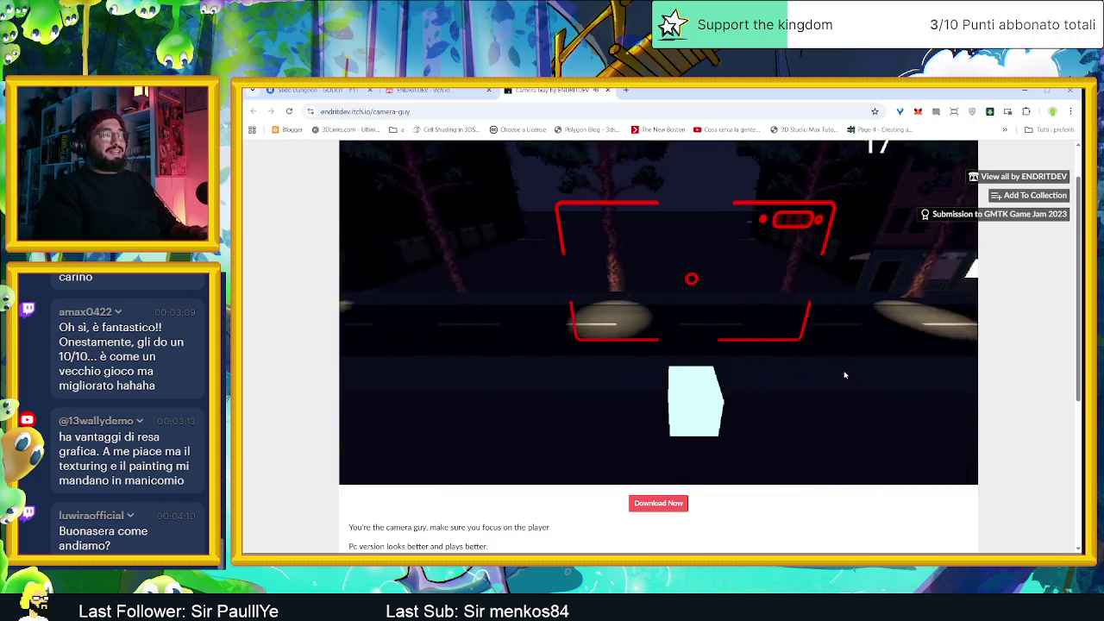
pyautogui.press('s')
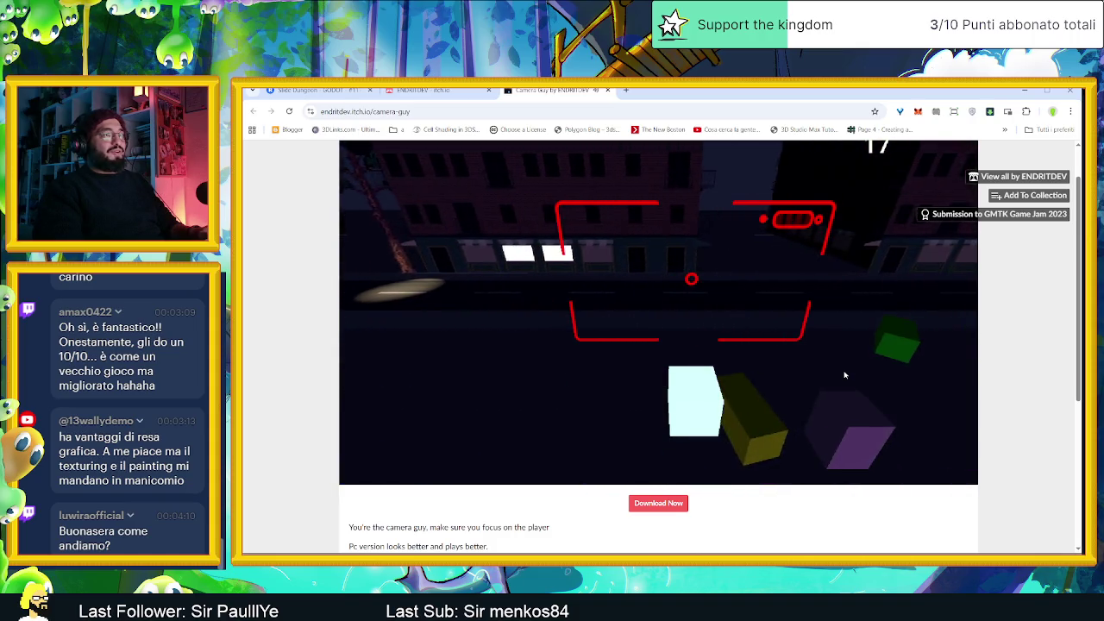
pyautogui.press('d')
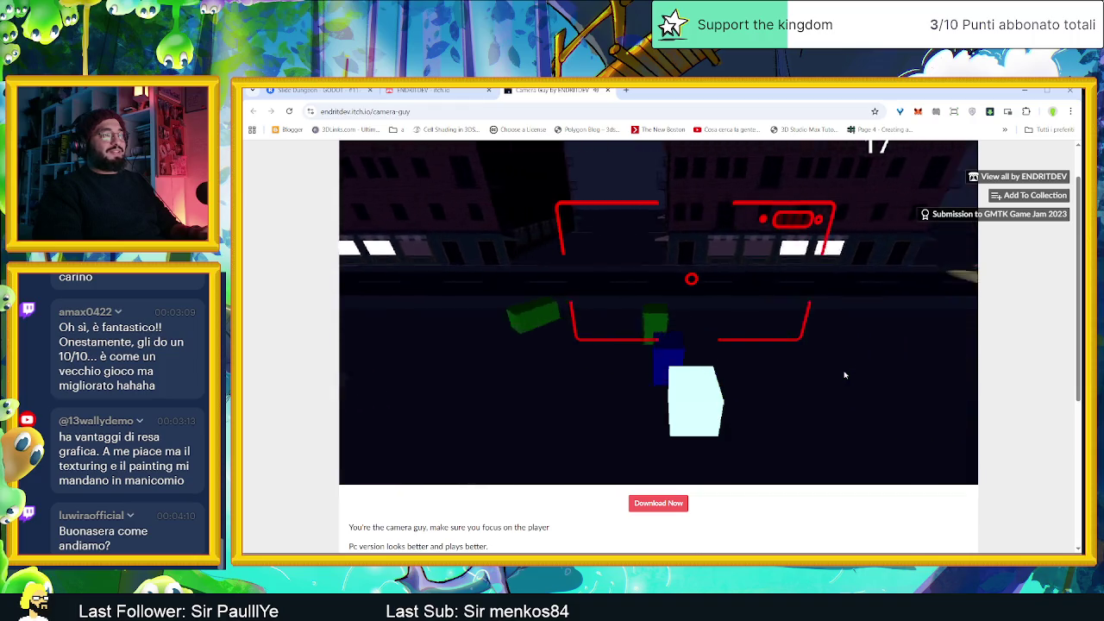
pyautogui.press('d')
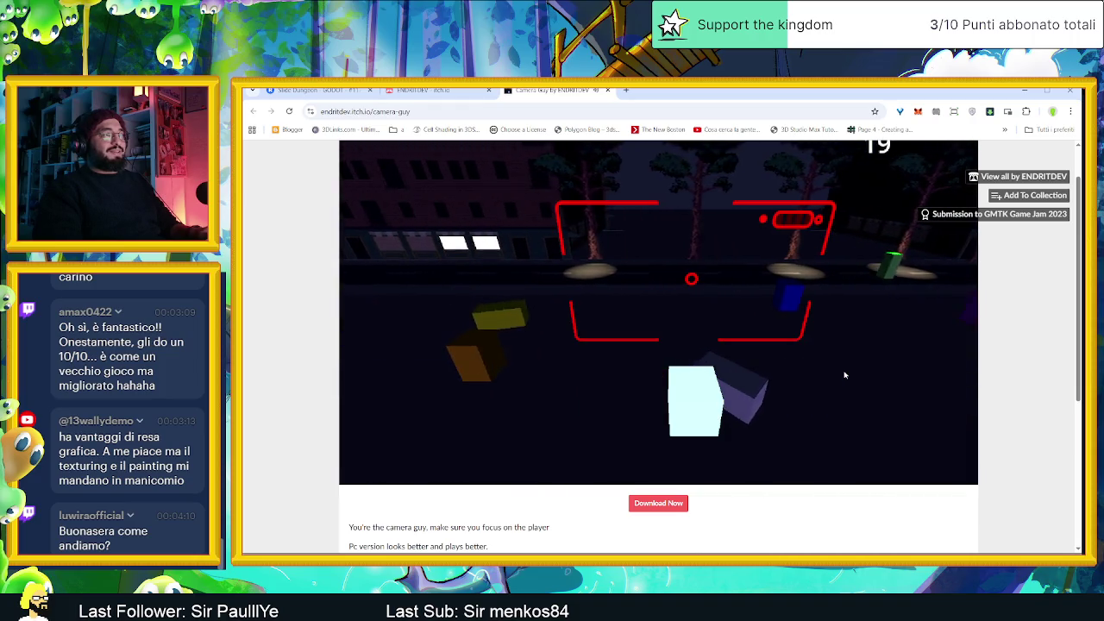
pyautogui.scroll(1, 1036, 360)
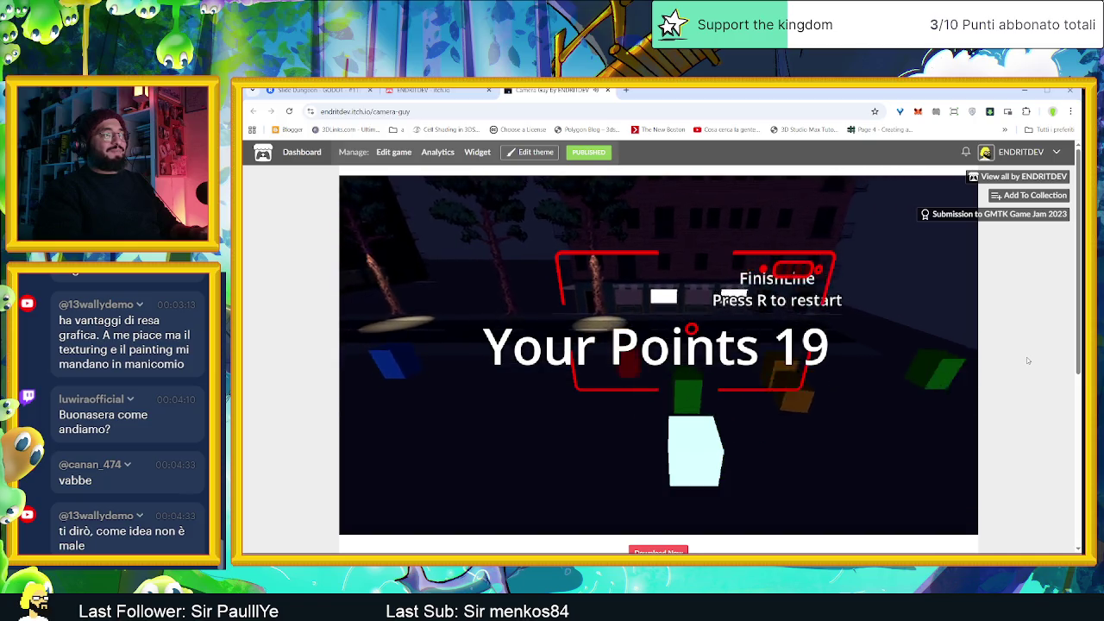
# Restart Camera Guy with R and play a new run to 433 points
pyautogui.press('r')
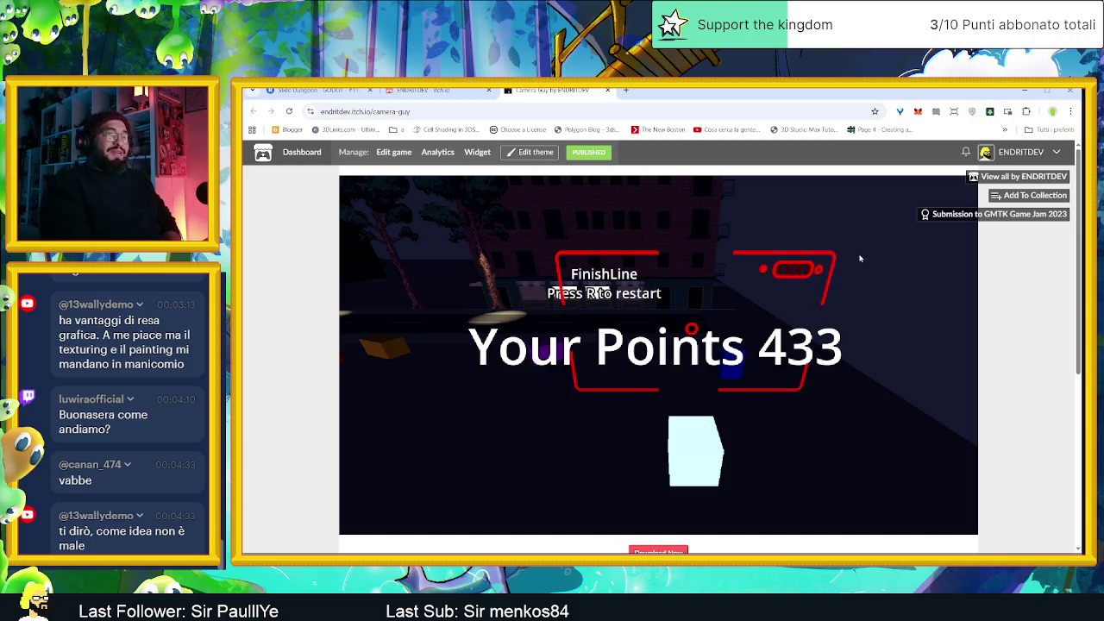
# Close the Camera Guy tab to return to the creator's profile page
pyautogui.middleClick(531, 94)
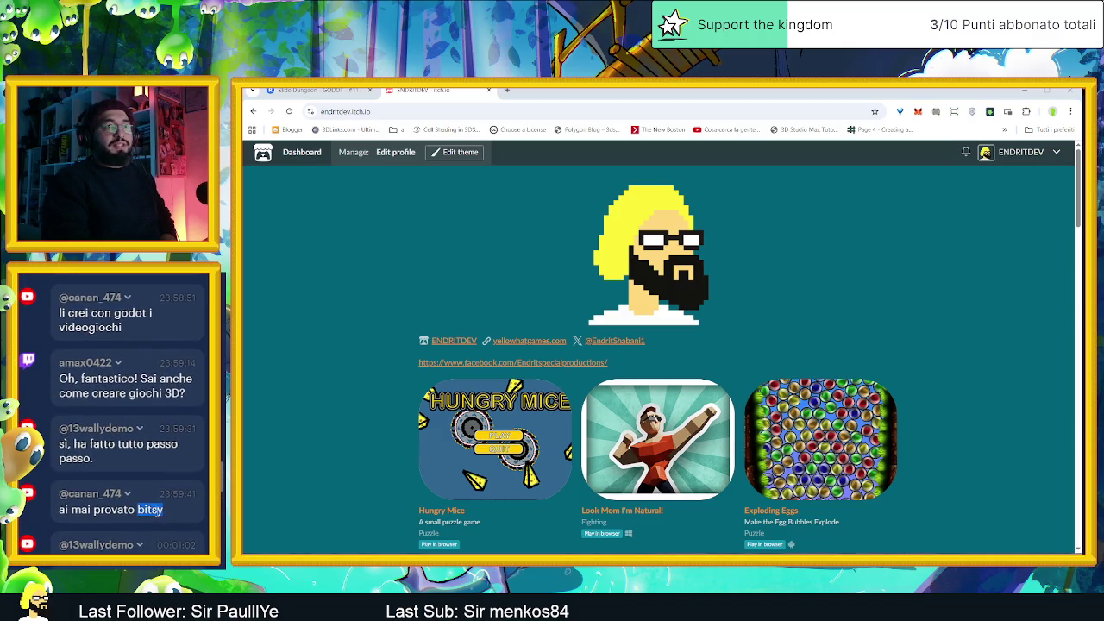
# Search the web for 'bitsy' by dragging the word onto the tab bar, then open bitsy.org
pyautogui.moveTo(732, 142); pyautogui.dragTo(598, 101)
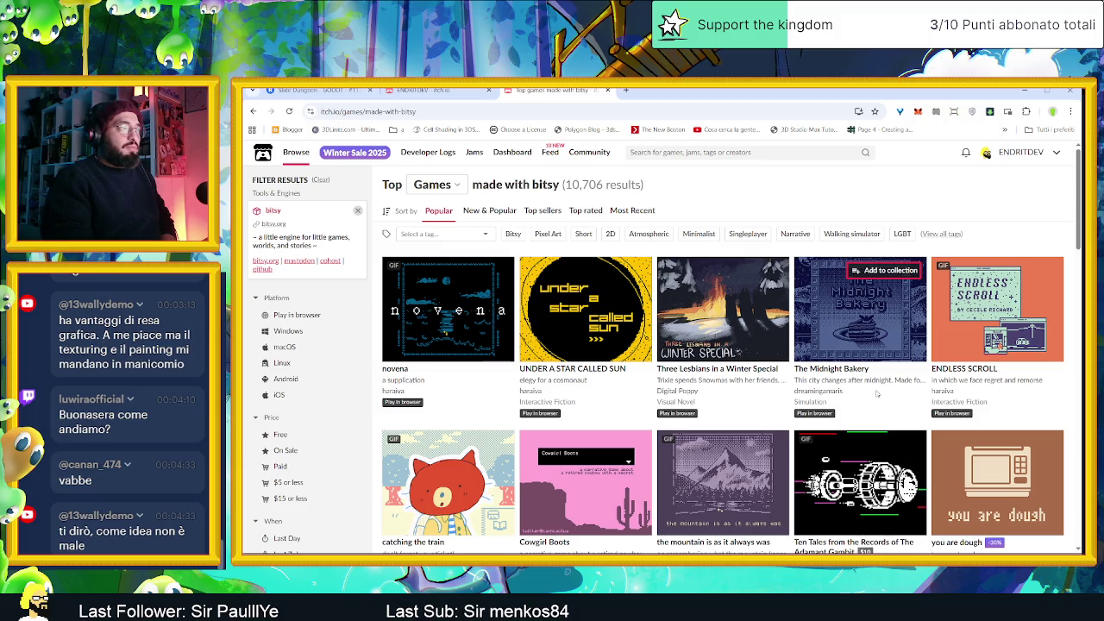
# Go back to bitsy.org and follow 'make a game' to the make.bitsy.org editor
pyautogui.hotkey('alt', 'Left')
pyautogui.click(627, 300)
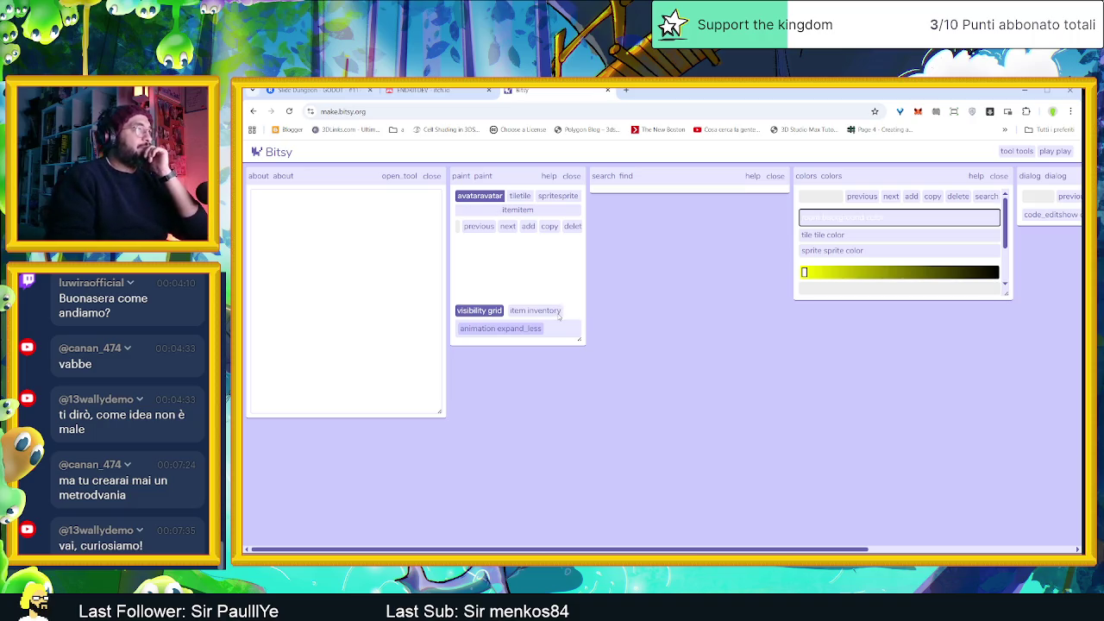
# View the tile, sprite and avatar drawings in Bitsy's paint panel, then switch to the Terreno Explorer window
pyautogui.click(521, 196)
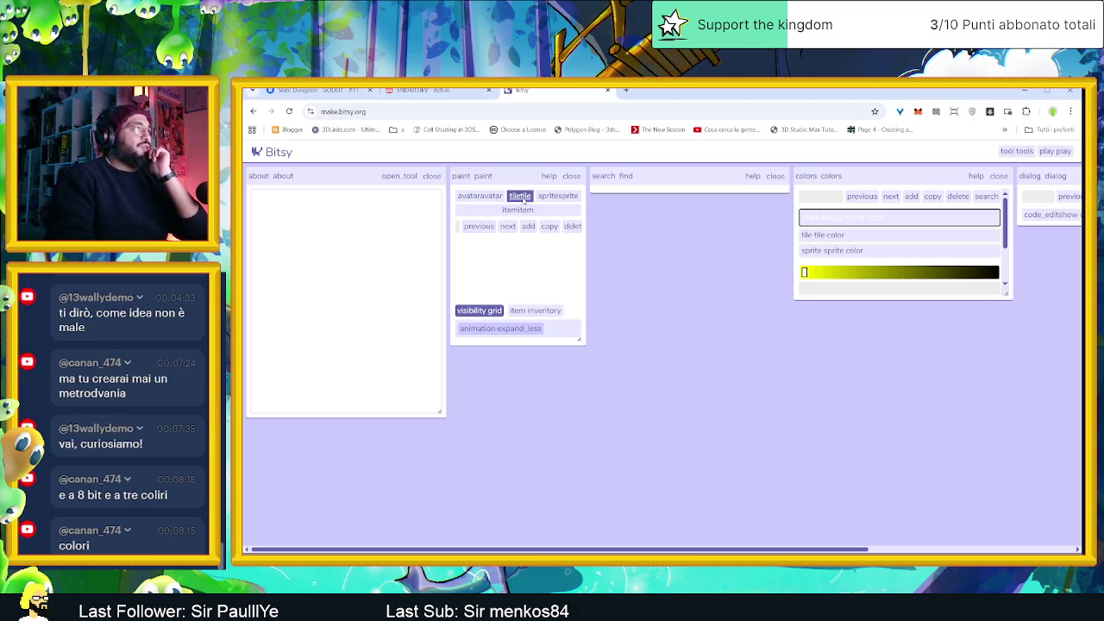
pyautogui.click(558, 196)
pyautogui.click(481, 196)
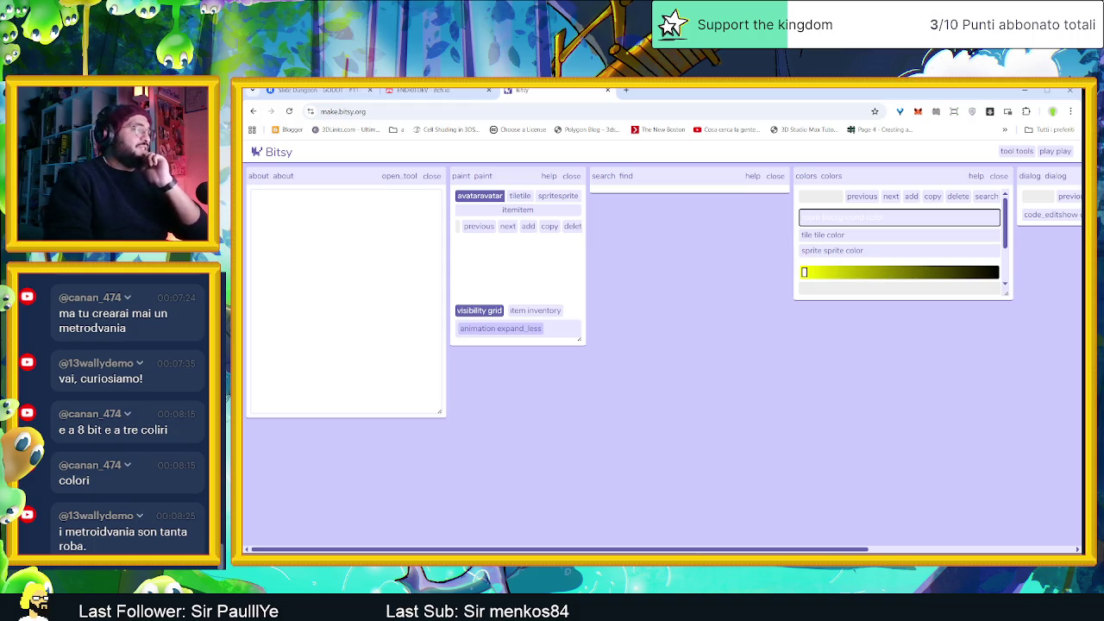
pyautogui.hotkey('alt', 'Tab')
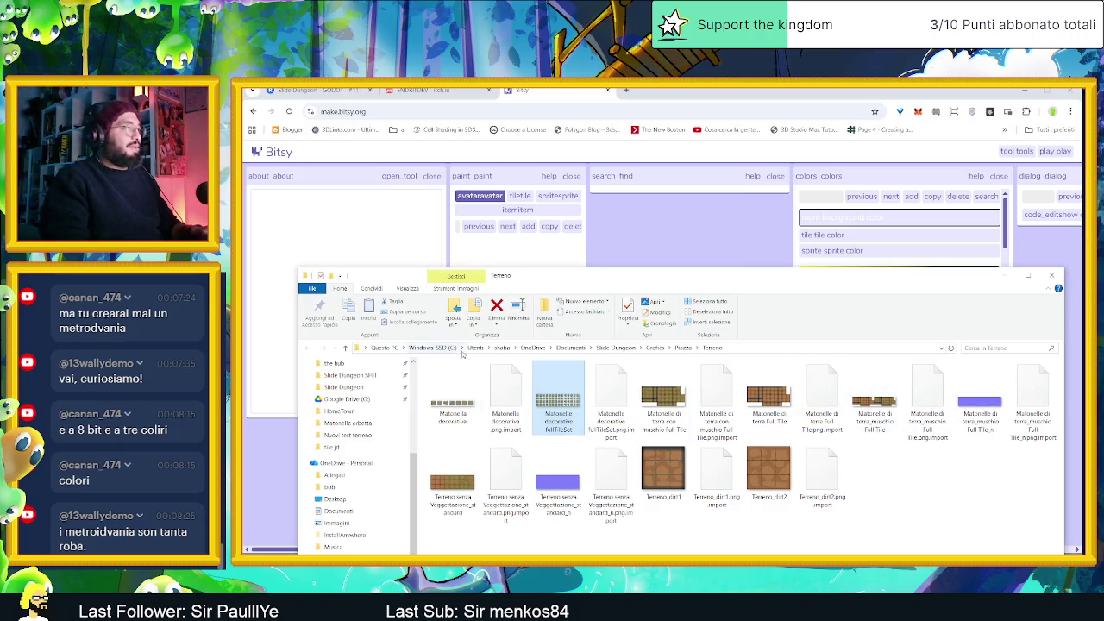
# Open a new File Explorer window and show the Desktop folder
pyautogui.rightClick(498, 552)
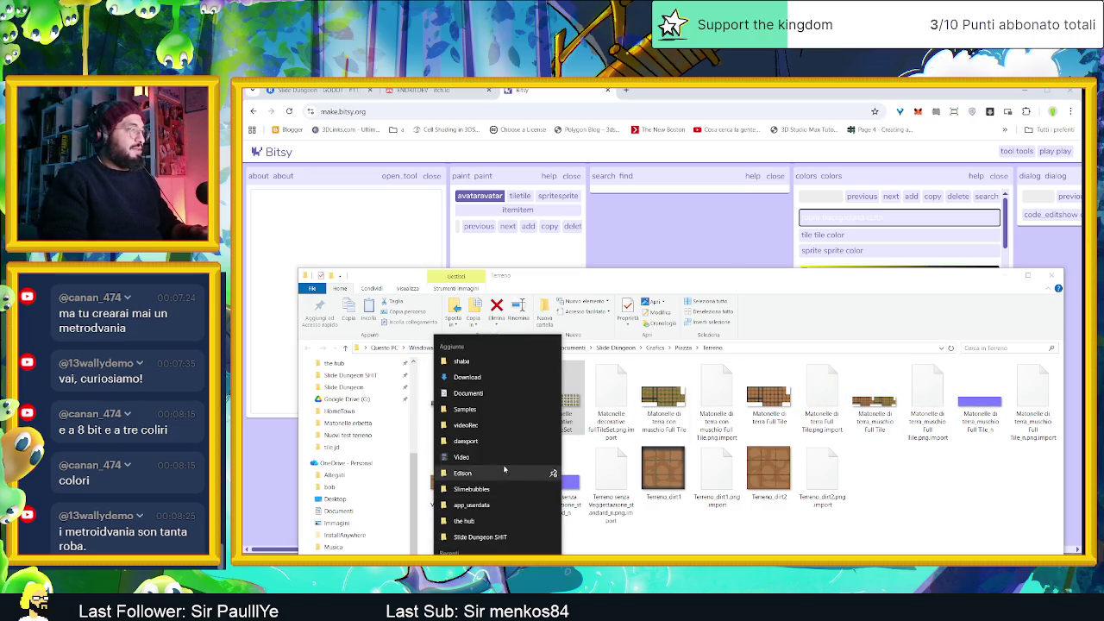
pyautogui.click(498, 552)
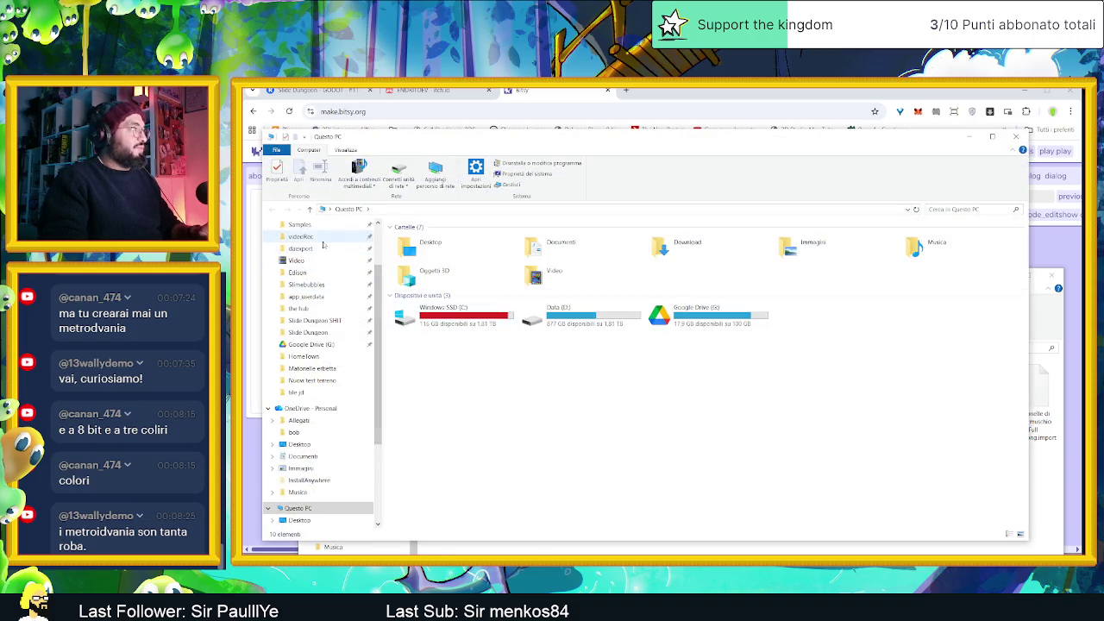
pyautogui.scroll(2, 328, 285)
pyautogui.click(302, 257)
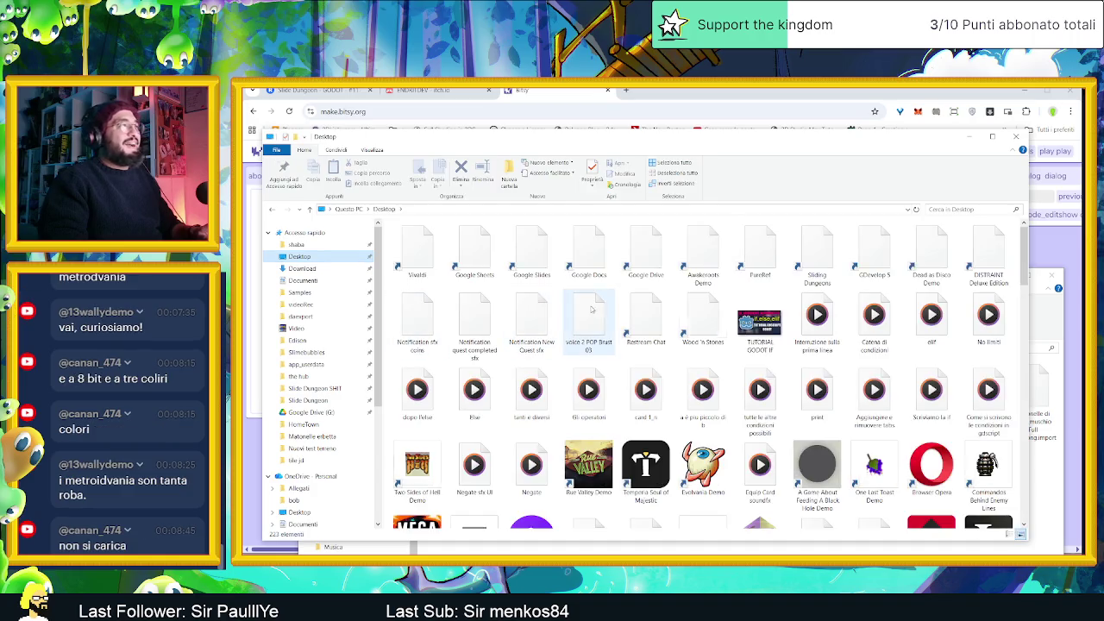
# Find the Fsp shortcut among the Desktop items and open the Fsp folder
pyautogui.click(706, 345)
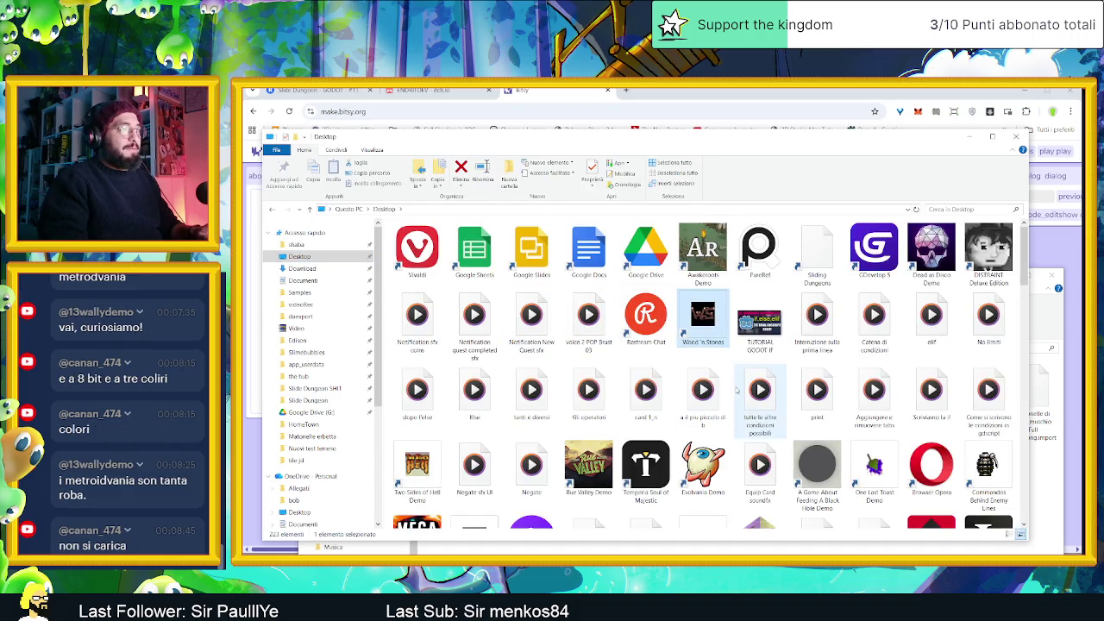
pyautogui.scroll(-5, 708, 347)
pyautogui.press('e')
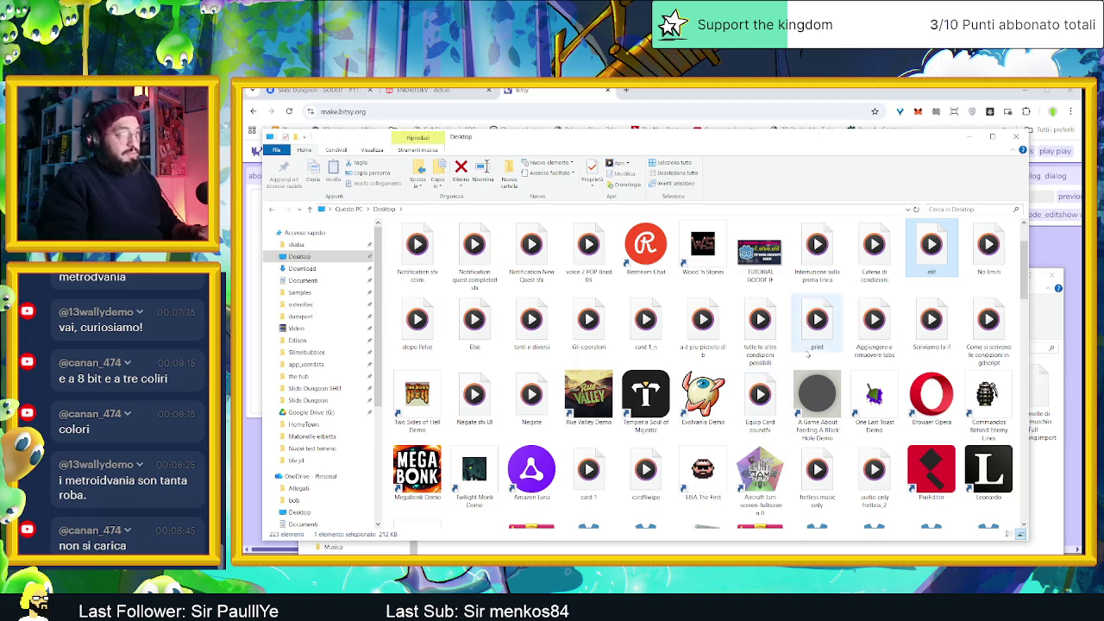
pyautogui.scroll(1, 811, 348)
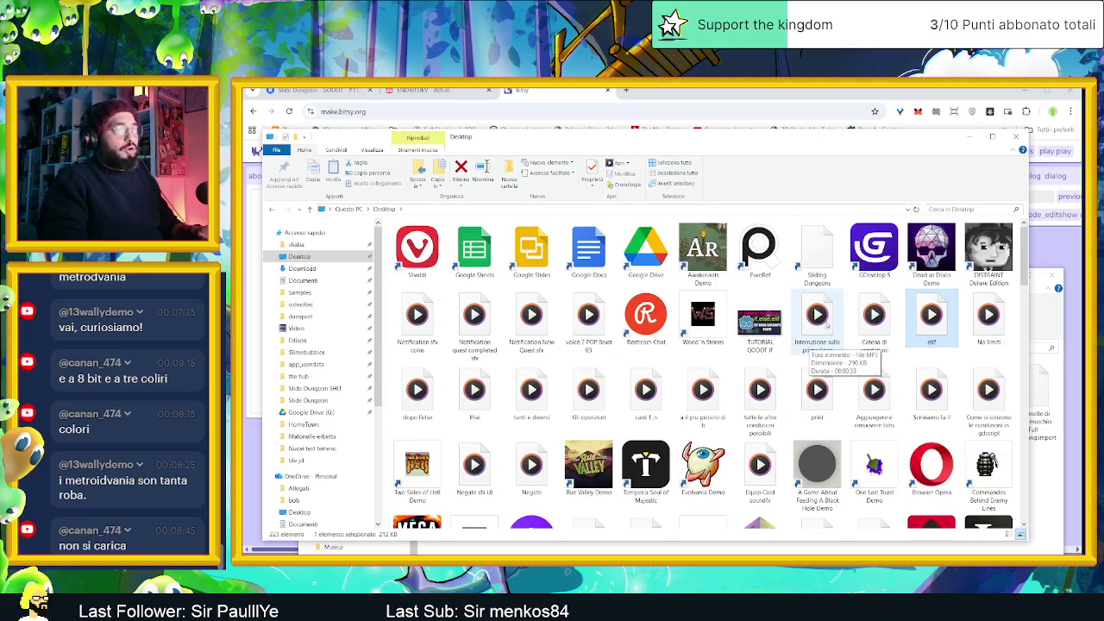
pyautogui.scroll(-10, 826, 324)
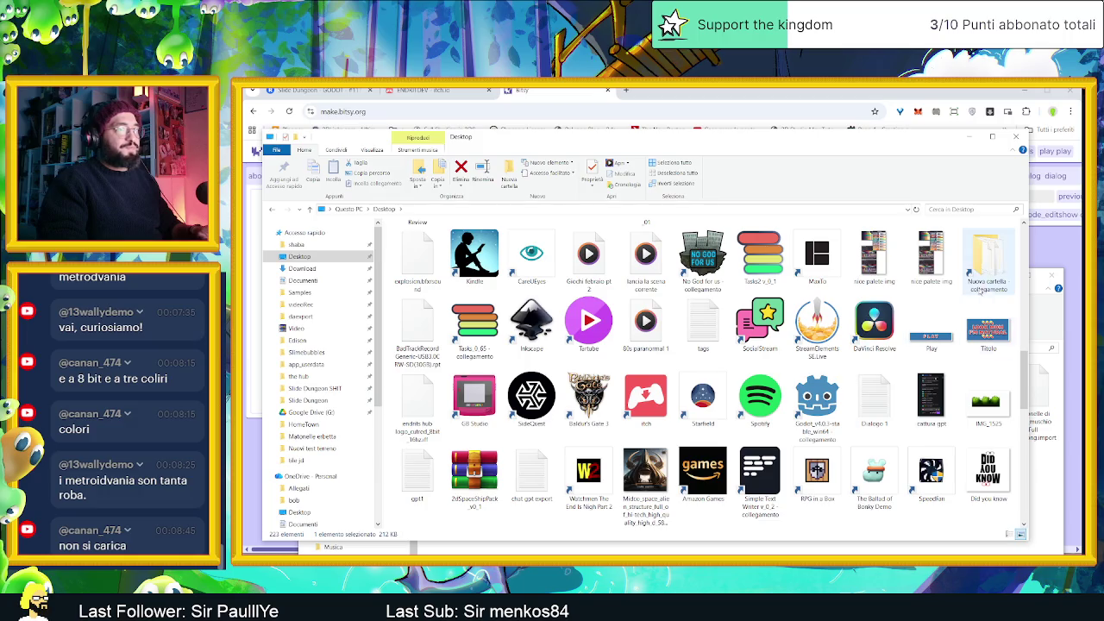
pyautogui.scroll(3, 979, 293)
pyautogui.click(925, 401)
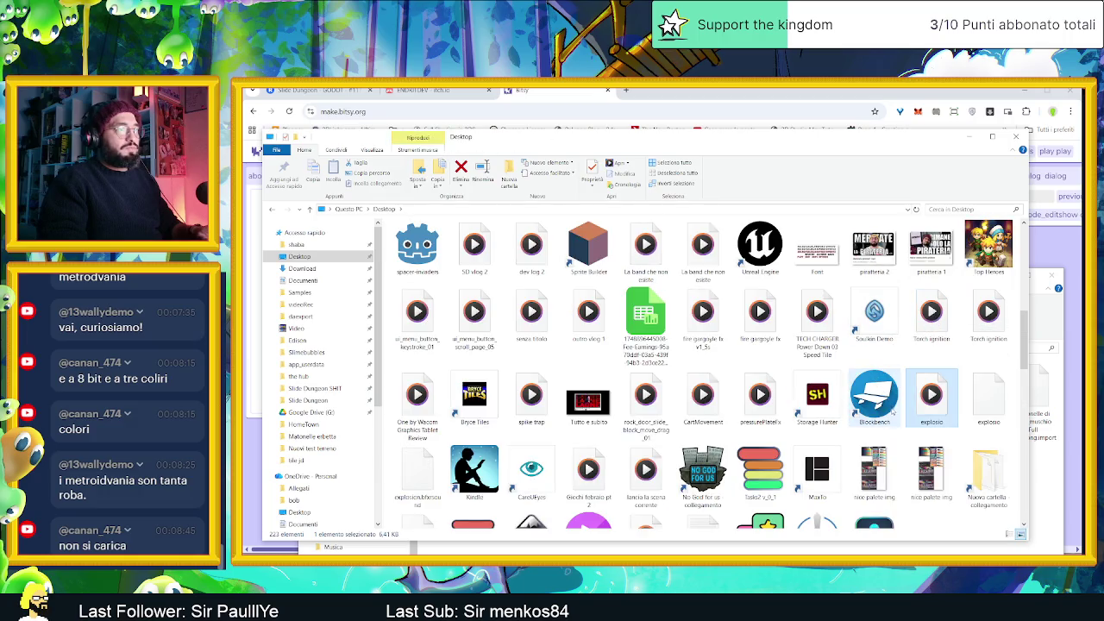
pyautogui.scroll(-10, 863, 389)
pyautogui.click(846, 382)
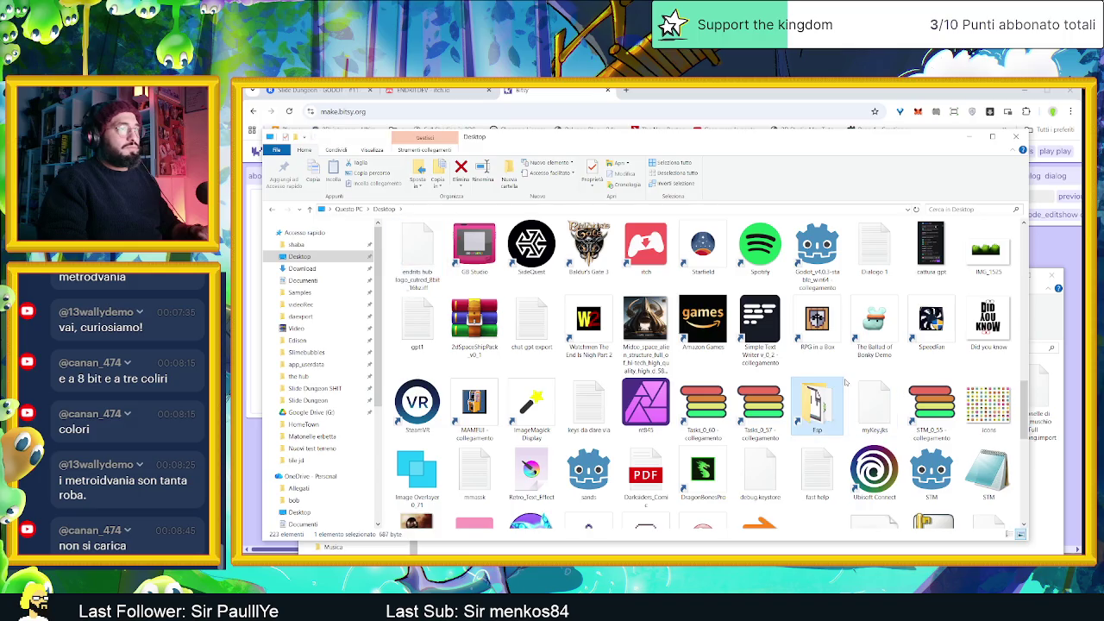
pyautogui.doubleClick(828, 405)
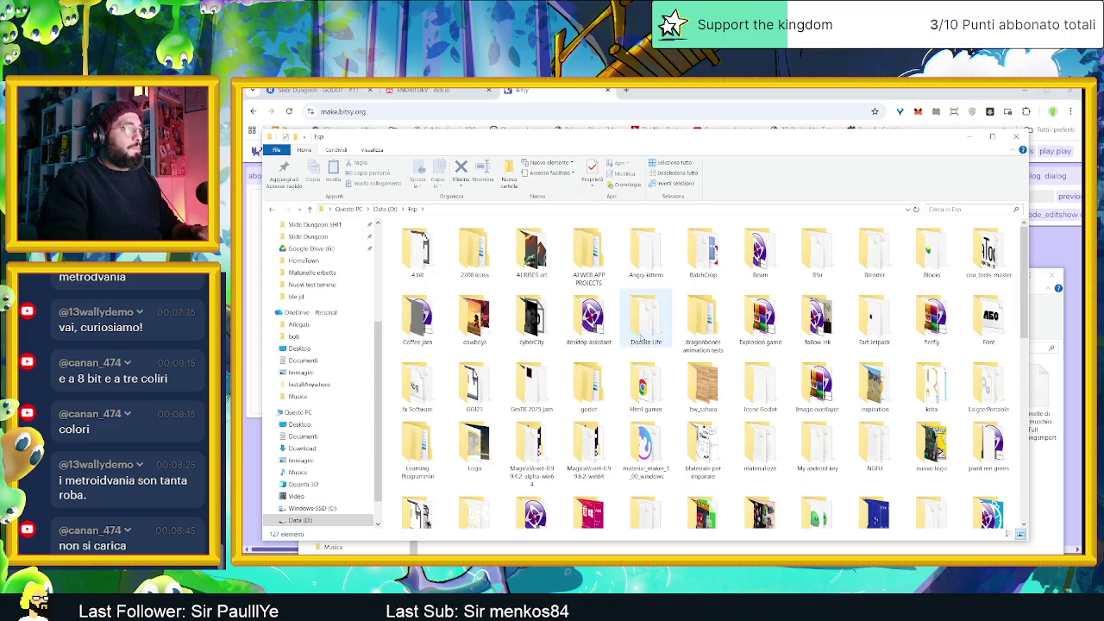
# Open the walking dead thing folder of player sprite frames
pyautogui.scroll(-3, 642, 338)
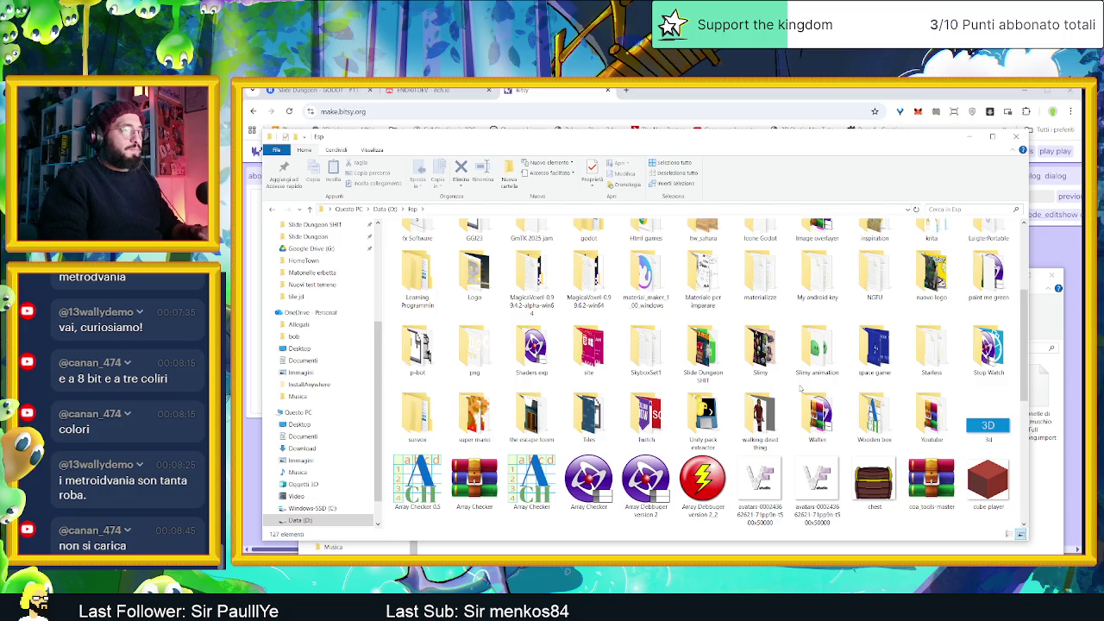
pyautogui.scroll(-3, 801, 388)
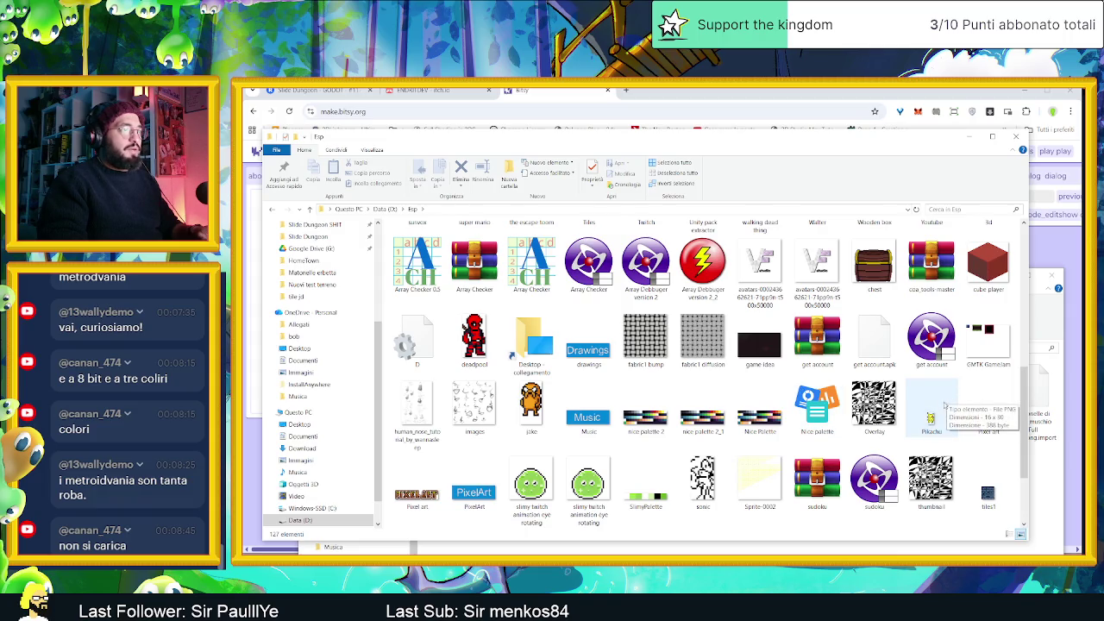
pyautogui.scroll(-3, 944, 411)
pyautogui.scroll(10, 944, 411)
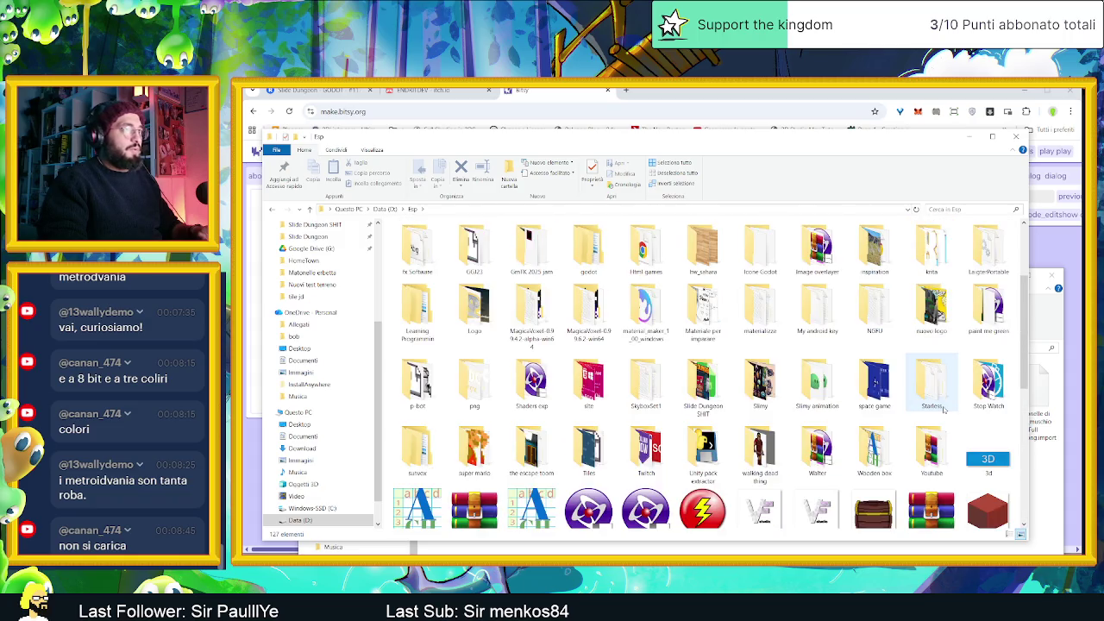
pyautogui.doubleClick(768, 442)
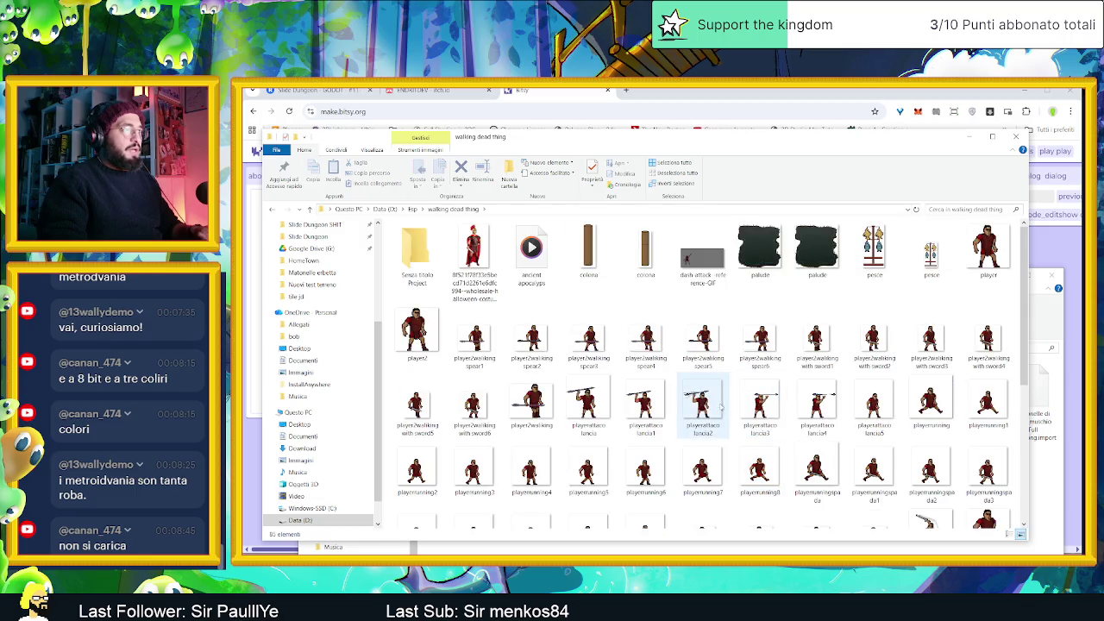
pyautogui.scroll(-5, 716, 406)
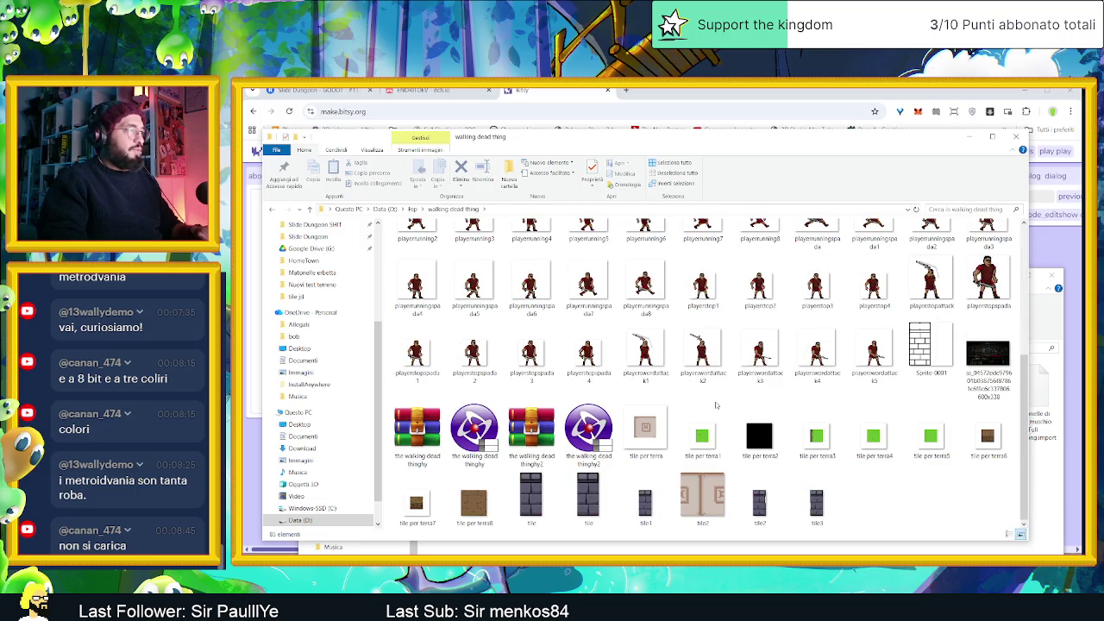
pyautogui.press('BackSpace')
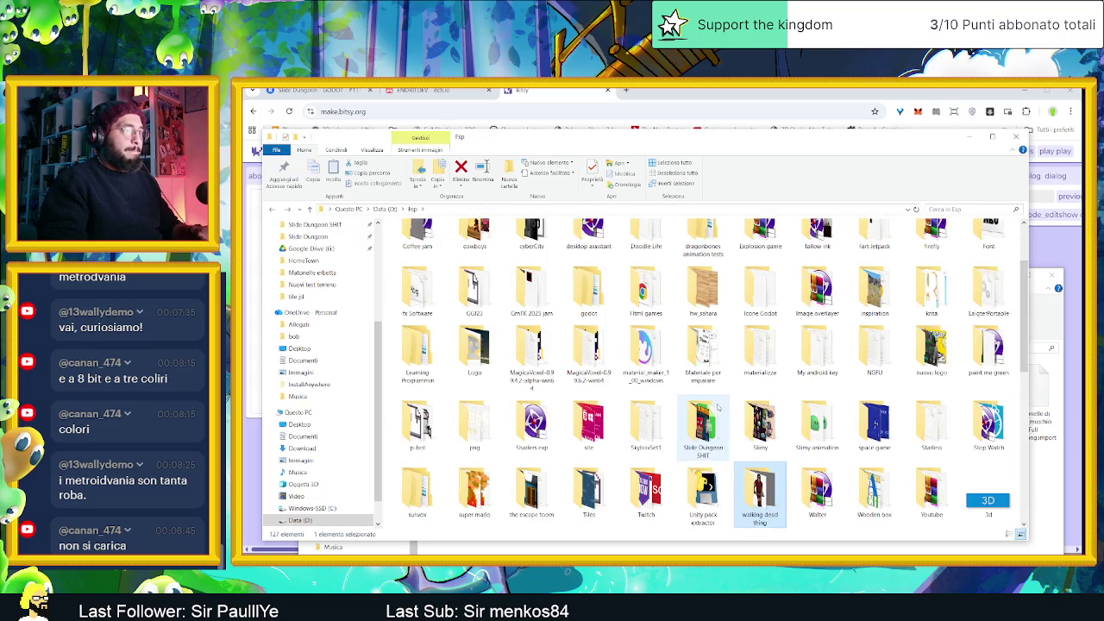
pyautogui.scroll(3, 827, 438)
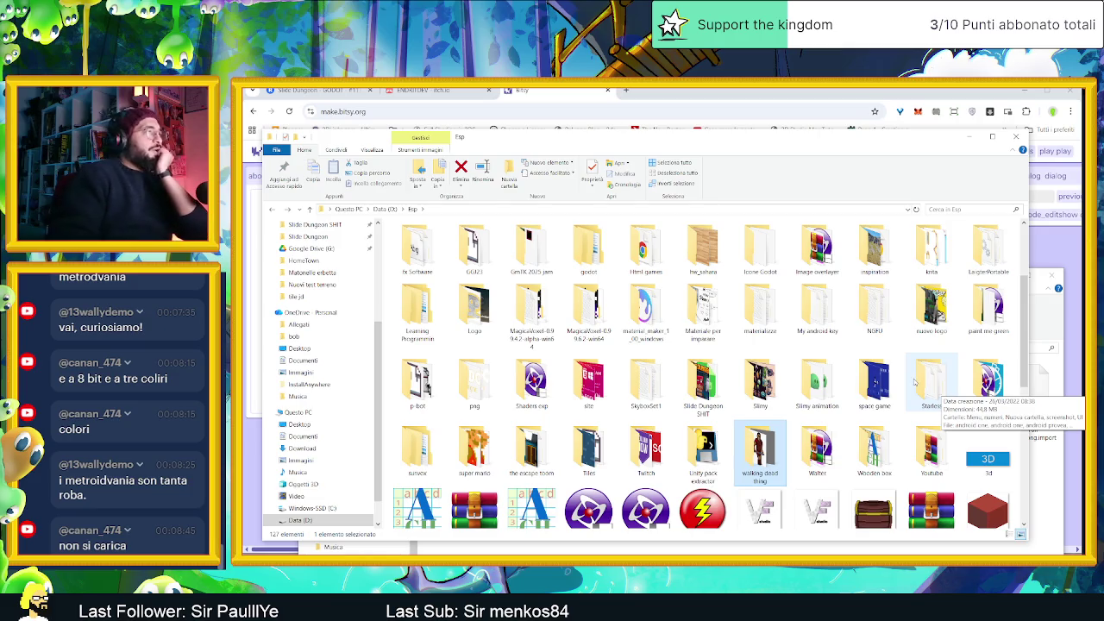
pyautogui.doubleClick(416, 384)
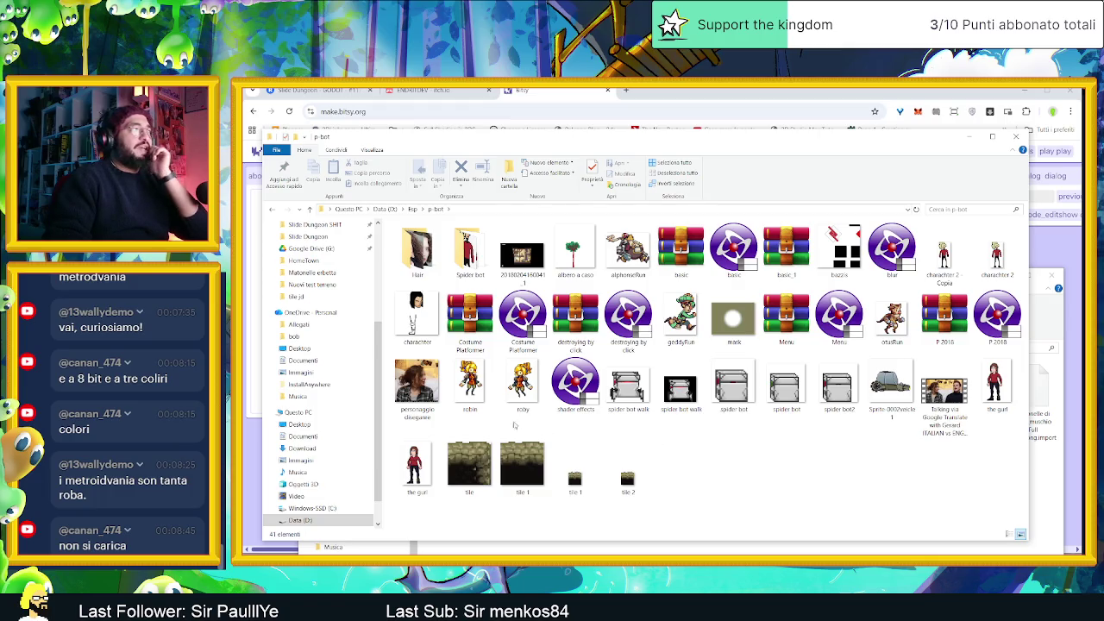
# Preview robin.png, roby, both spider bot GIFs, veicle 1, gurl and tile 2 in Photos, then close it
pyautogui.click(474, 388)
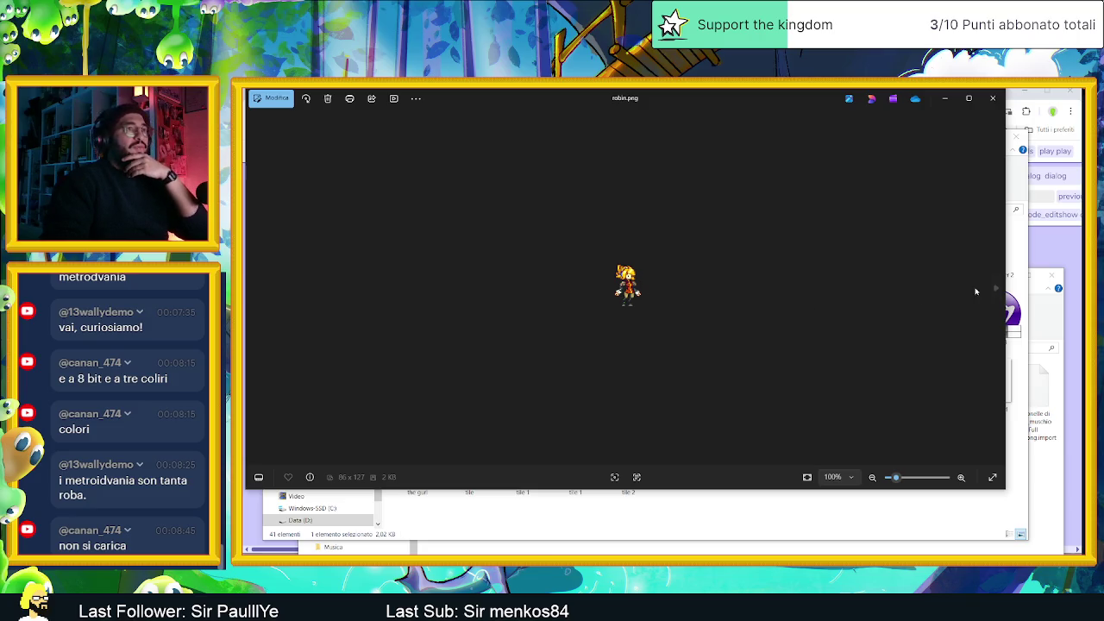
pyautogui.click(997, 290)
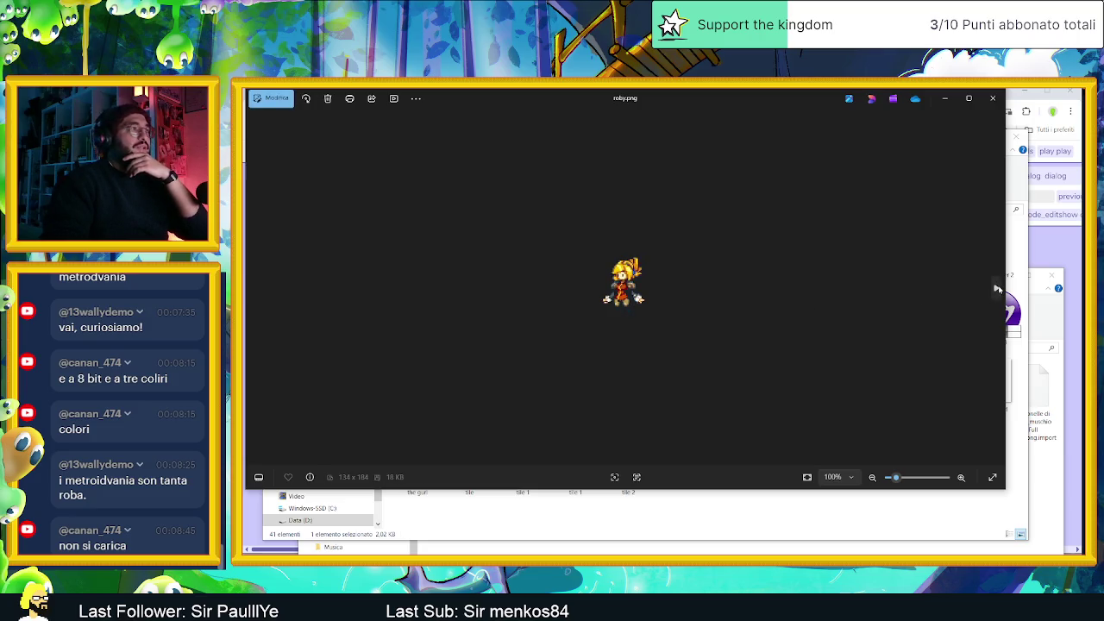
pyautogui.click(997, 290)
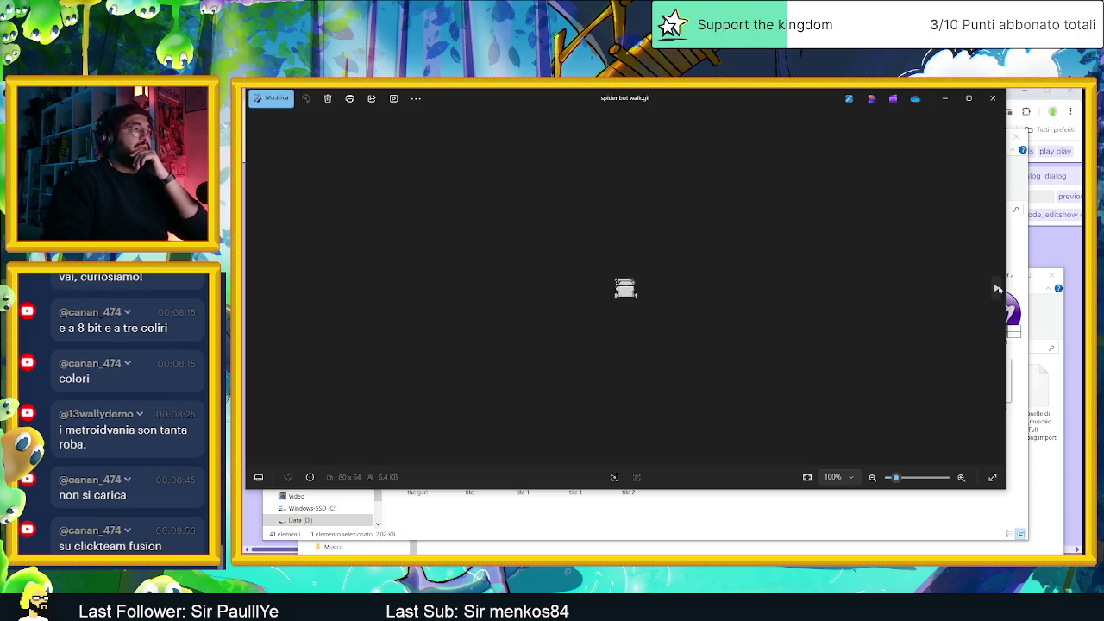
pyautogui.click(997, 290)
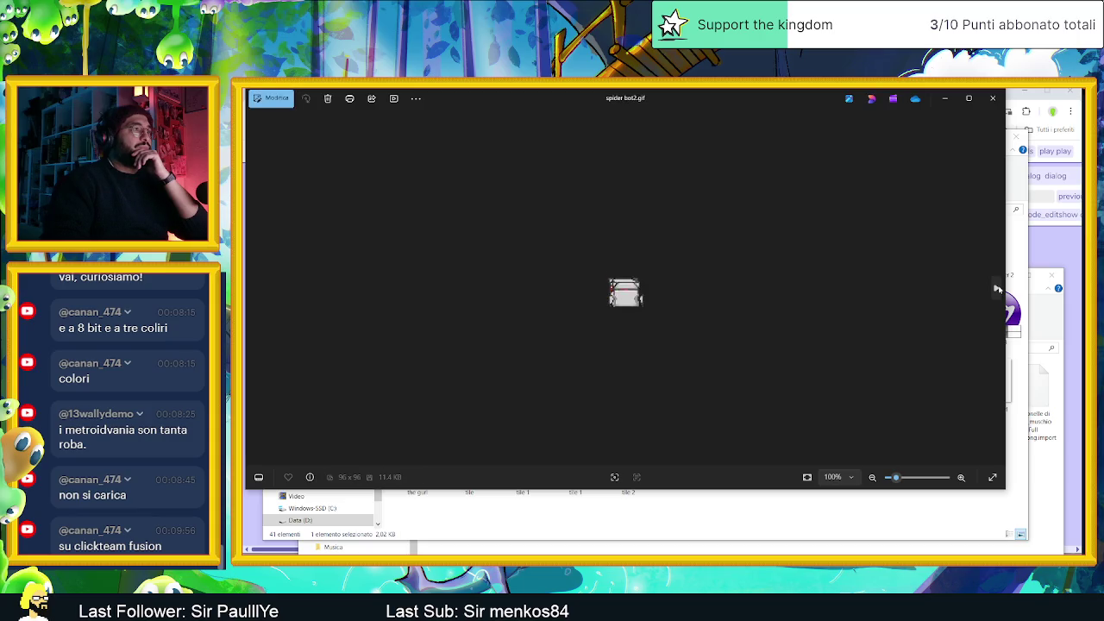
pyautogui.click(996, 290)
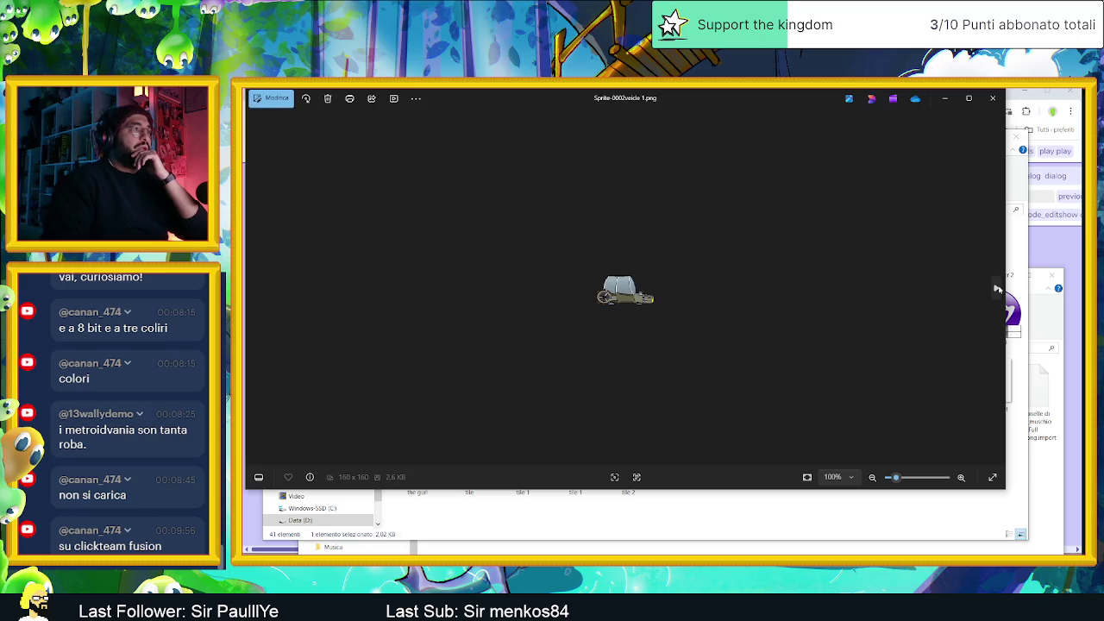
pyautogui.click(997, 290)
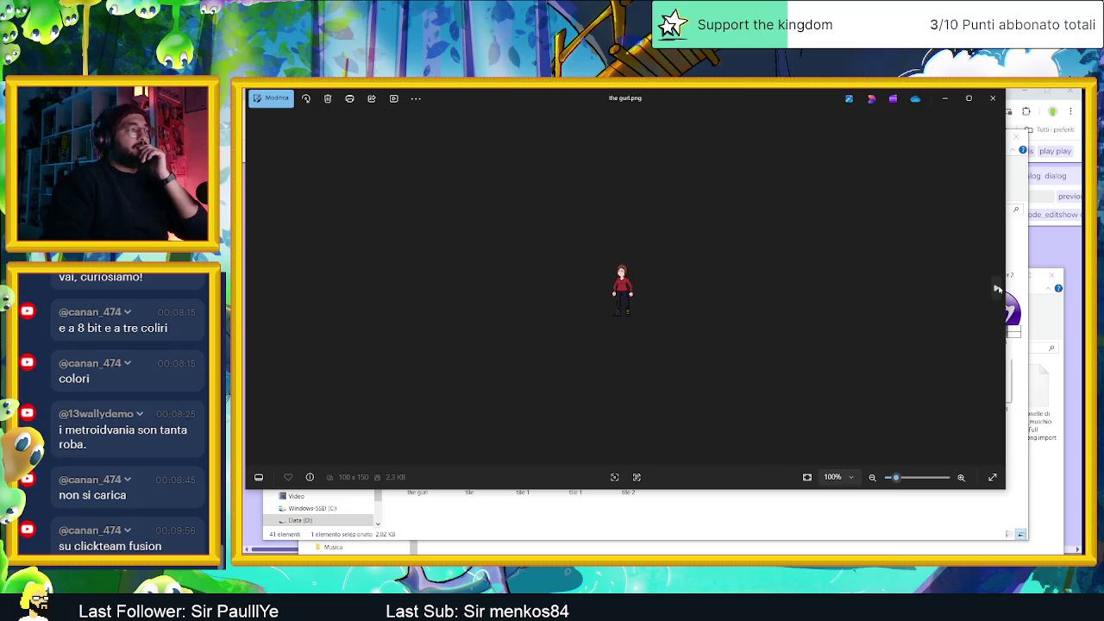
pyautogui.click(997, 290)
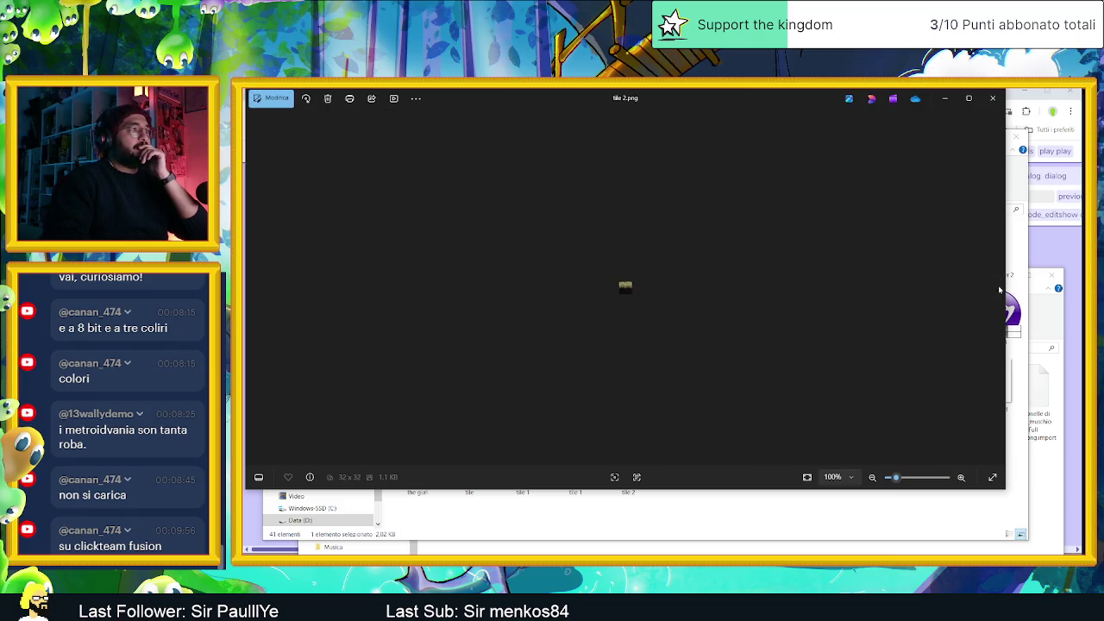
pyautogui.click(993, 97)
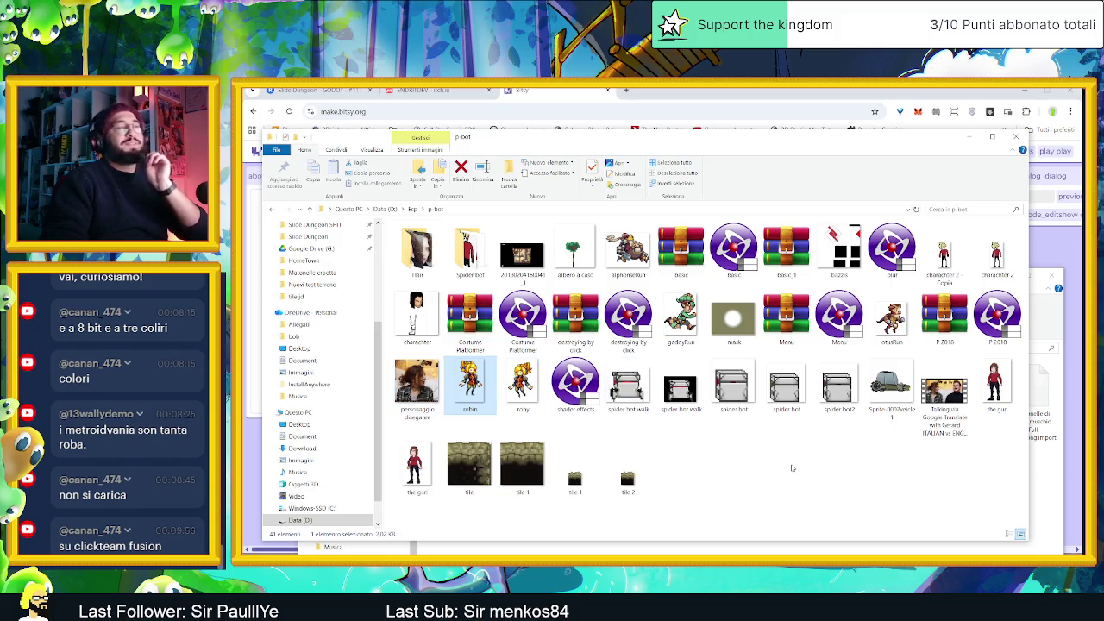
# Switch the p-bot folder between Details and Large icons views, then open otusRun.png in Photos
pyautogui.click(792, 468)
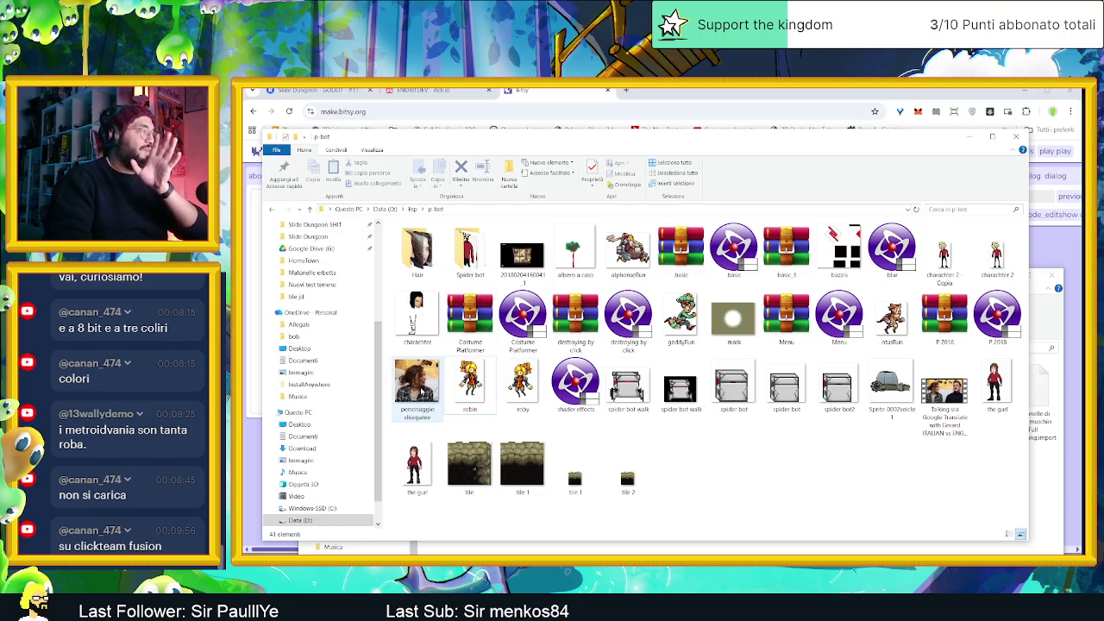
pyautogui.click(466, 384)
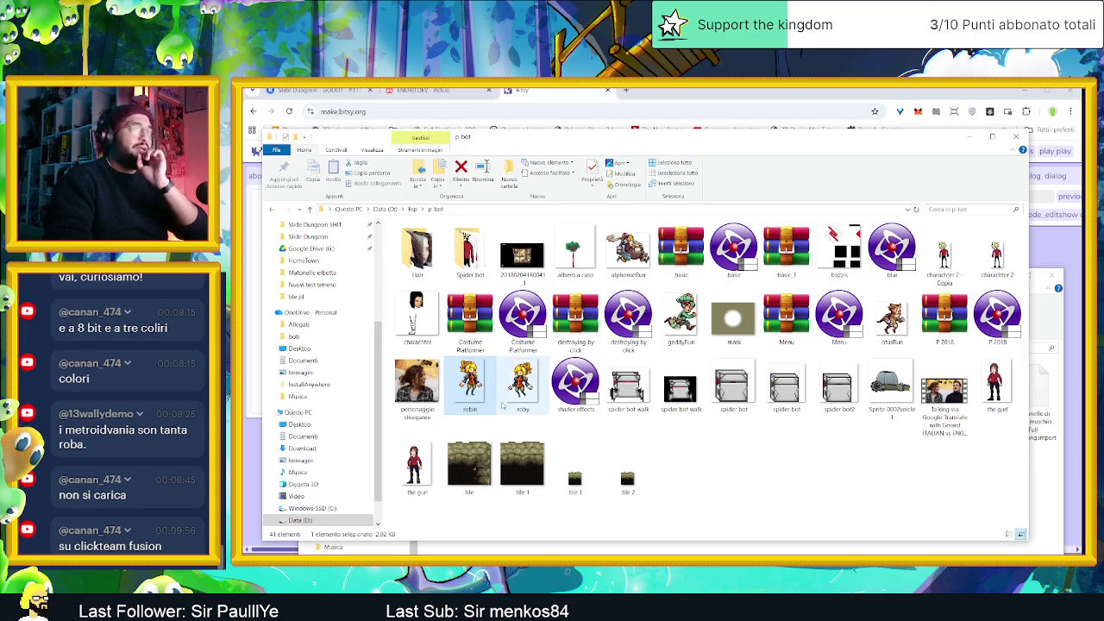
pyautogui.click(667, 437)
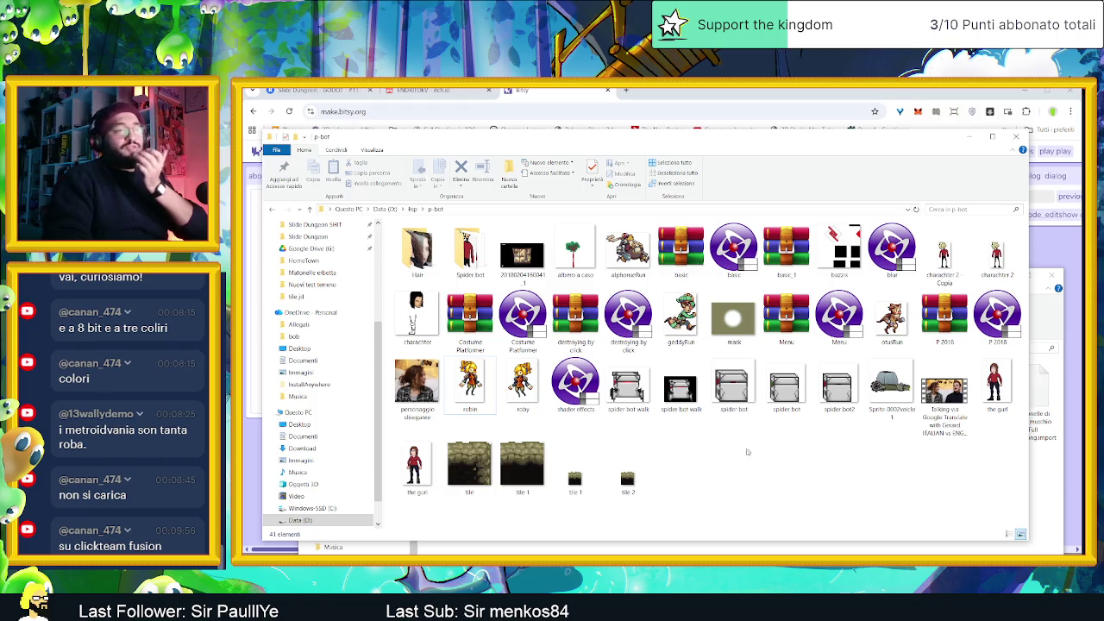
pyautogui.click(1010, 535)
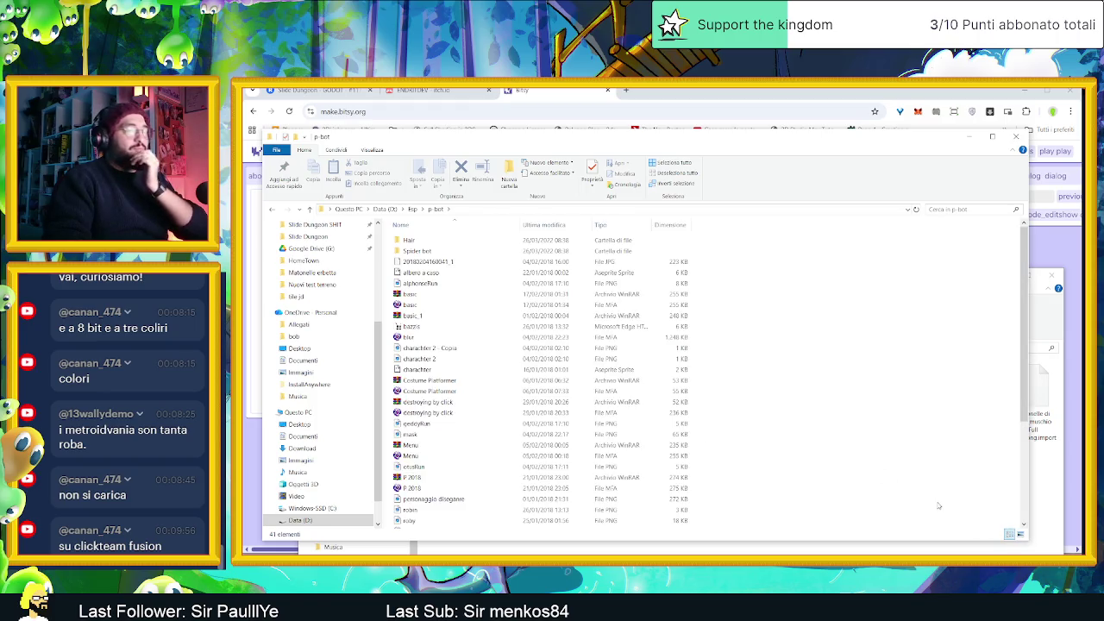
pyautogui.click(1020, 535)
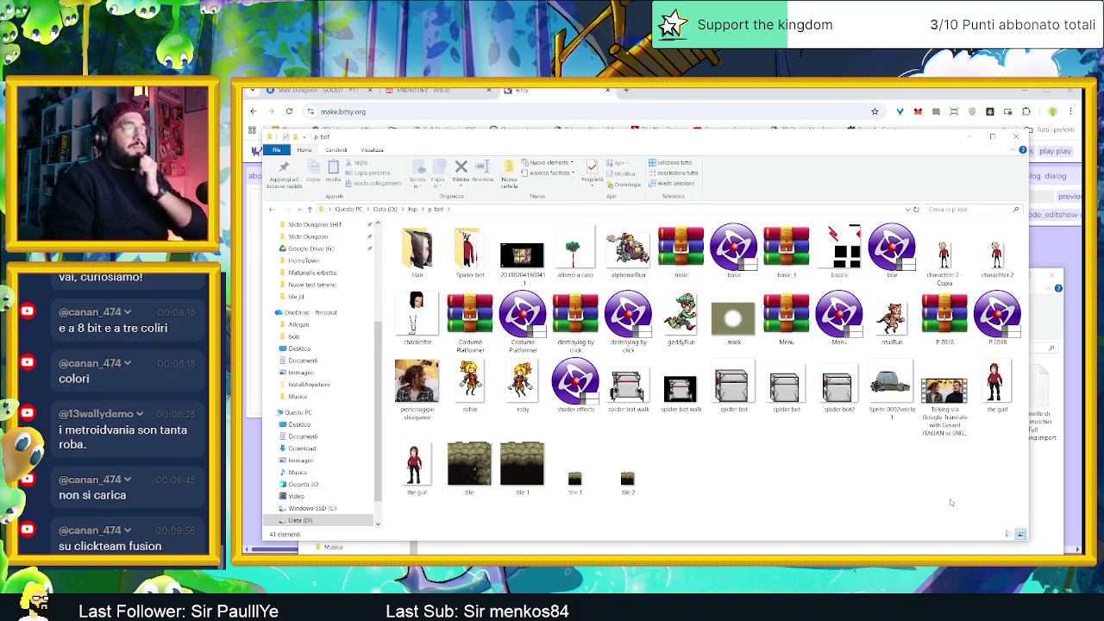
pyautogui.keyDown('ctrl'); pyautogui.scroll(-1, 872, 481); pyautogui.keyUp('ctrl')
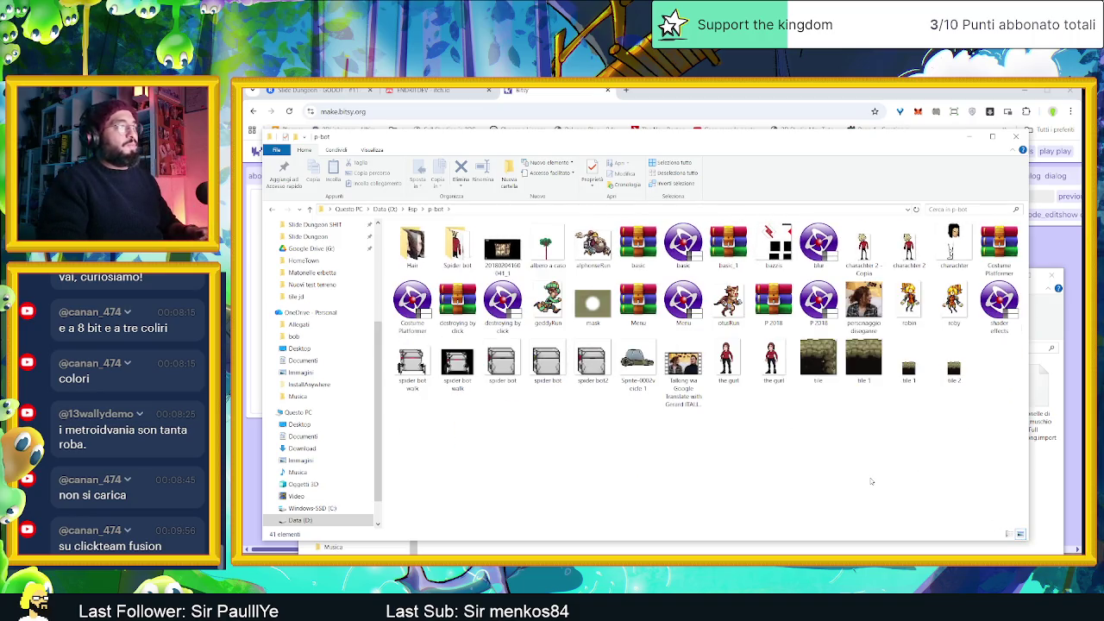
pyautogui.keyDown('ctrl'); pyautogui.scroll(-1, 872, 482); pyautogui.keyUp('ctrl')
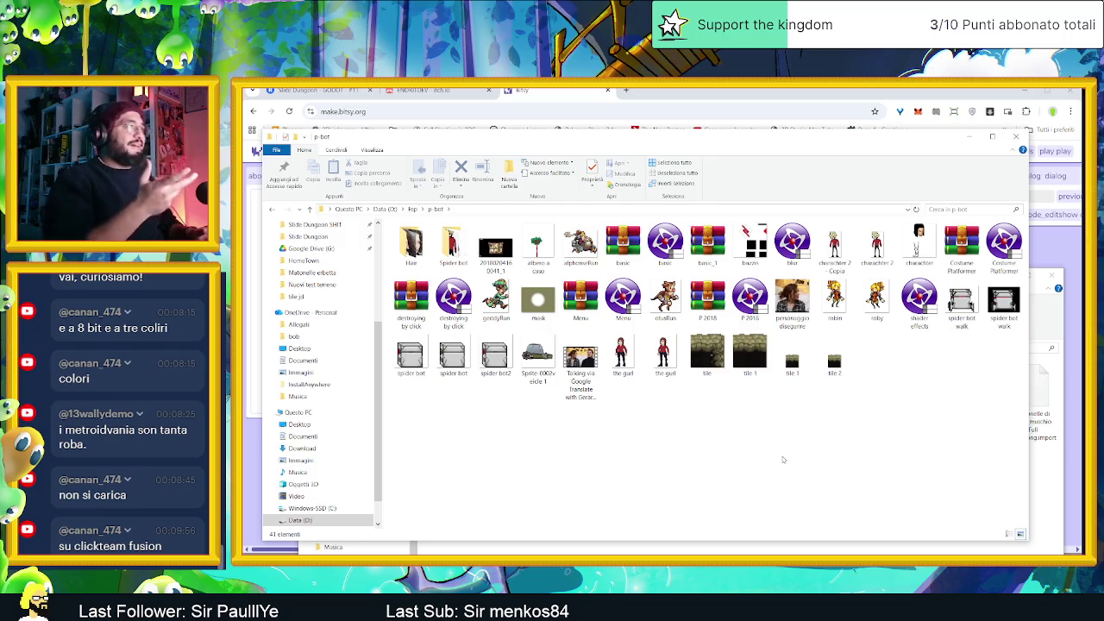
pyautogui.doubleClick(664, 295)
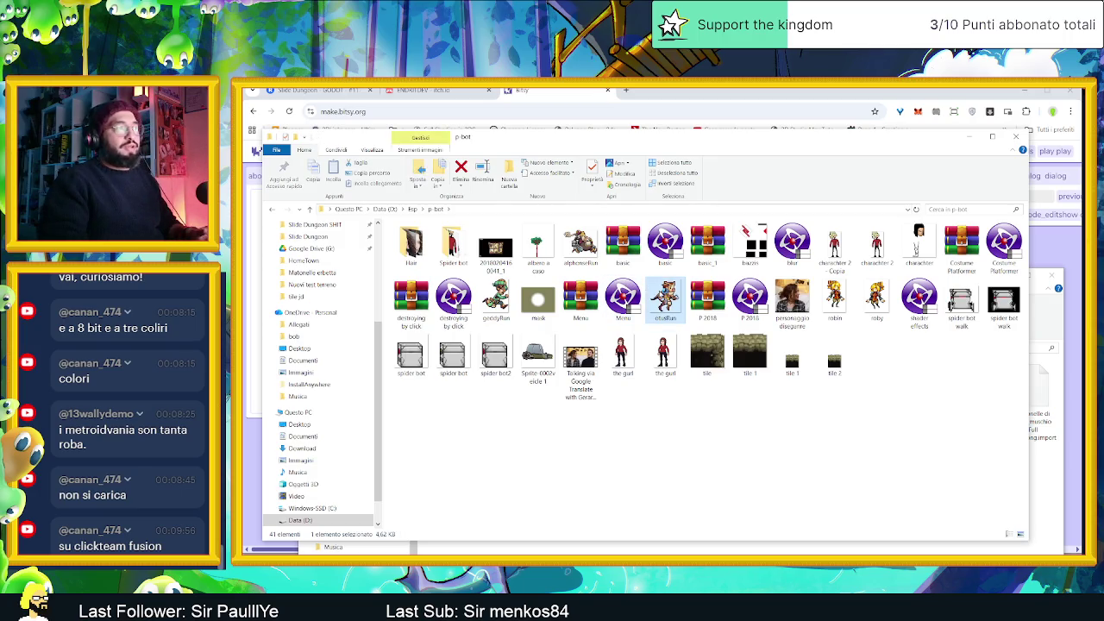
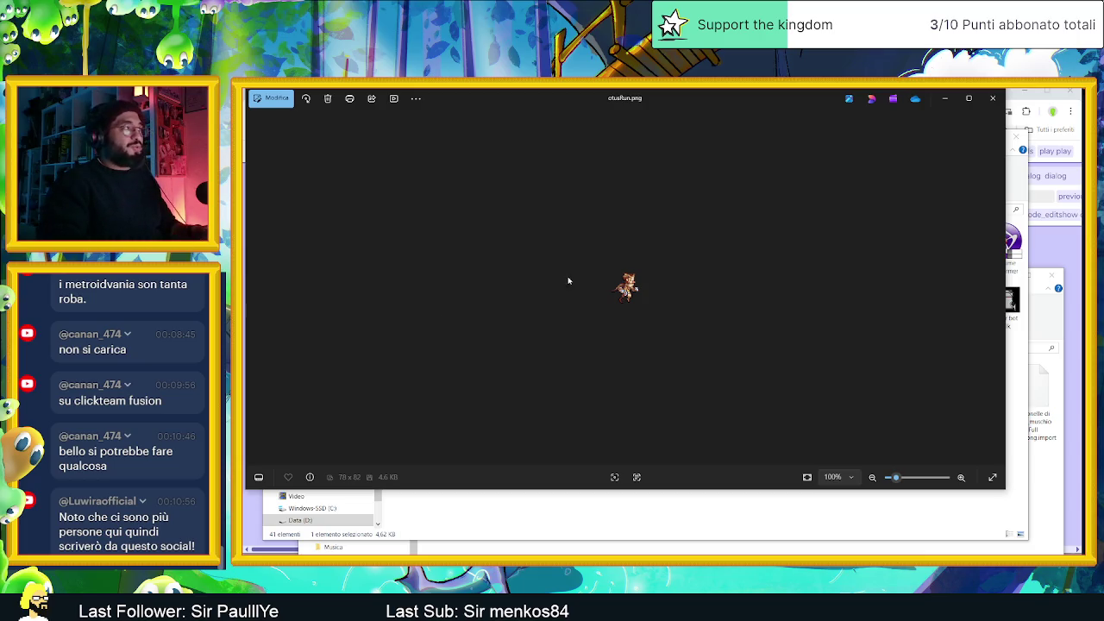
# Step back three images to the charachter 2 sprite, then close Windows Photos
pyautogui.click(255, 291)
pyautogui.click(254, 293)
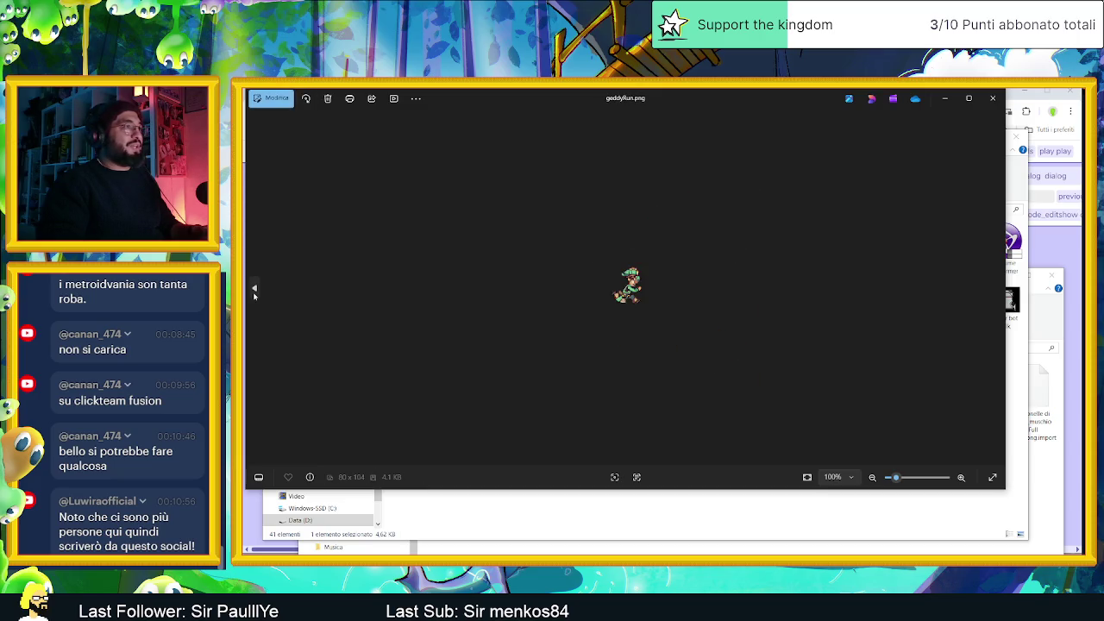
pyautogui.click(254, 291)
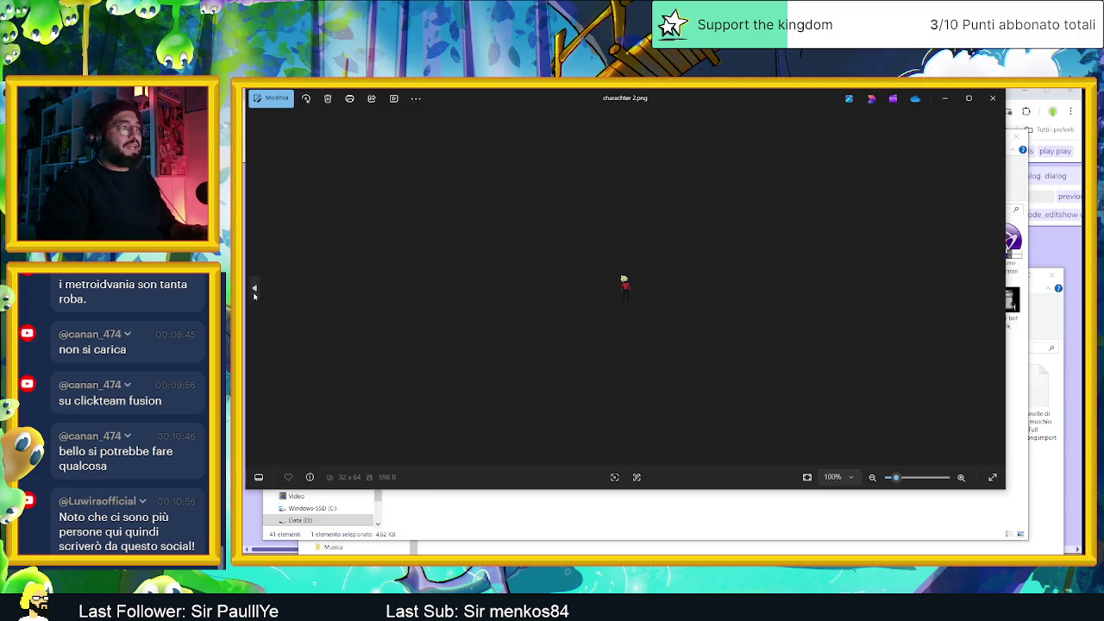
pyautogui.click(993, 97)
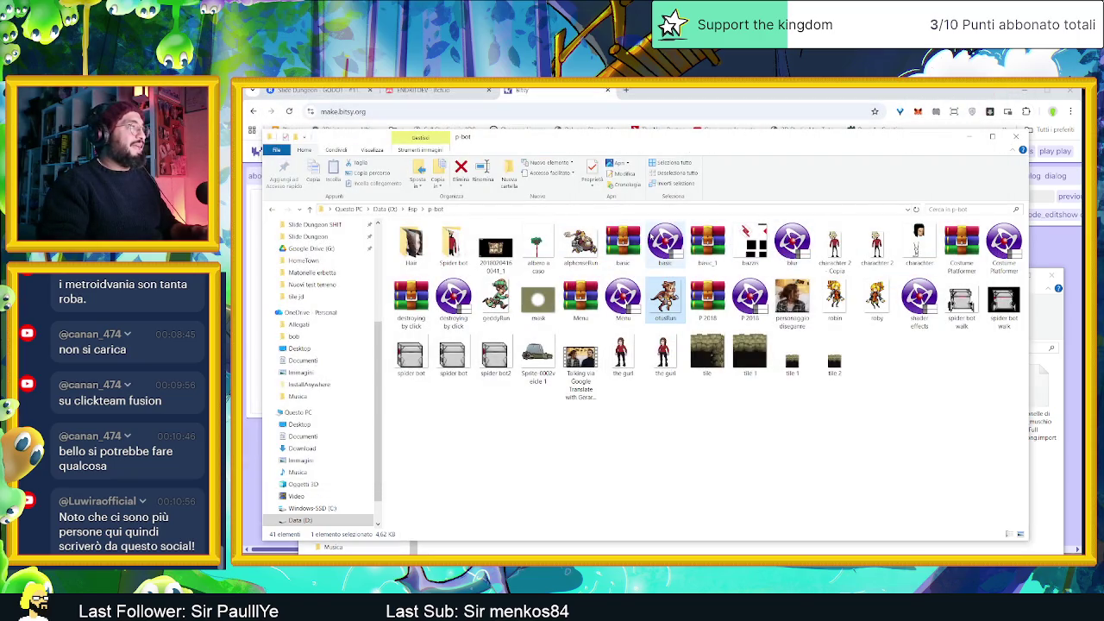
# Open car 2.ase from the Spider bot folder in Aseprite
pyautogui.doubleClick(448, 236)
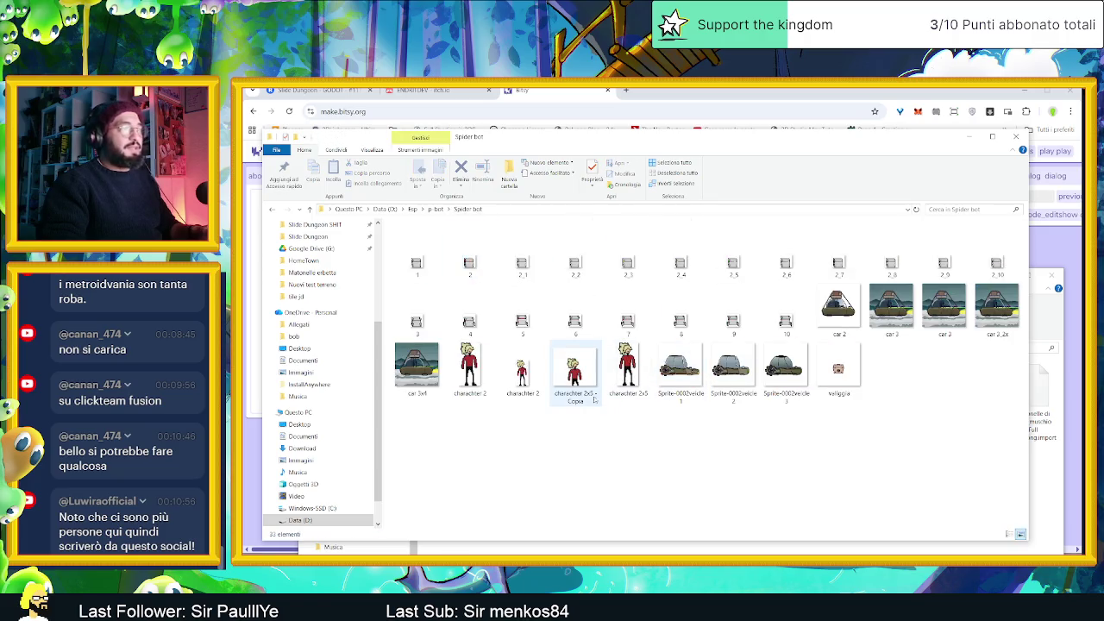
pyautogui.click(823, 321)
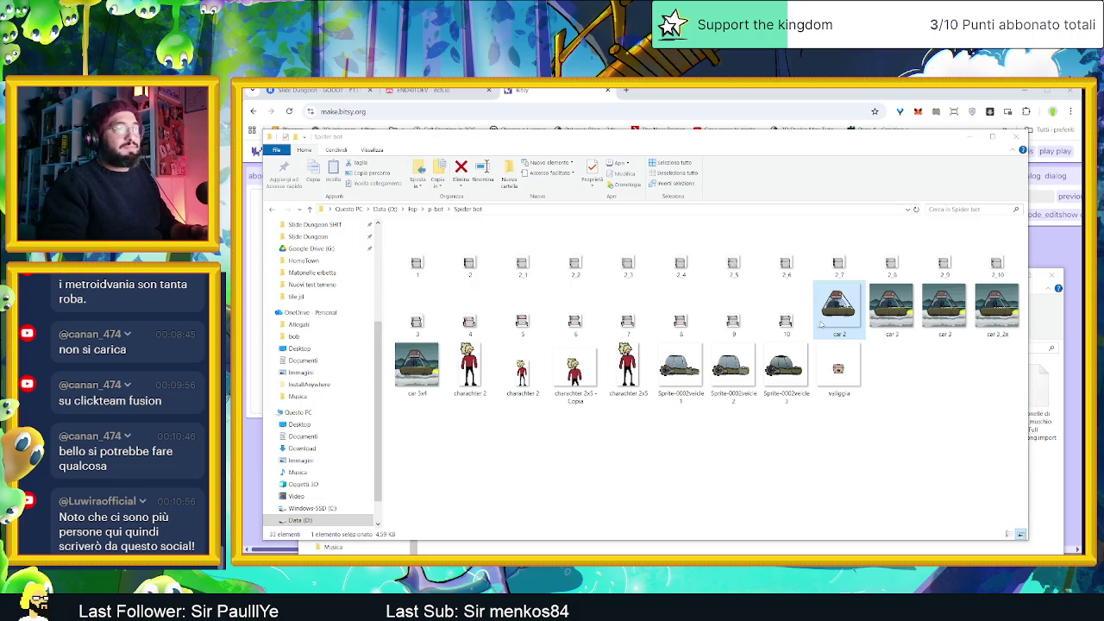
pyautogui.click(850, 319)
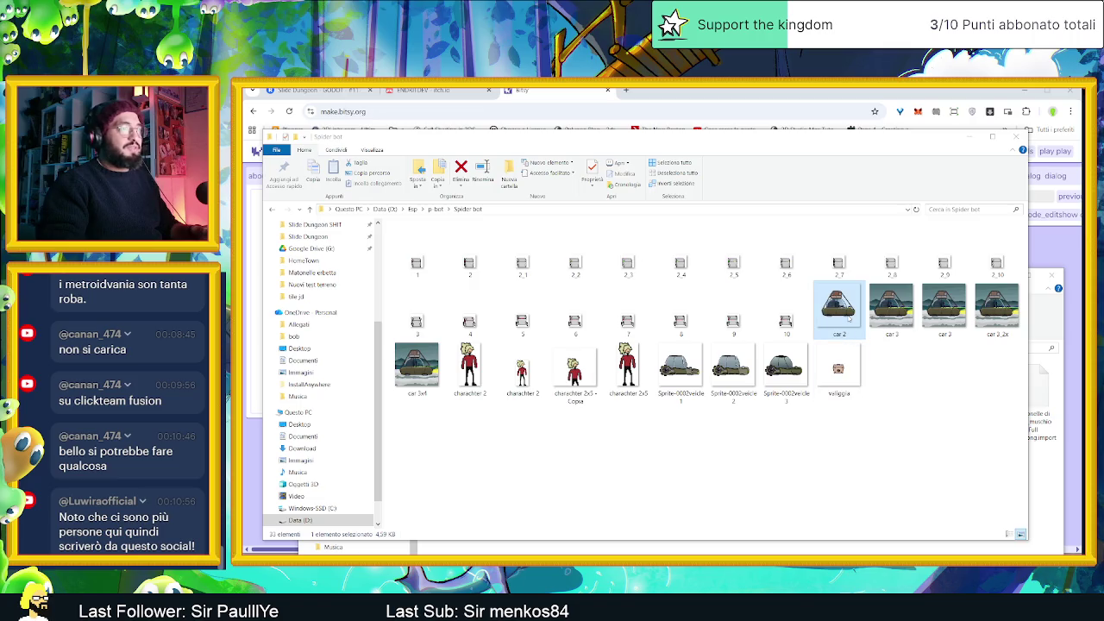
pyautogui.click(844, 316)
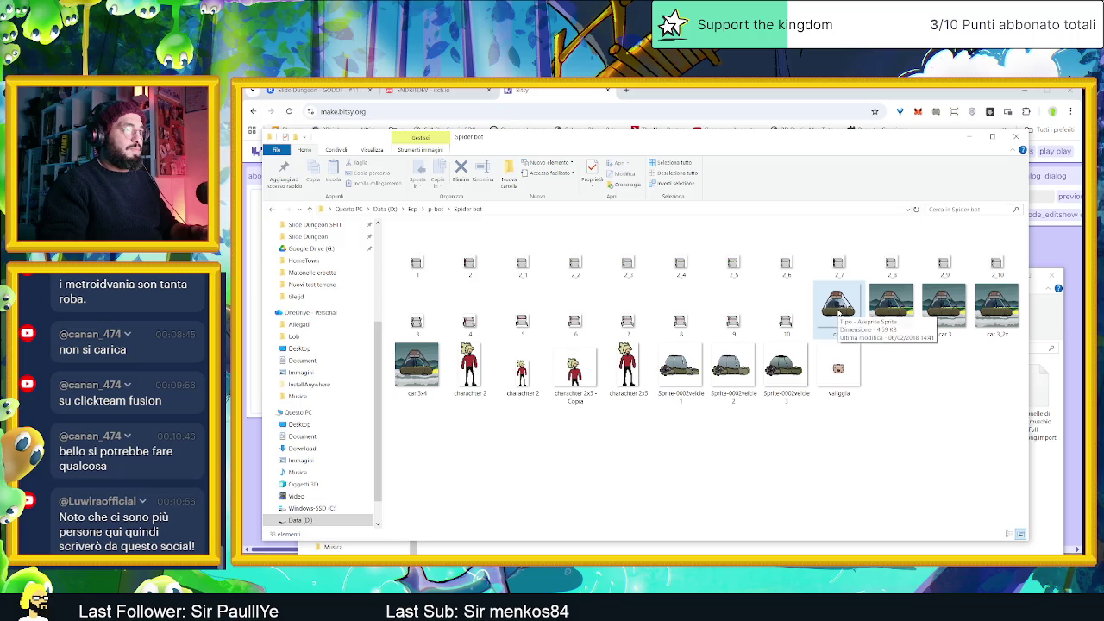
pyautogui.press('Return')
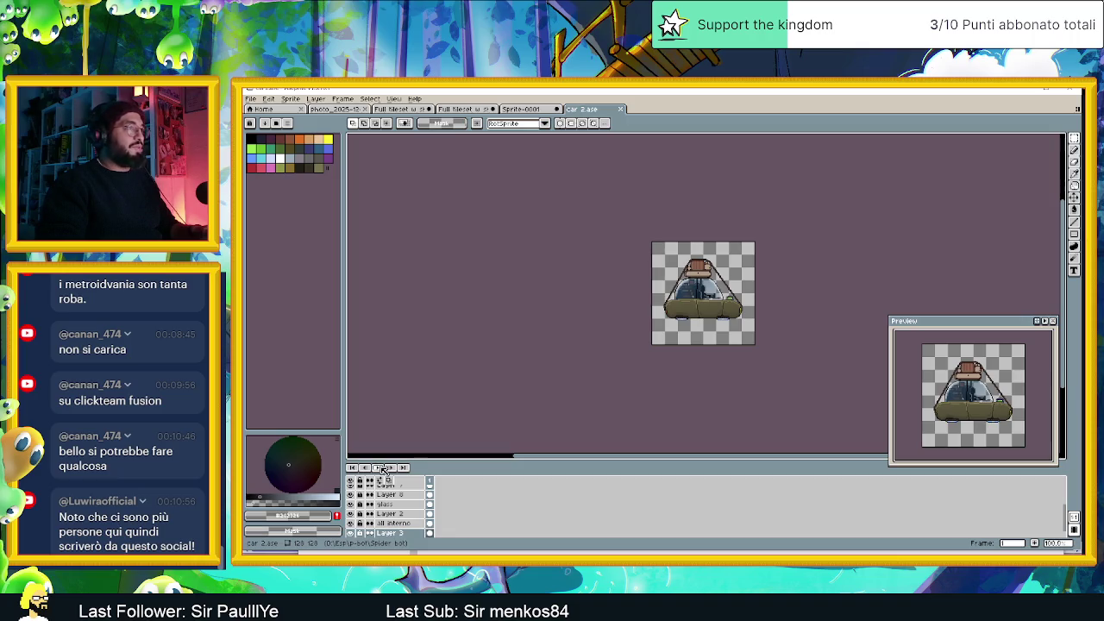
# Zoom in and back out on the car 2 canvas, then minimize Aseprite
pyautogui.scroll(3, 725, 267)
pyautogui.scroll(-2, 725, 267)
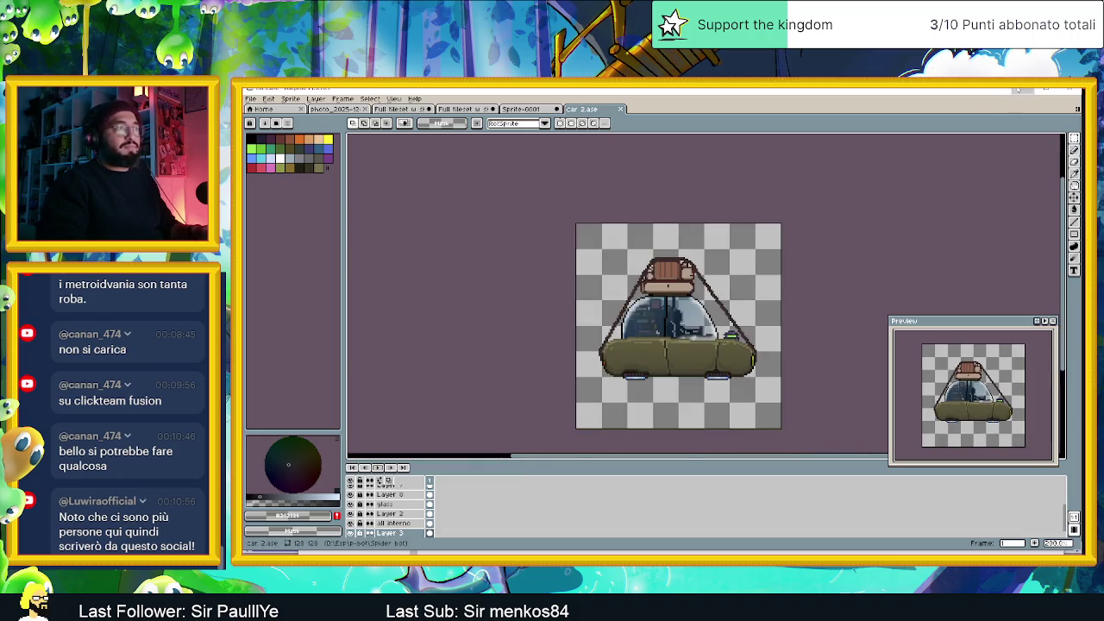
pyautogui.click(1018, 89)
# Open the valigia suitcase sprite in Aseprite and minimize it again
pyautogui.moveTo(852, 303)
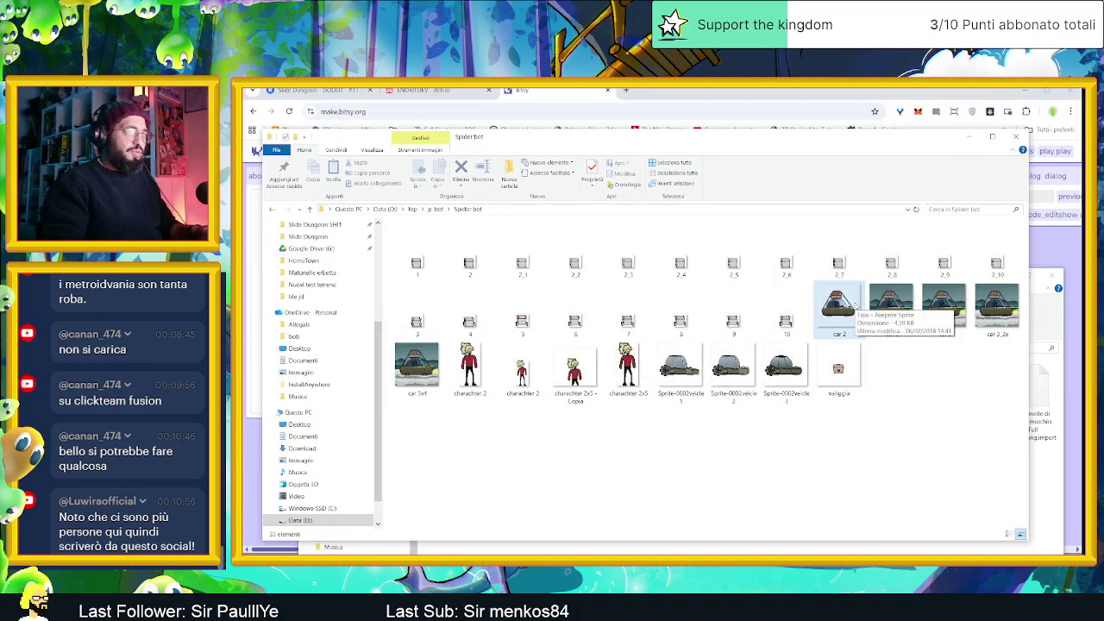
pyautogui.click(852, 372)
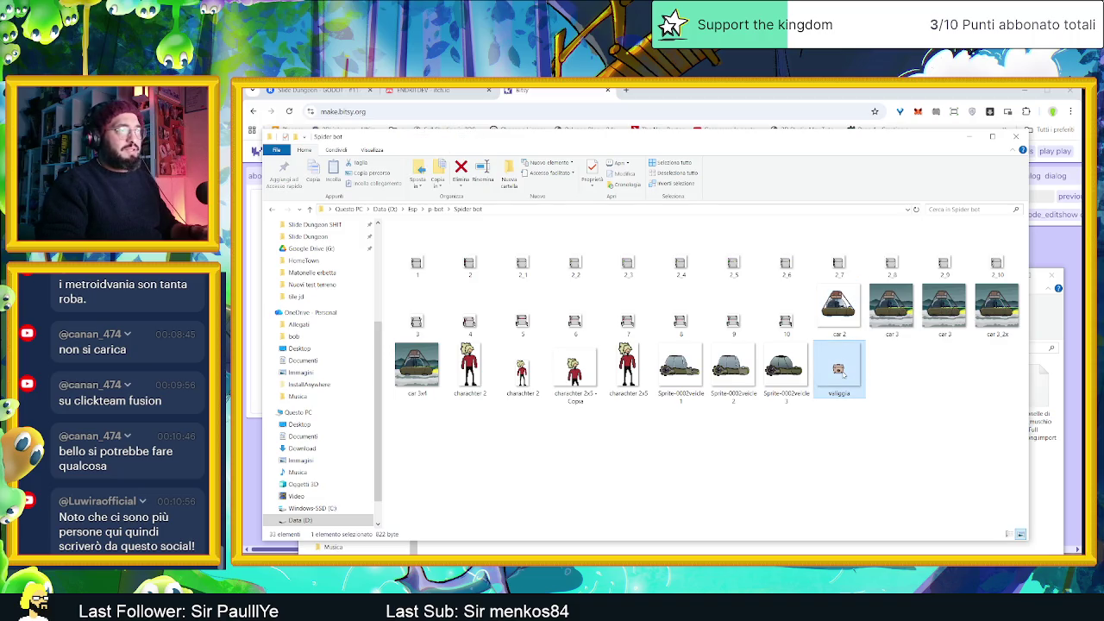
pyautogui.moveTo(844, 376)
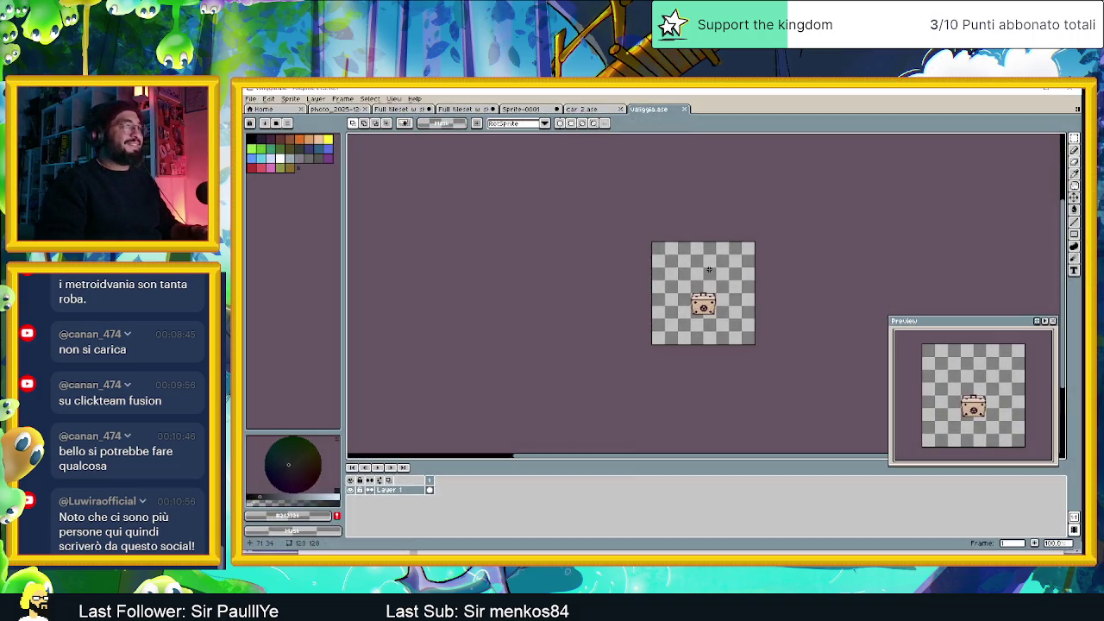
pyautogui.click(1046, 89)
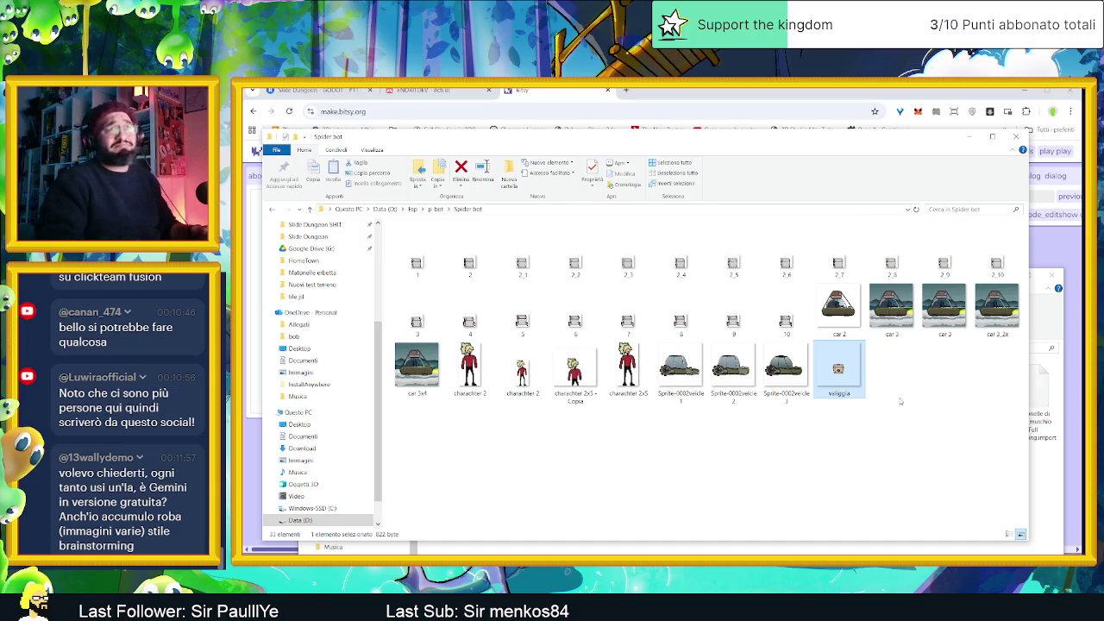
# Preview the car 3x4.gif animation and close the viewer
pyautogui.click(905, 418)
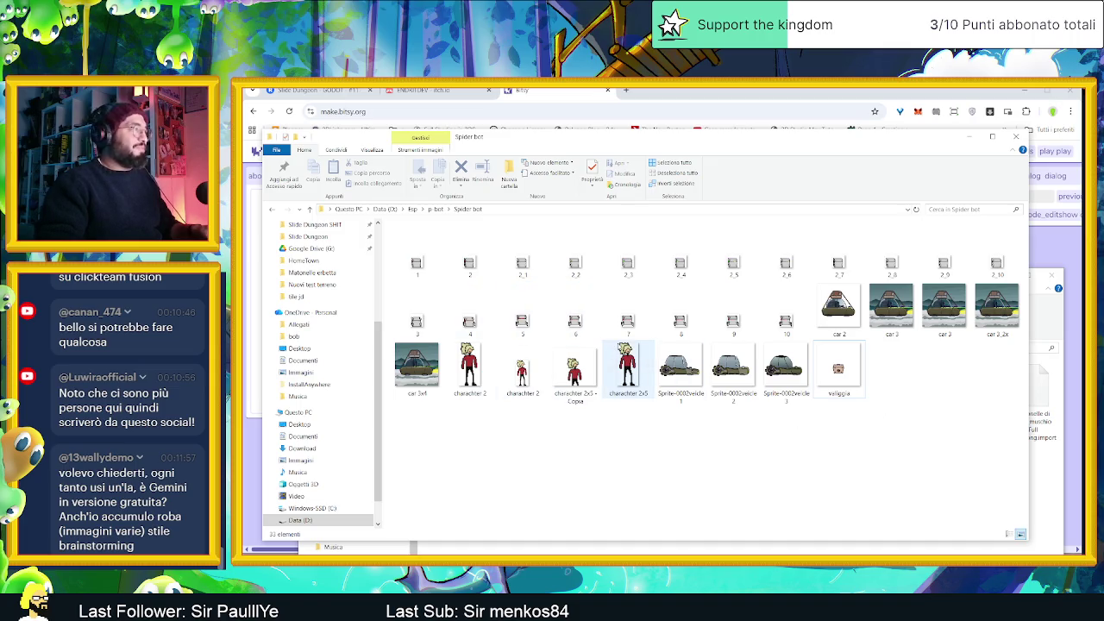
pyautogui.doubleClick(417, 367)
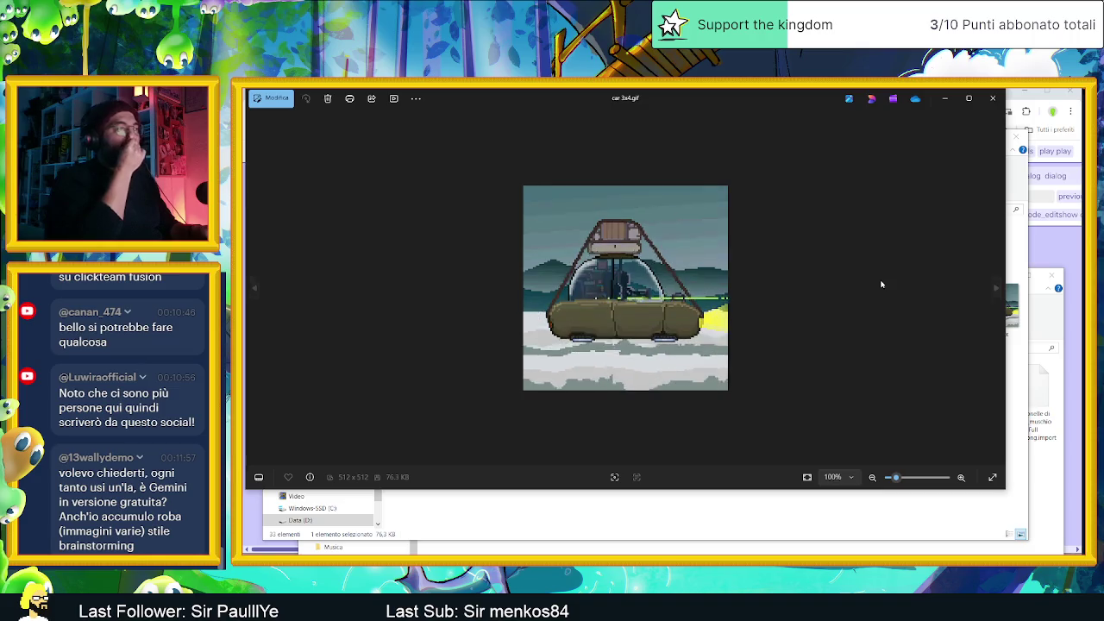
pyautogui.click(992, 98)
# Go up to the p-bot folder and select the basic project file
pyautogui.click(861, 441)
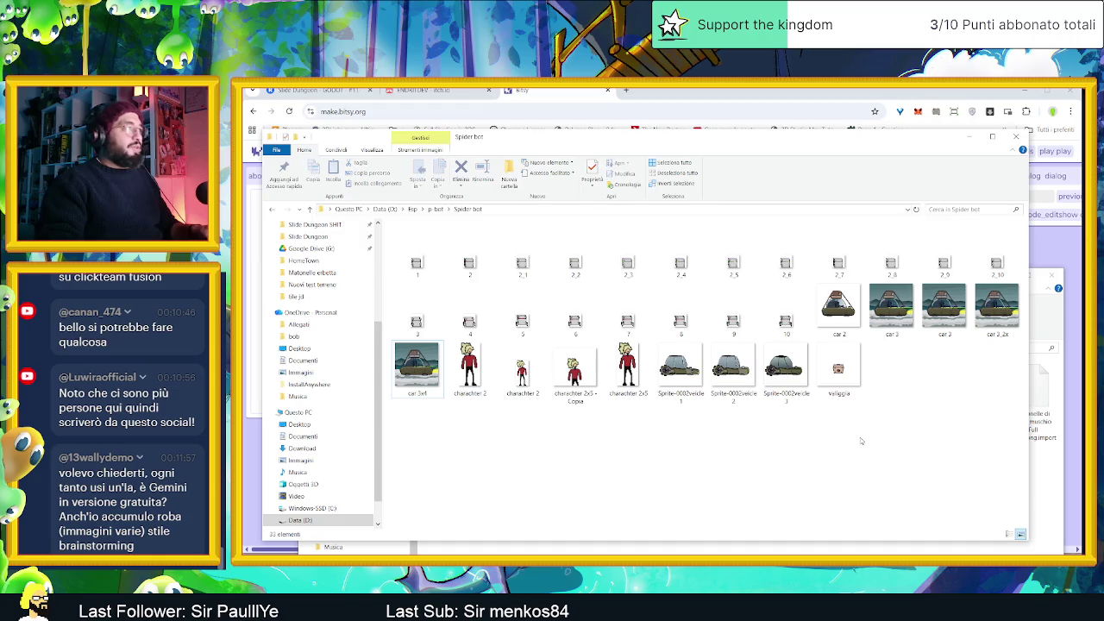
pyautogui.hotkey('alt', 'Up')
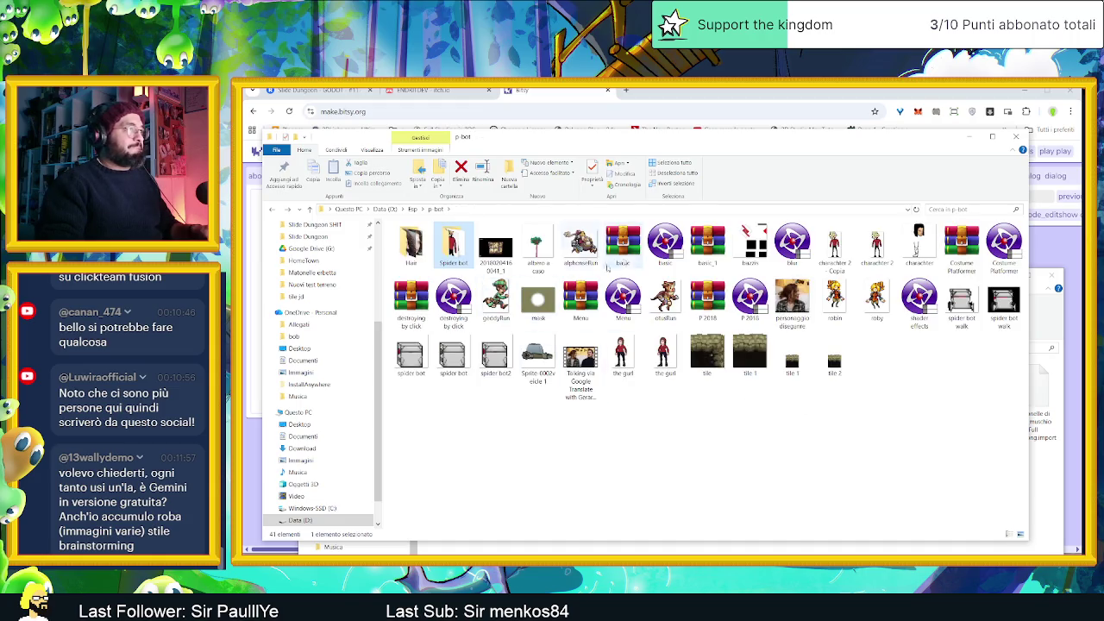
pyautogui.click(673, 245)
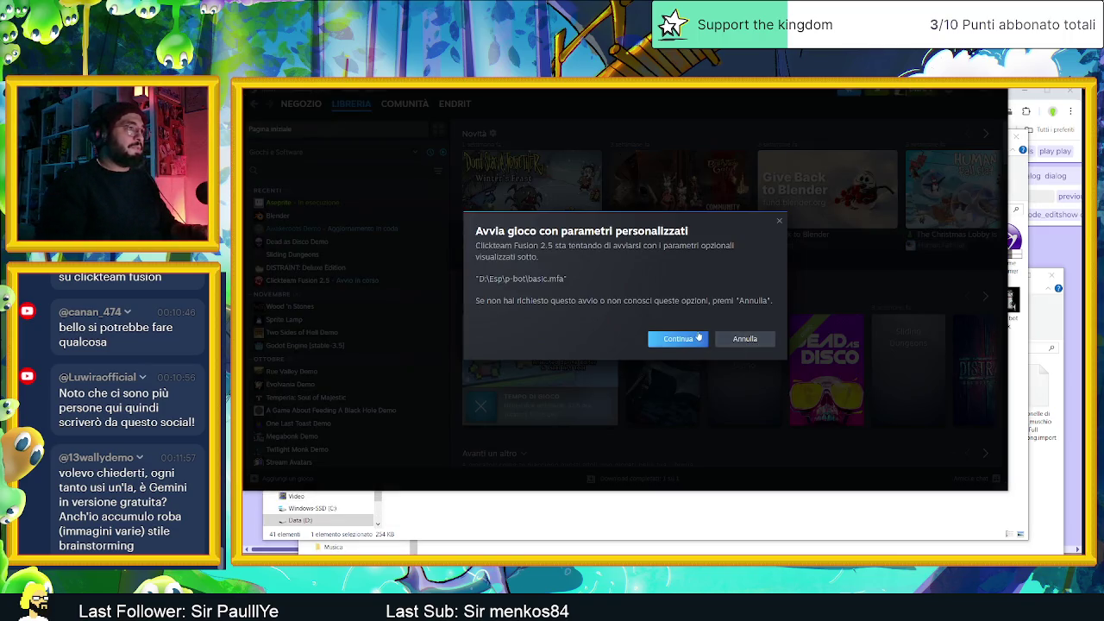
# Confirm launching Clickteam Fusion 2.5 from the Steam library
pyautogui.click(744, 342)
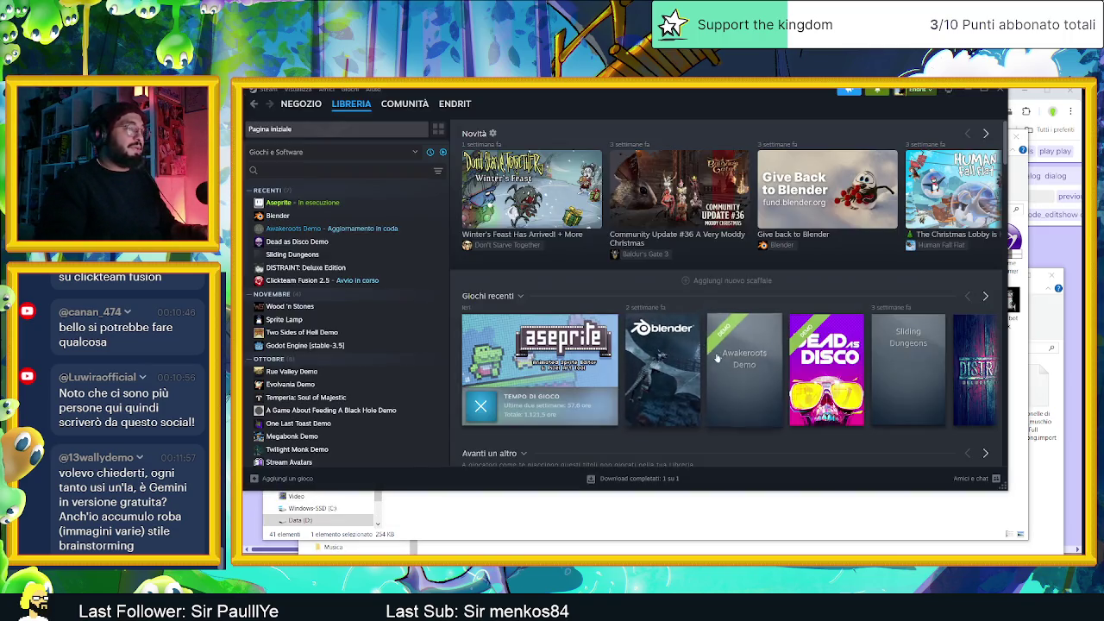
pyautogui.moveTo(775, 371)
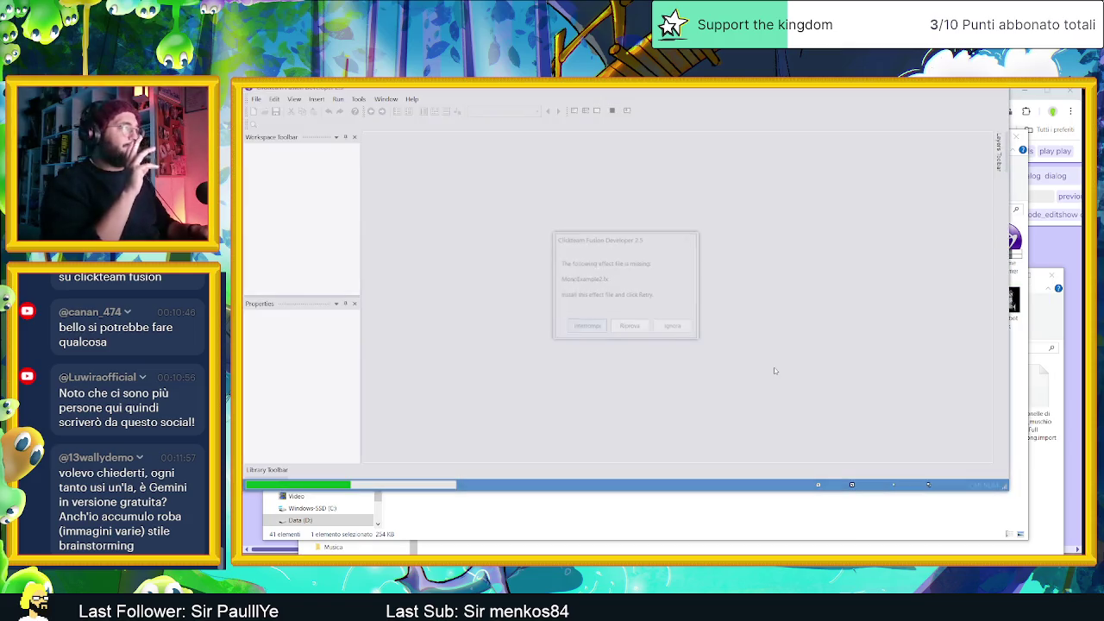
# Skip the missing MonoExample2.fx effect, open Frame 1 and start a test run
pyautogui.click(676, 329)
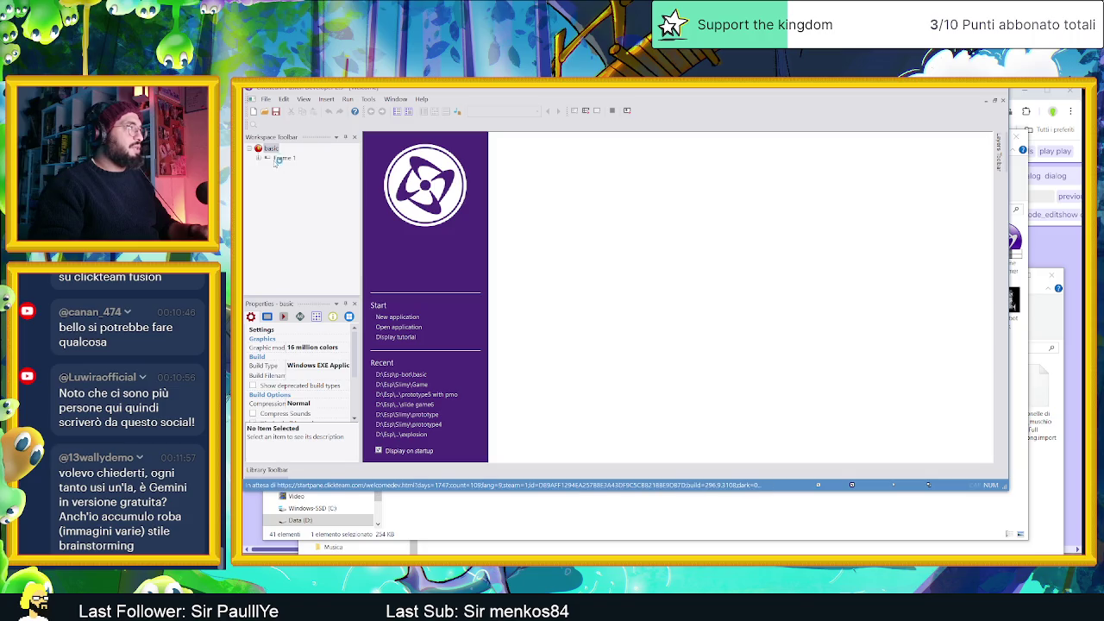
pyautogui.click(278, 160)
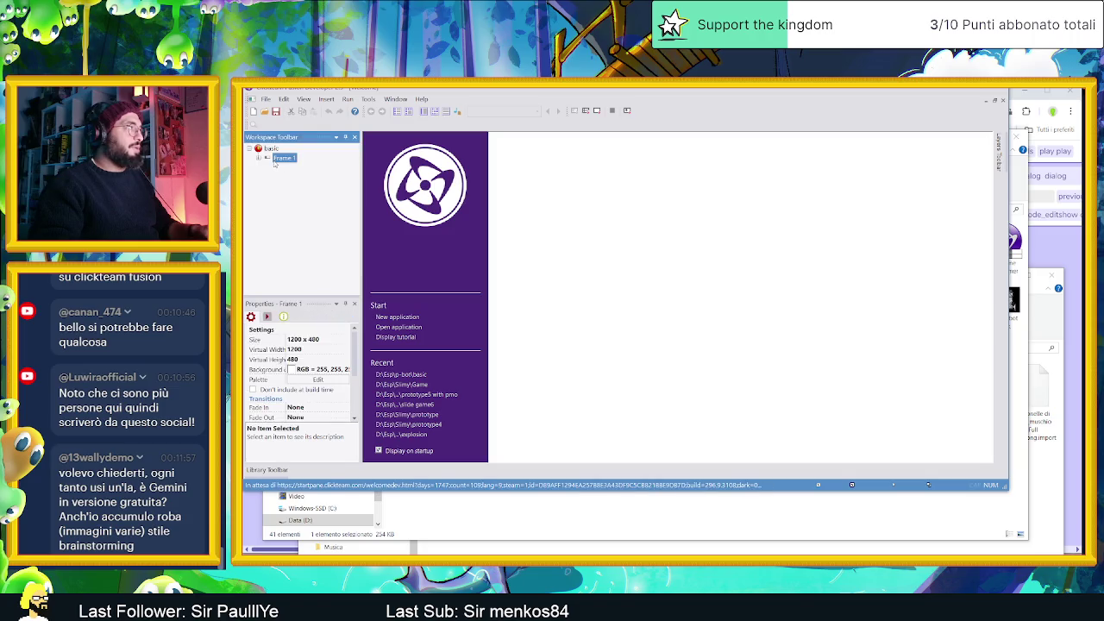
pyautogui.doubleClick(278, 161)
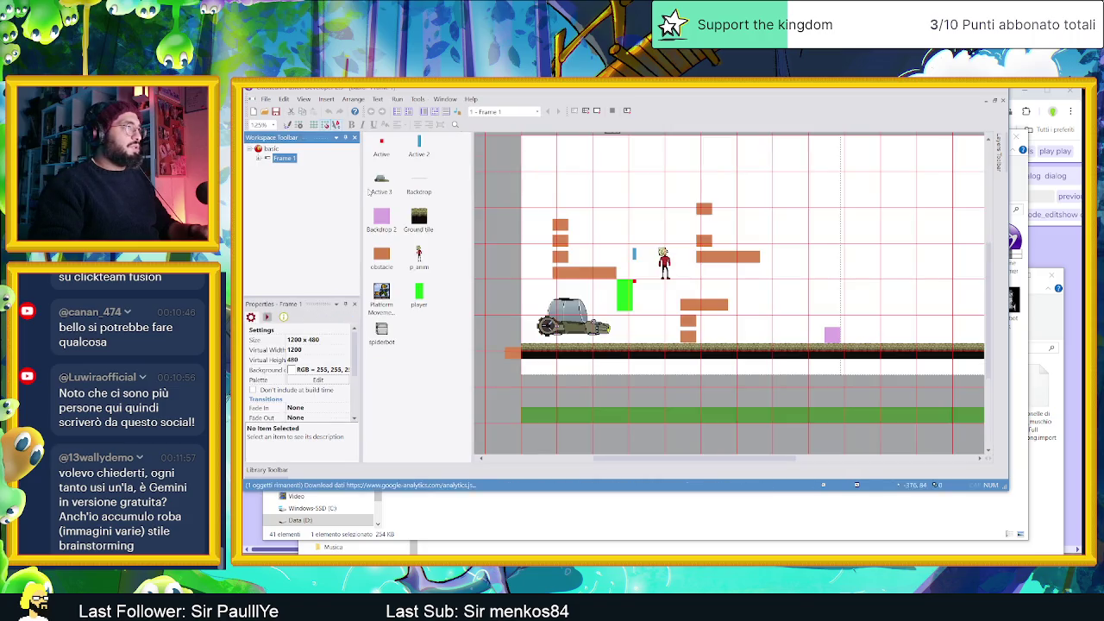
pyautogui.click(597, 110)
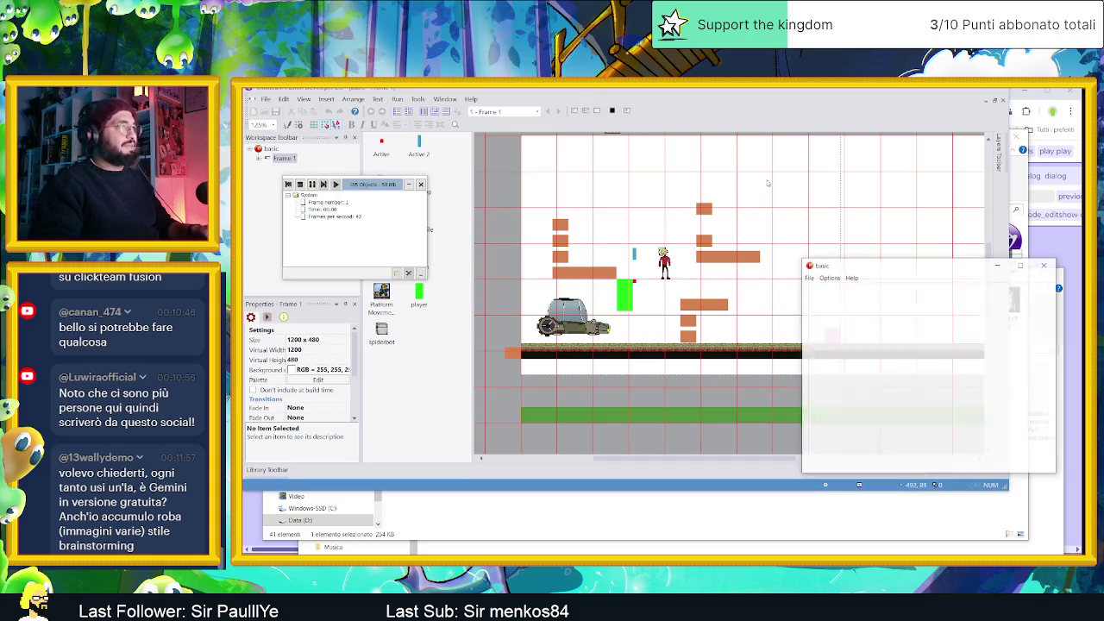
pyautogui.moveTo(909, 266); pyautogui.dragTo(720, 203)
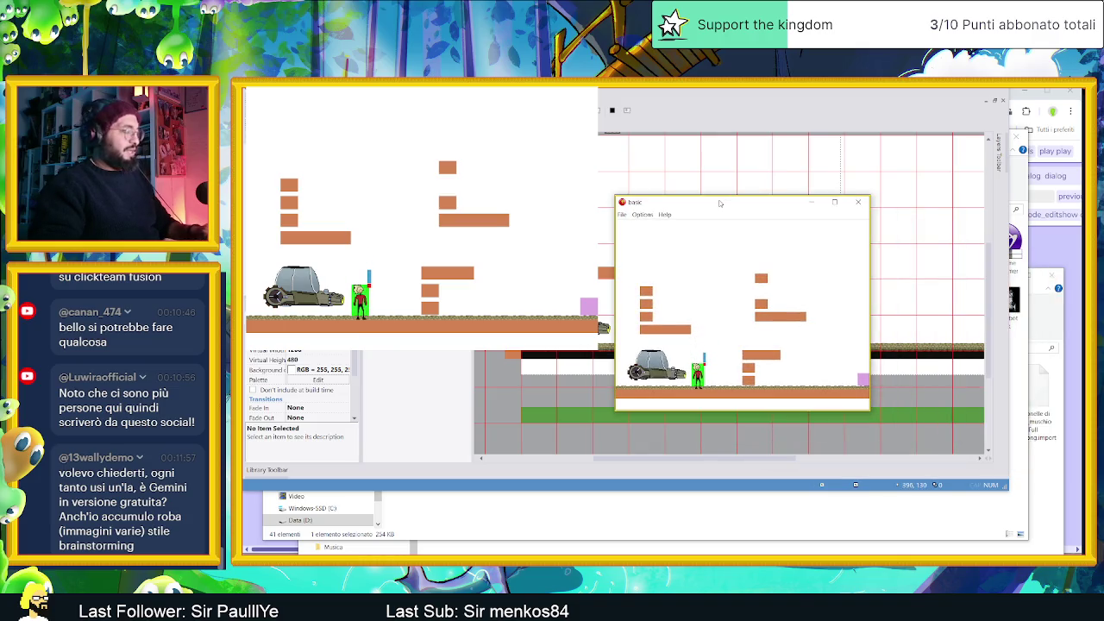
# Walk the player right and jump across the orange, upper-left and middle platforms
pyautogui.press('Right')
pyautogui.press('Up')
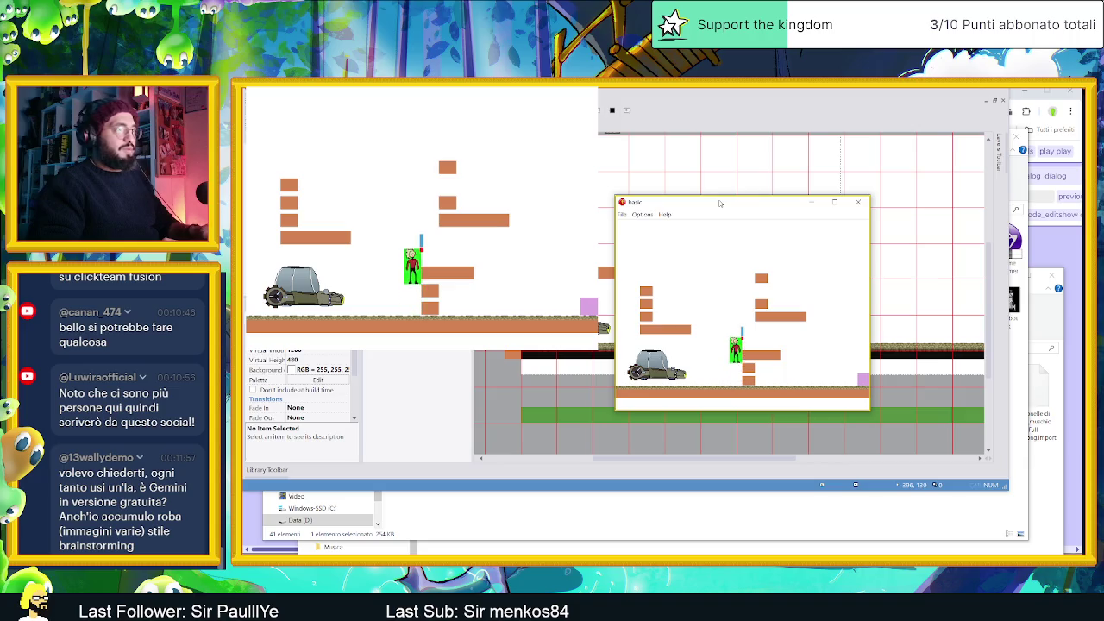
pyautogui.press('Up')
pyautogui.press('Left')
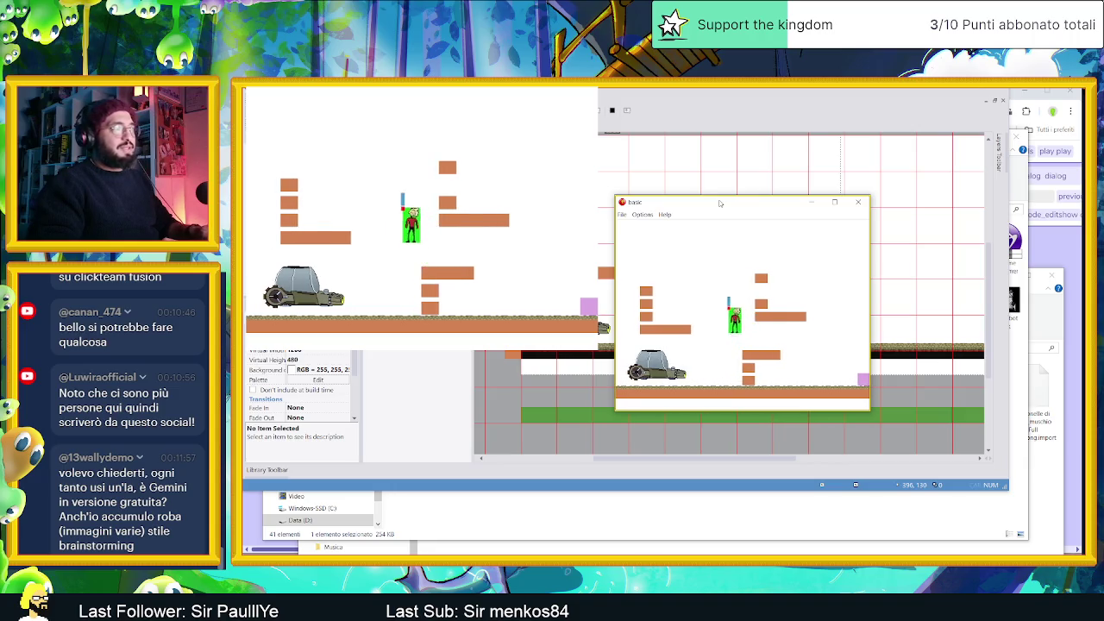
pyautogui.press('Right')
pyautogui.press('Up')
pyautogui.press('Up')
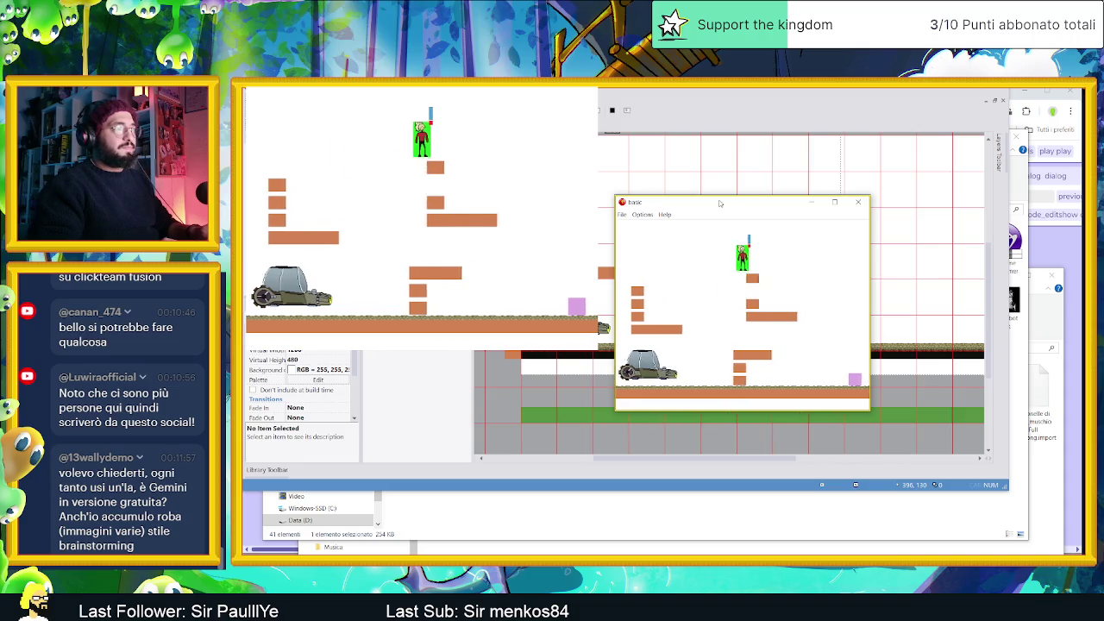
pyautogui.press('Right')
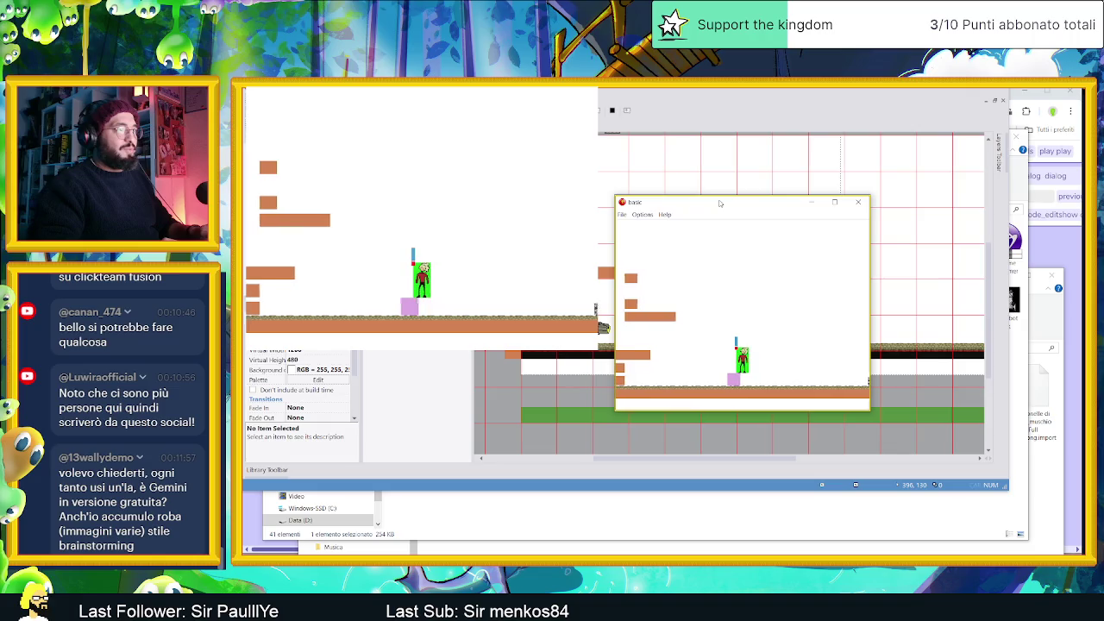
pyautogui.press('Right')
pyautogui.press('Up')
pyautogui.press('Right')
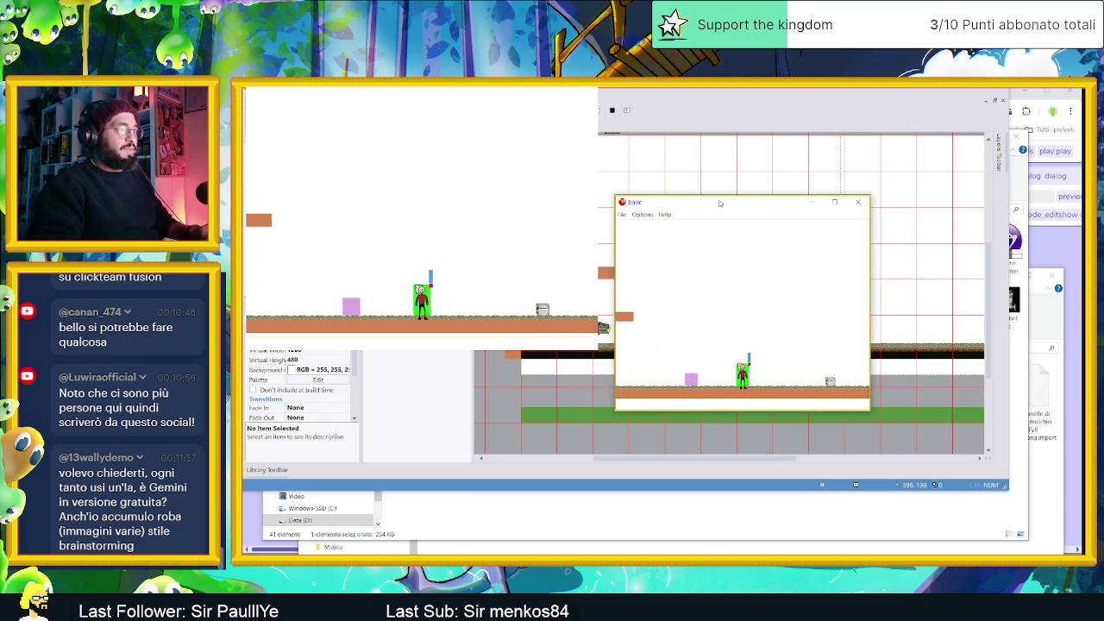
pyautogui.press('Right')
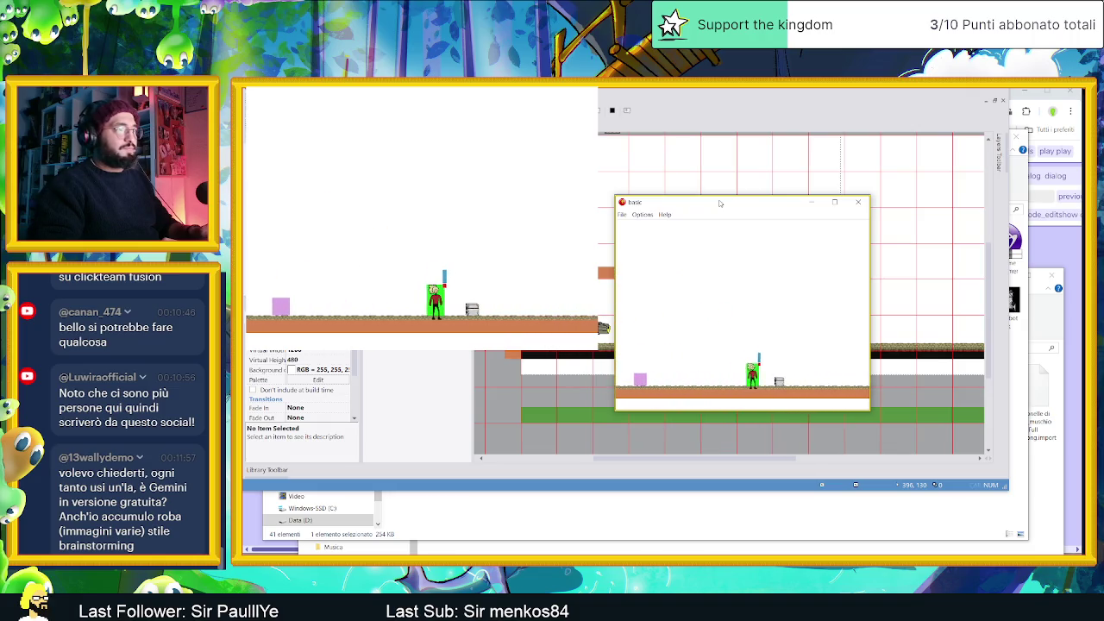
# Walk the player back toward the tank, jump onto the upper platform, then stop the test
pyautogui.press('Left')
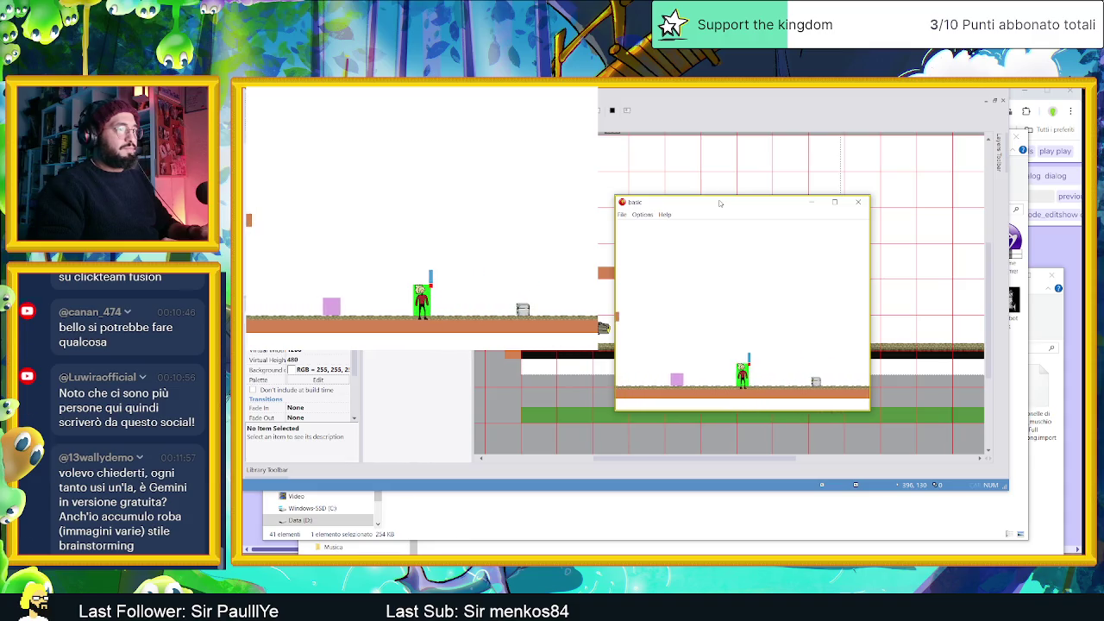
pyautogui.press('Right')
pyautogui.press('Left')
pyautogui.press('Up')
pyautogui.press('Left')
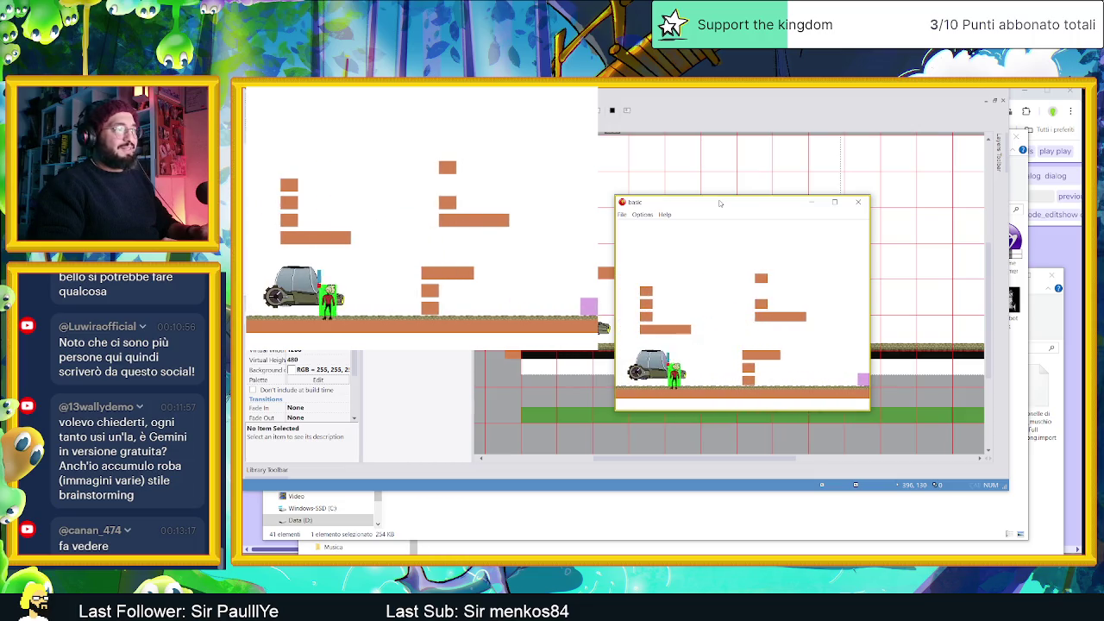
pyautogui.press('Up')
pyautogui.press('Right')
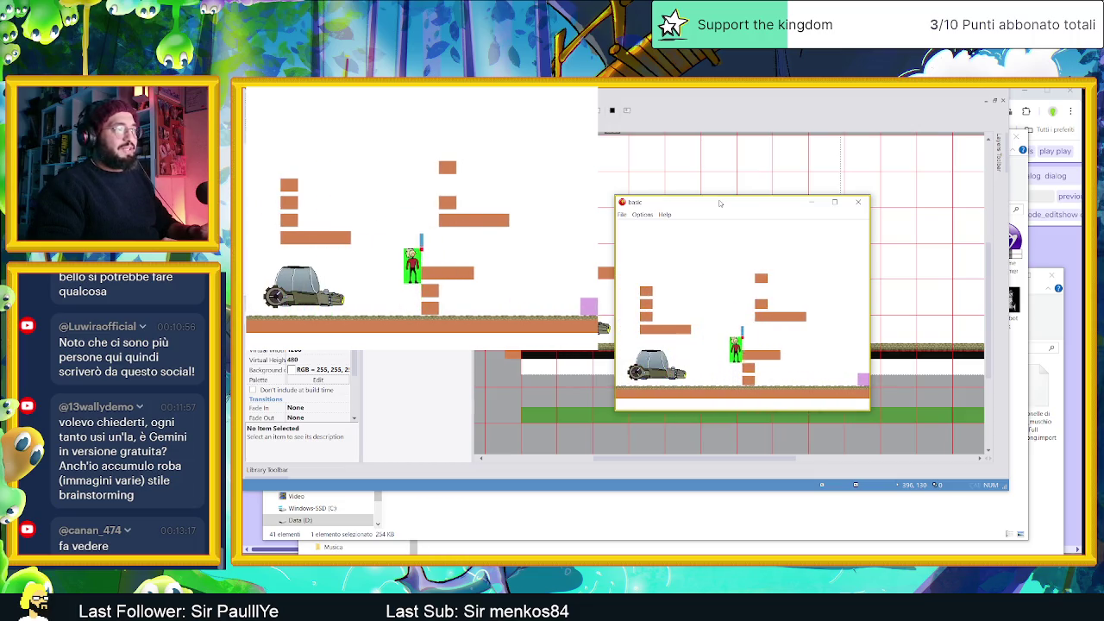
pyautogui.press('Left')
pyautogui.press('Right')
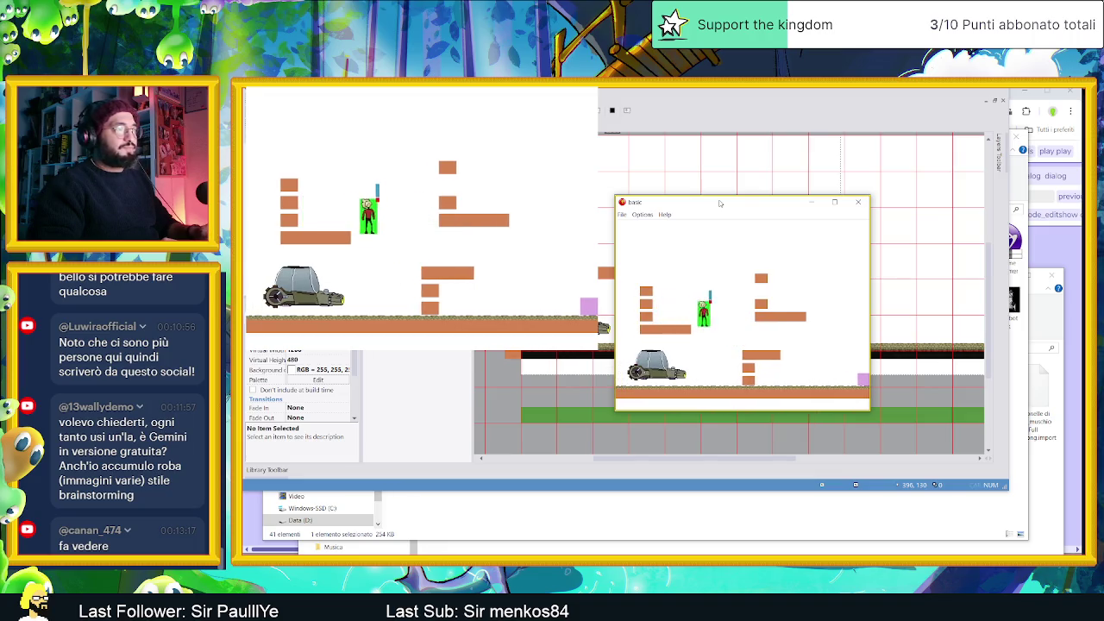
pyautogui.press('Up')
pyautogui.press('Up')
pyautogui.press('Right')
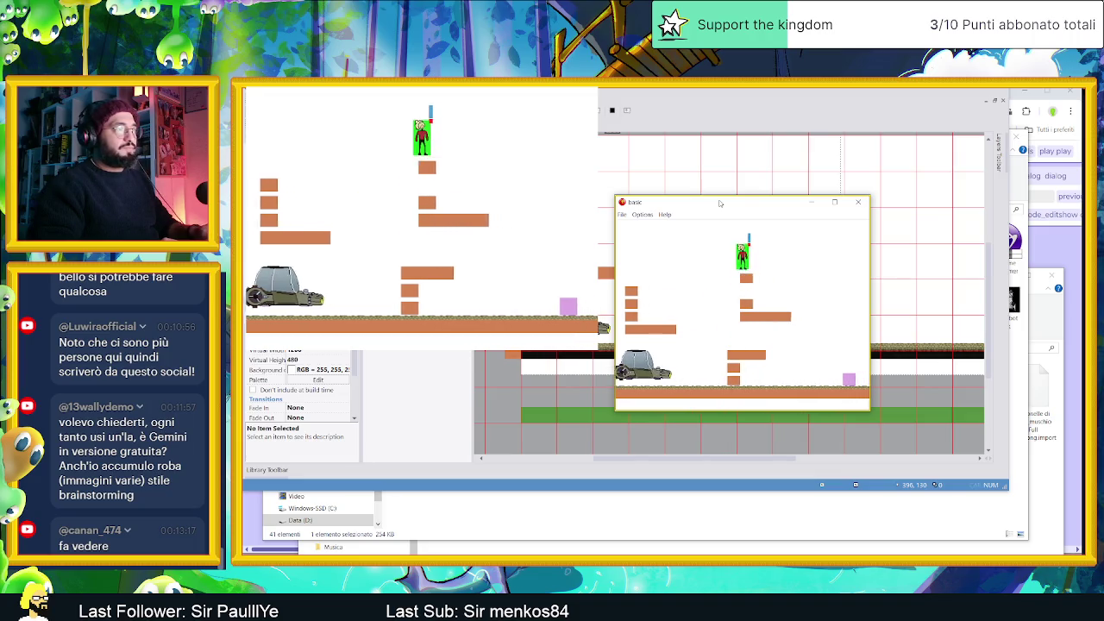
pyautogui.press('Left')
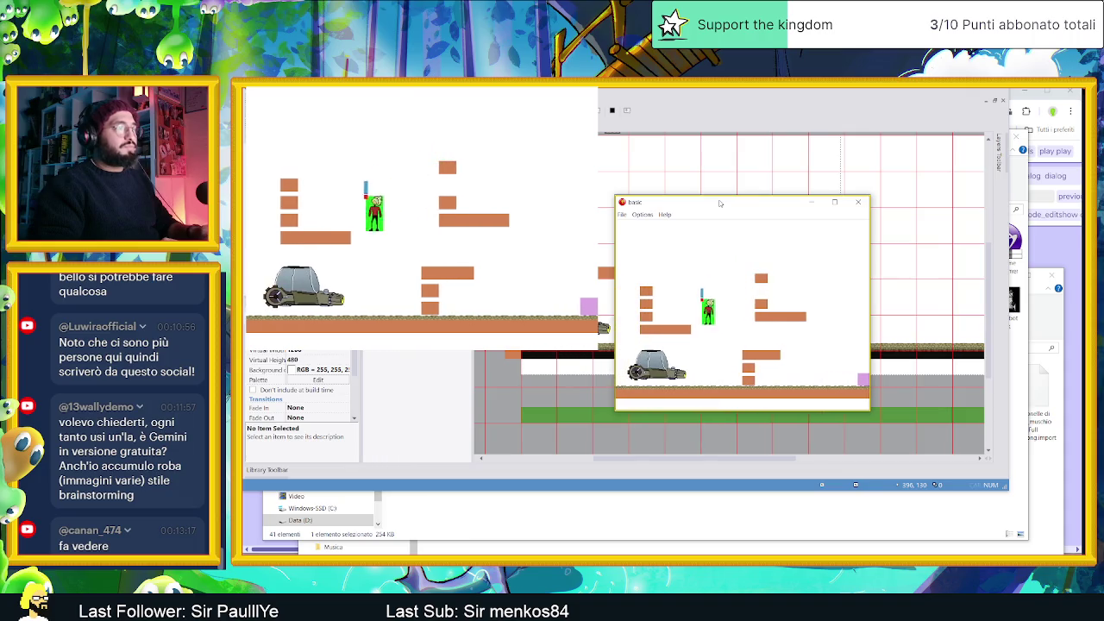
pyautogui.click(859, 202)
# Open Platformer Engine's Frame 1 and start a test run
pyautogui.doubleClick(291, 158)
pyautogui.doubleClick(400, 167)
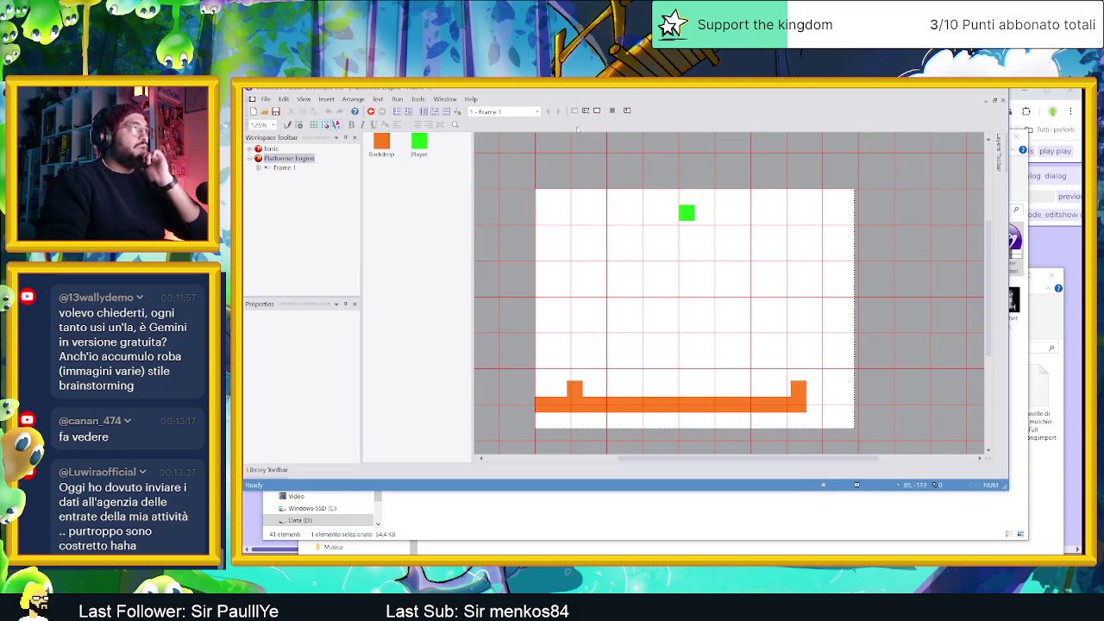
pyautogui.click(627, 110)
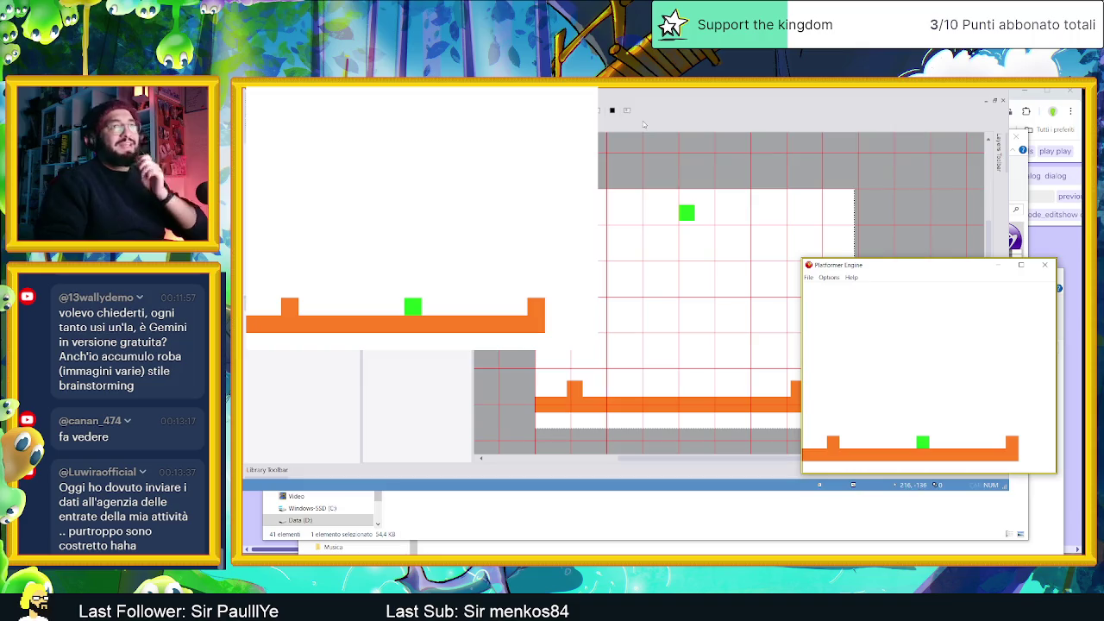
pyautogui.moveTo(864, 270); pyautogui.dragTo(685, 229)
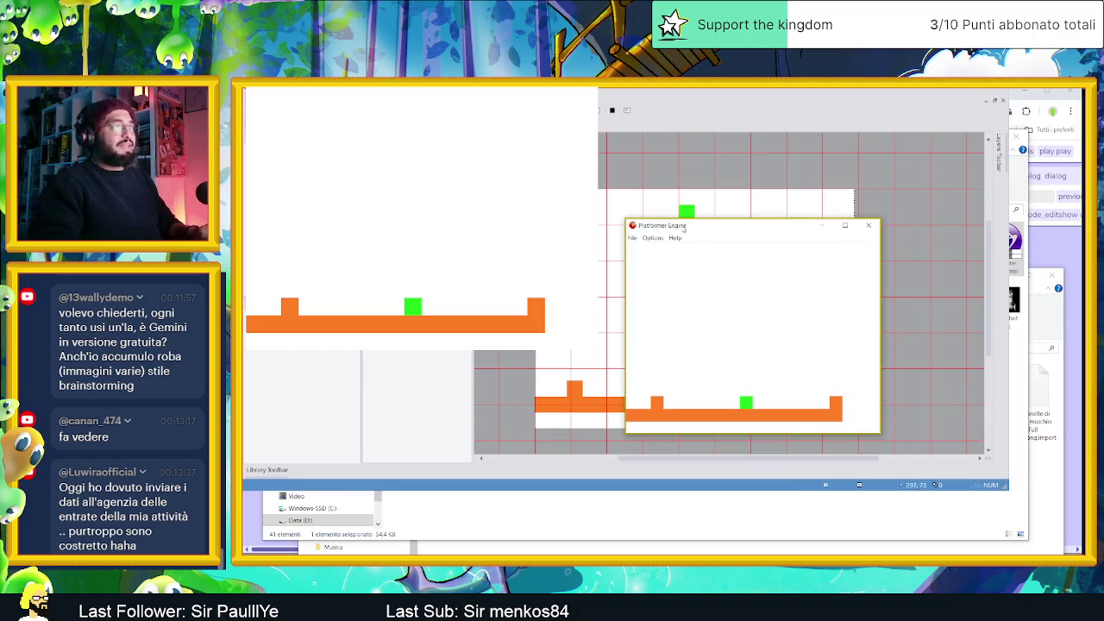
# Move and jump the green square left and right, then close the game window
pyautogui.press('Left')
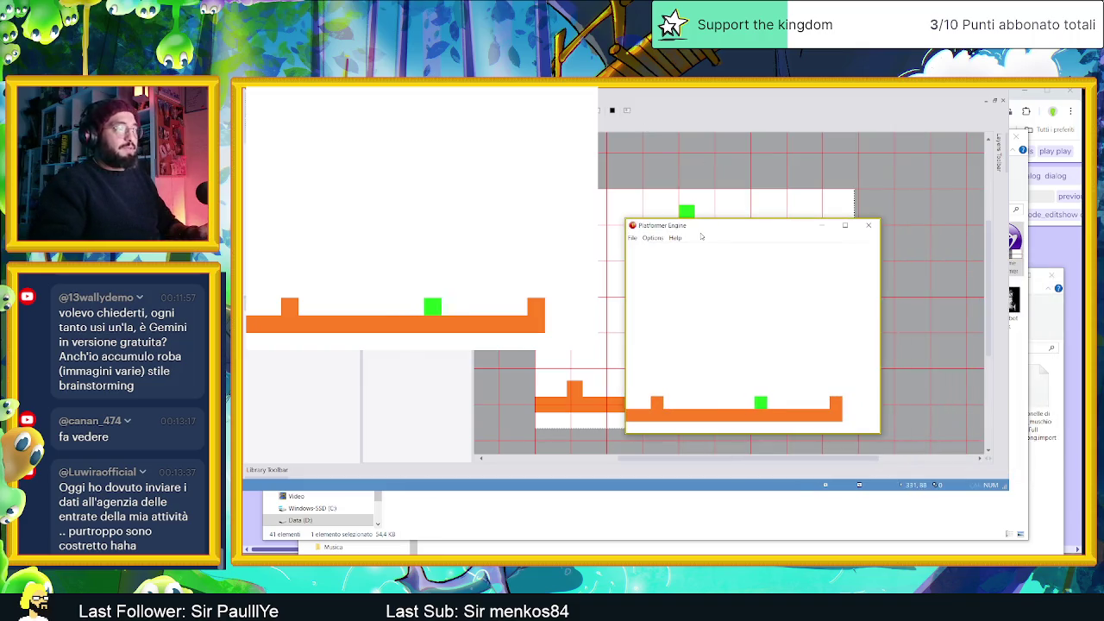
pyautogui.press('Right')
pyautogui.press('Up')
pyautogui.press('Left')
pyautogui.press('Up')
pyautogui.press('Right')
pyautogui.press('Up')
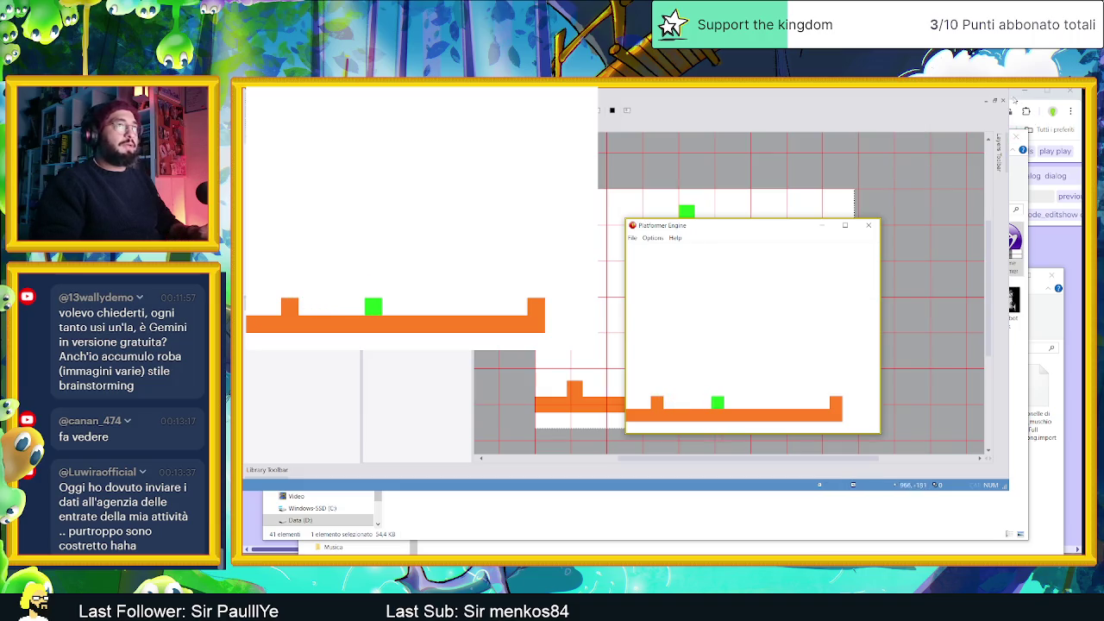
pyautogui.click(869, 227)
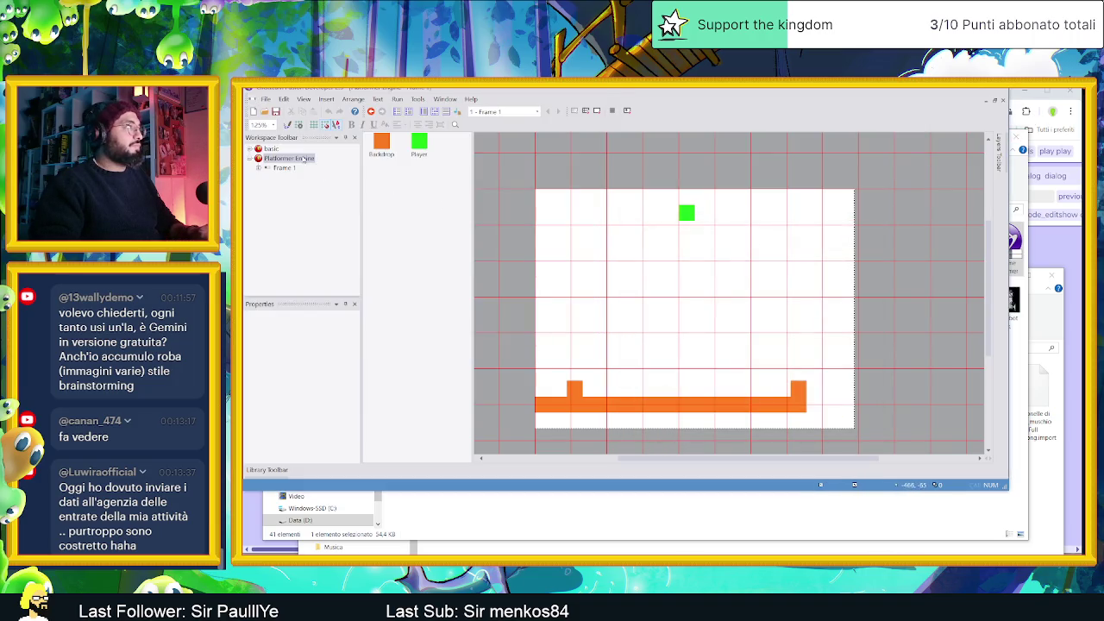
# Close the Platformer Engine project in the workspace
pyautogui.rightClick(304, 160)
pyautogui.click(332, 289)
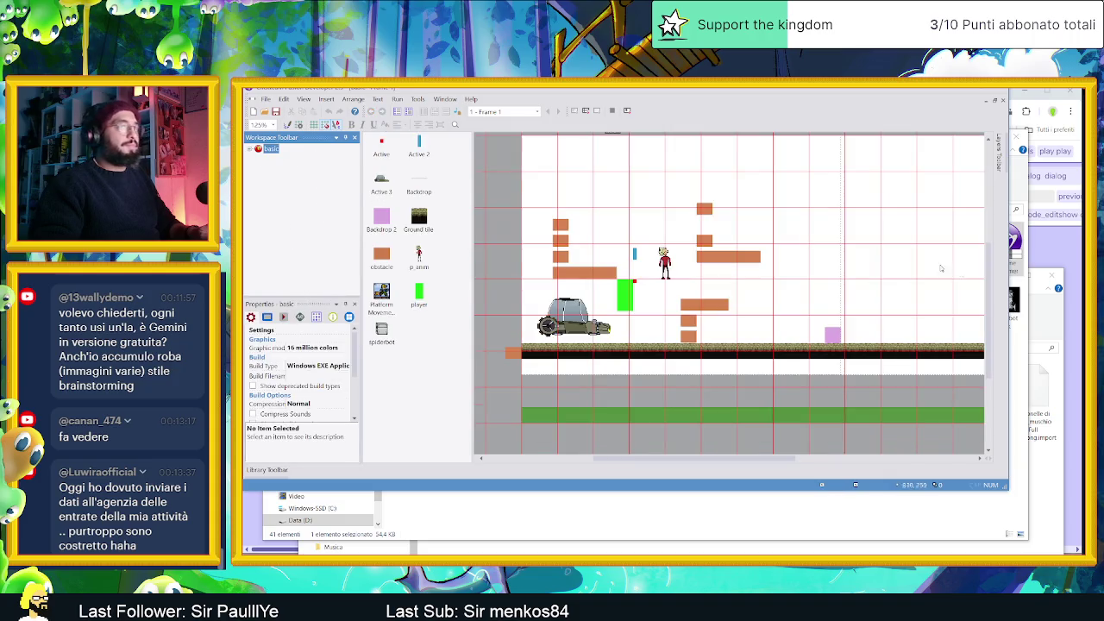
pyautogui.click(1018, 349)
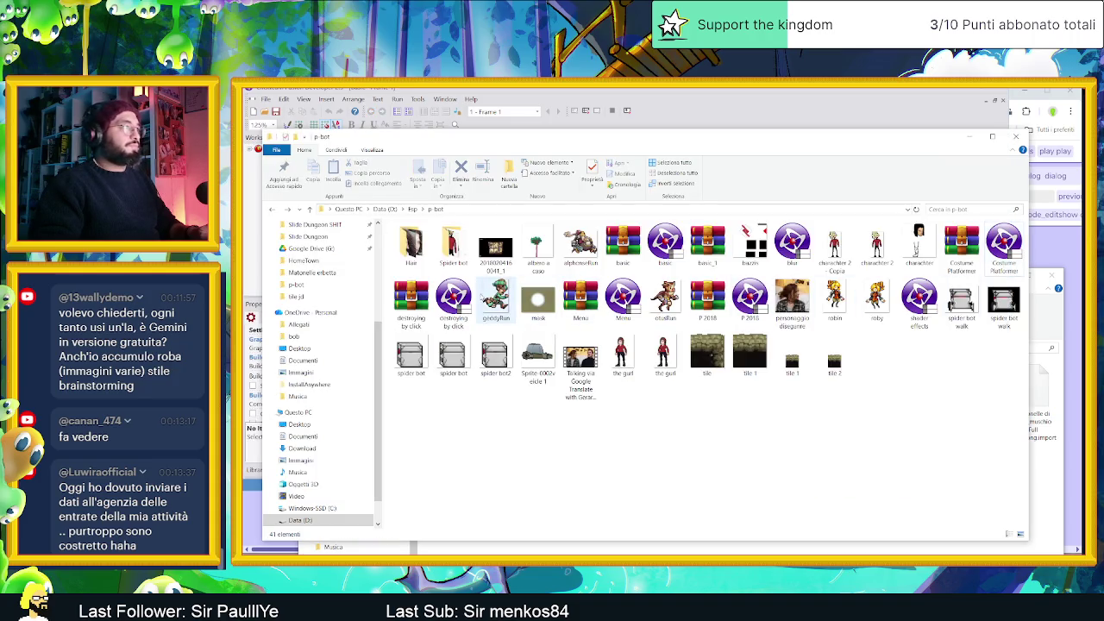
# Drag destroying by click, Menu and P 2018 from p-bot into the workspace
pyautogui.click(453, 302)
pyautogui.moveTo(596, 143); pyautogui.dragTo(711, 156)
pyautogui.keyDown('ctrl'); pyautogui.click(866, 311); pyautogui.keyUp('ctrl')
pyautogui.keyDown('ctrl'); pyautogui.click(1034, 310); pyautogui.keyUp('ctrl')
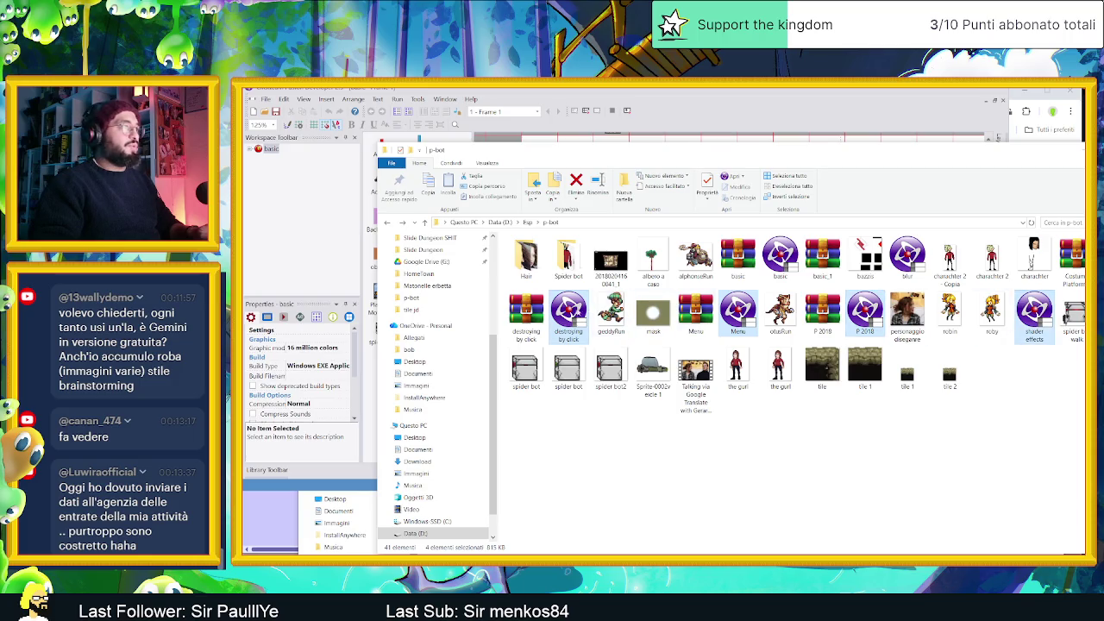
pyautogui.keyDown('ctrl'); pyautogui.click(1035, 311); pyautogui.keyUp('ctrl')
pyautogui.moveTo(592, 304)
pyautogui.mouseDown()
pyautogui.moveTo(296, 239)
pyautogui.moveTo(297, 190)
pyautogui.mouseUp()
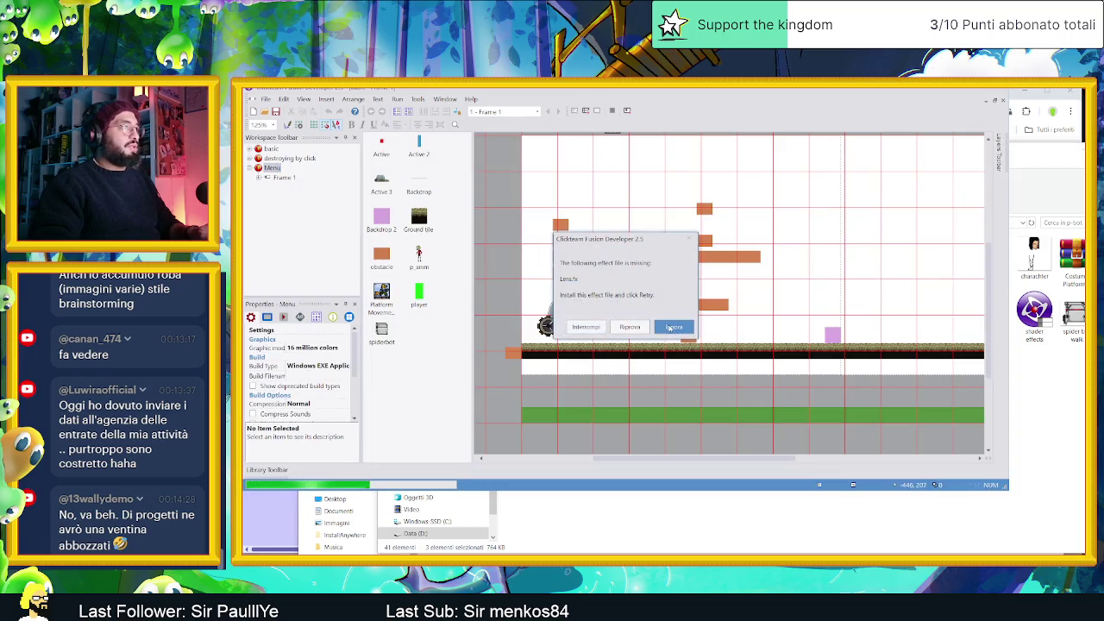
# Skip the missing Lens.fx effect and open destroying by click's Frame 1
pyautogui.click(672, 327)
pyautogui.click(269, 160)
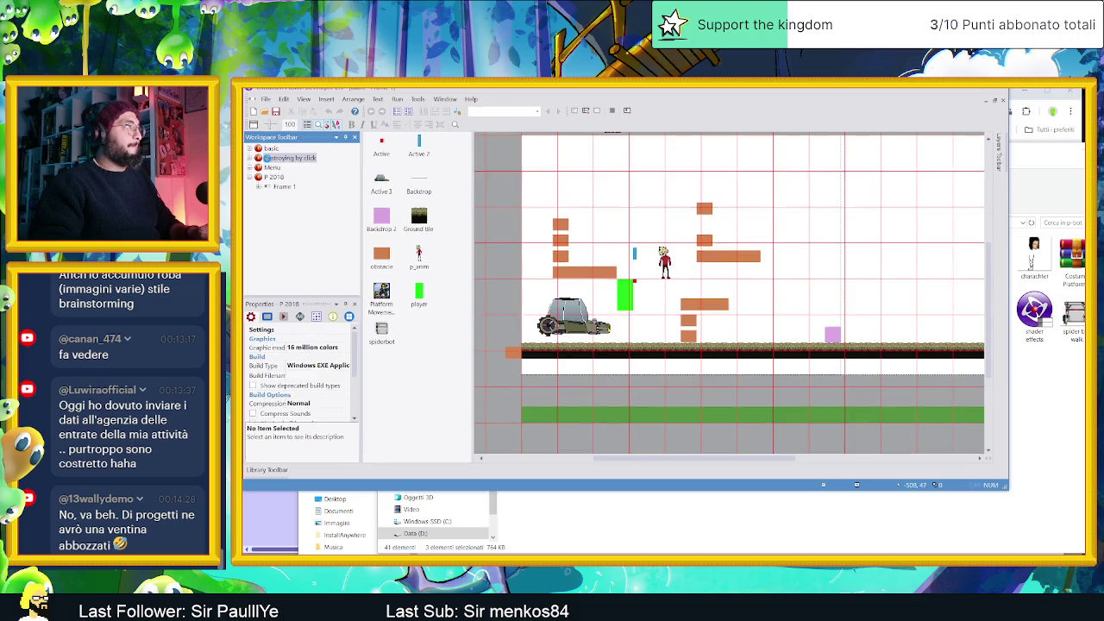
pyautogui.doubleClick(401, 163)
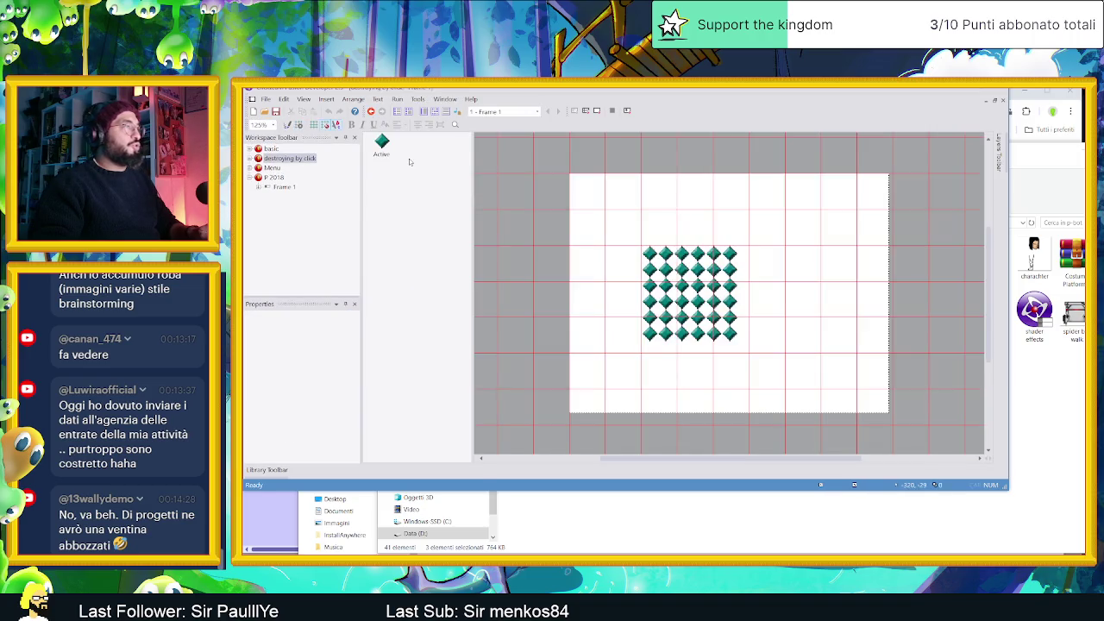
# Test-run the diamond grid level, then open the Menu project's frame list
pyautogui.click(599, 111)
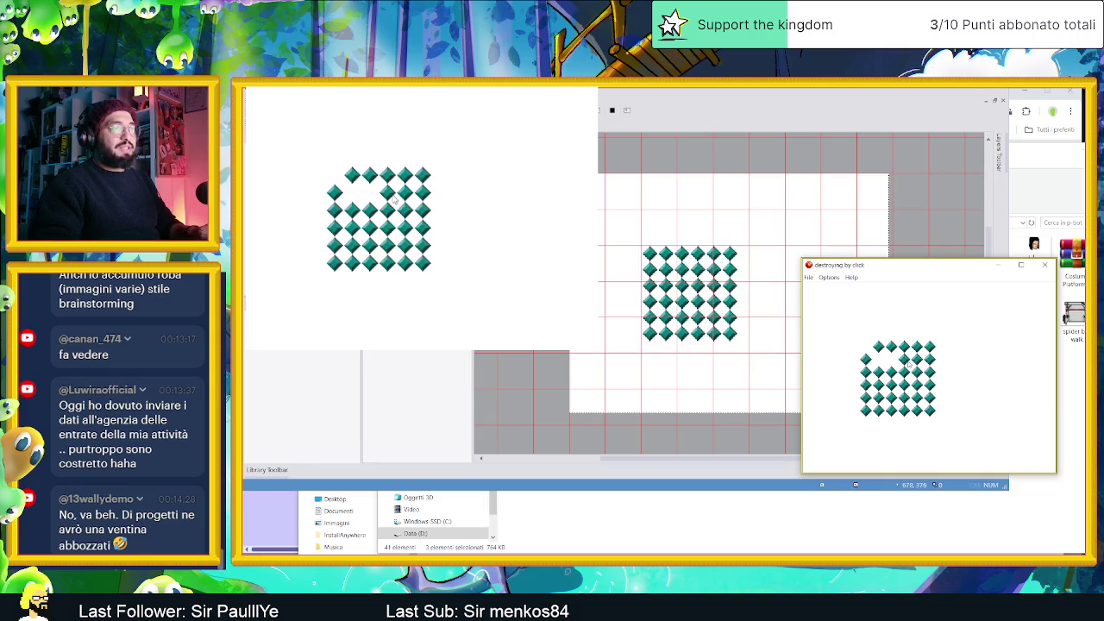
pyautogui.click(1045, 265)
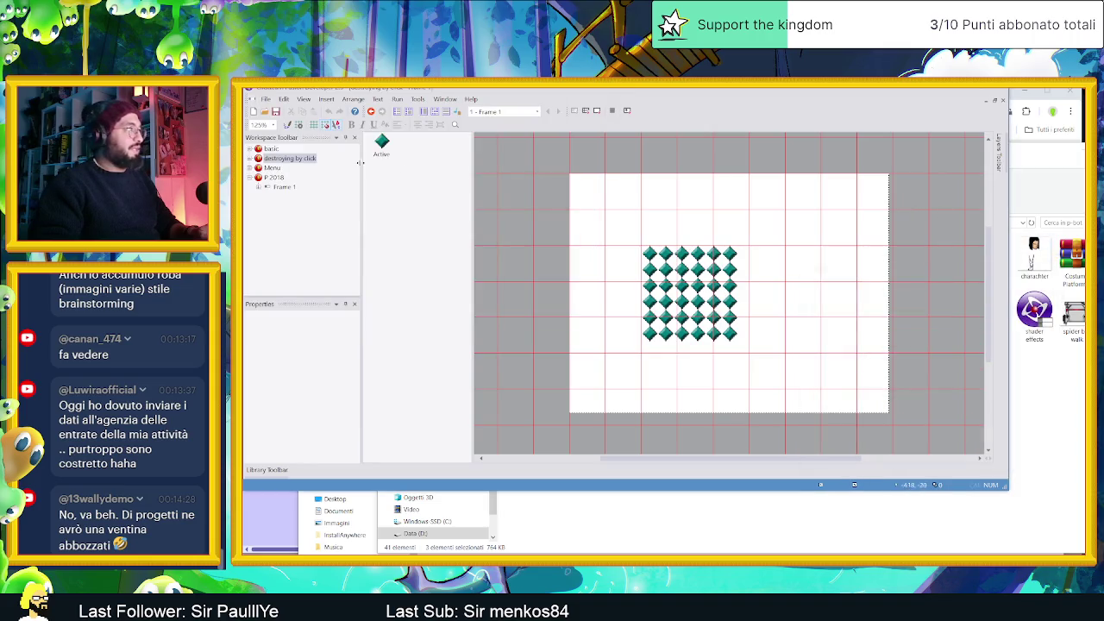
pyautogui.click(269, 168)
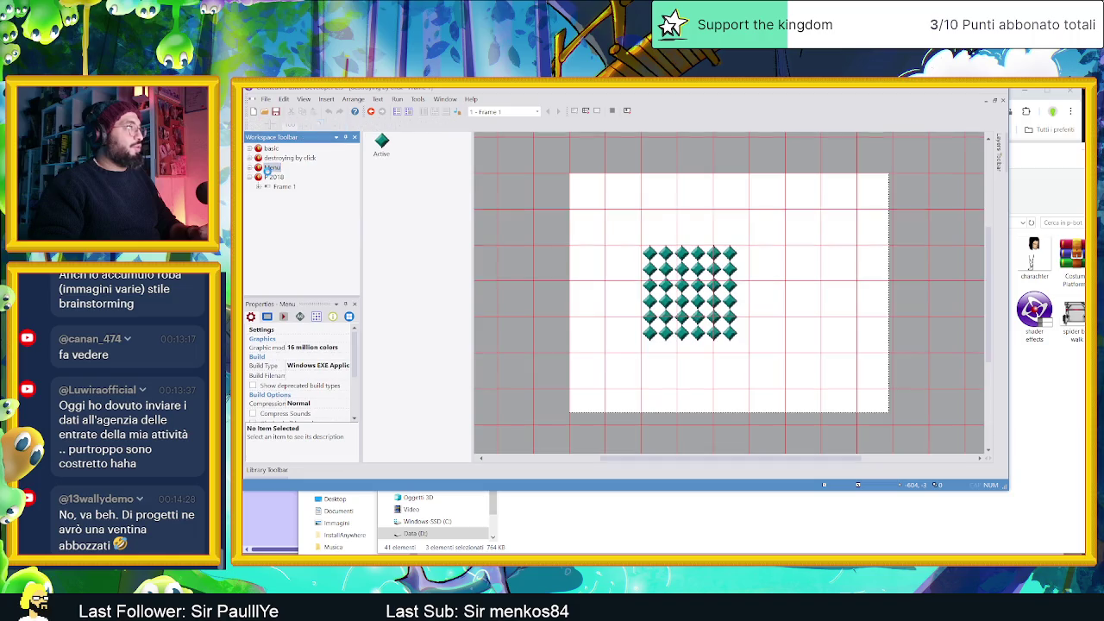
pyautogui.doubleClick(270, 168)
# Open Menu's Frame 1, preview the snowy scene with F8, then open P 2018's frame list
pyautogui.doubleClick(402, 165)
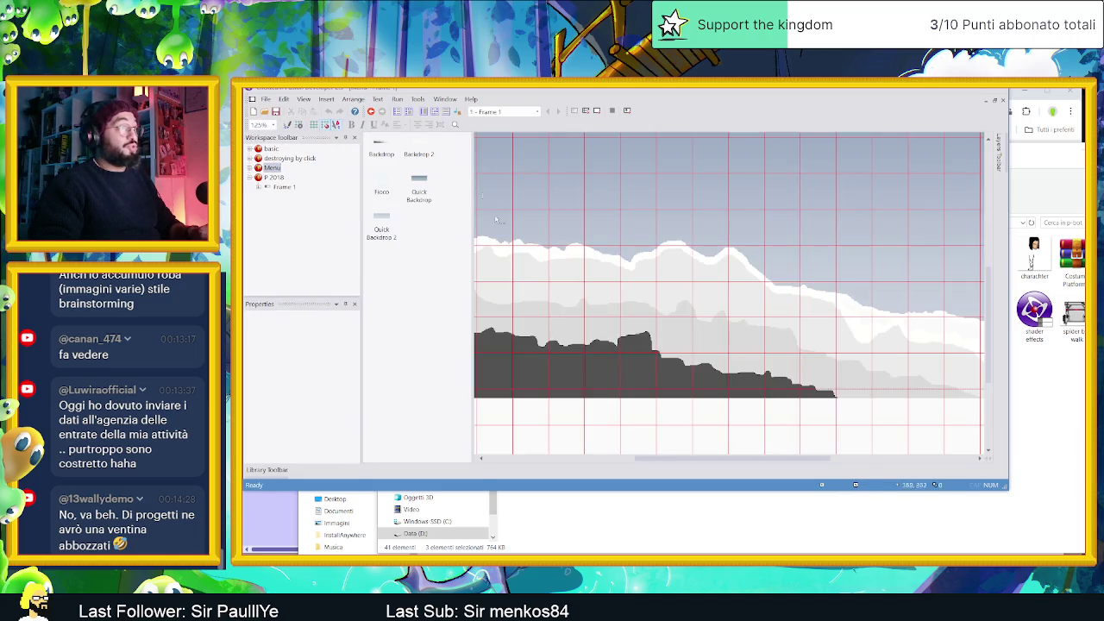
pyautogui.scroll(-5, 662, 268)
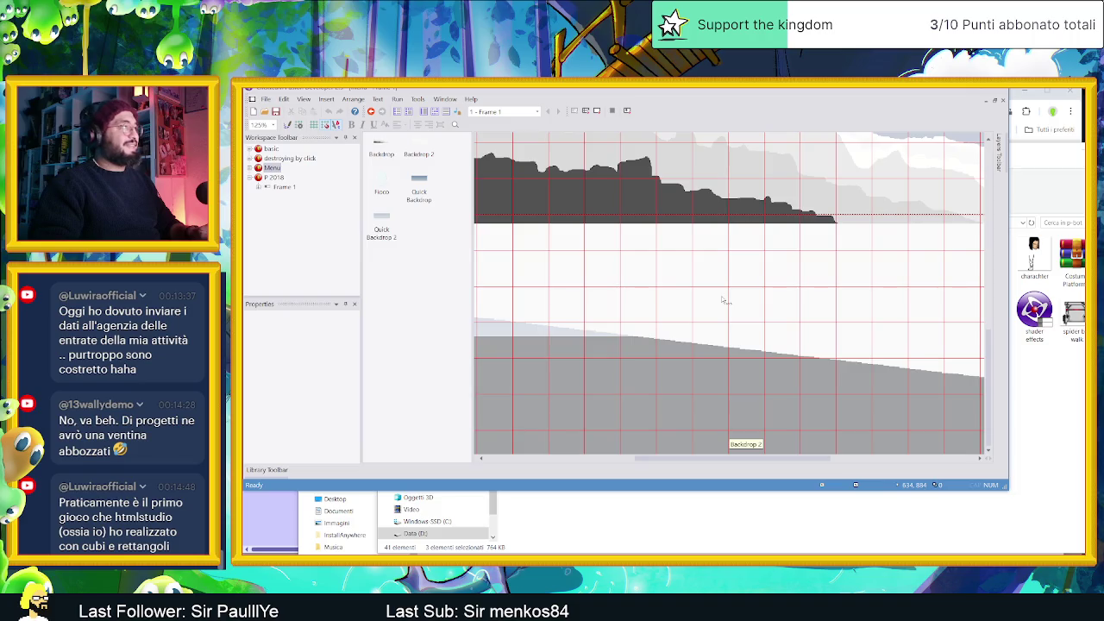
pyautogui.scroll(4, 723, 301)
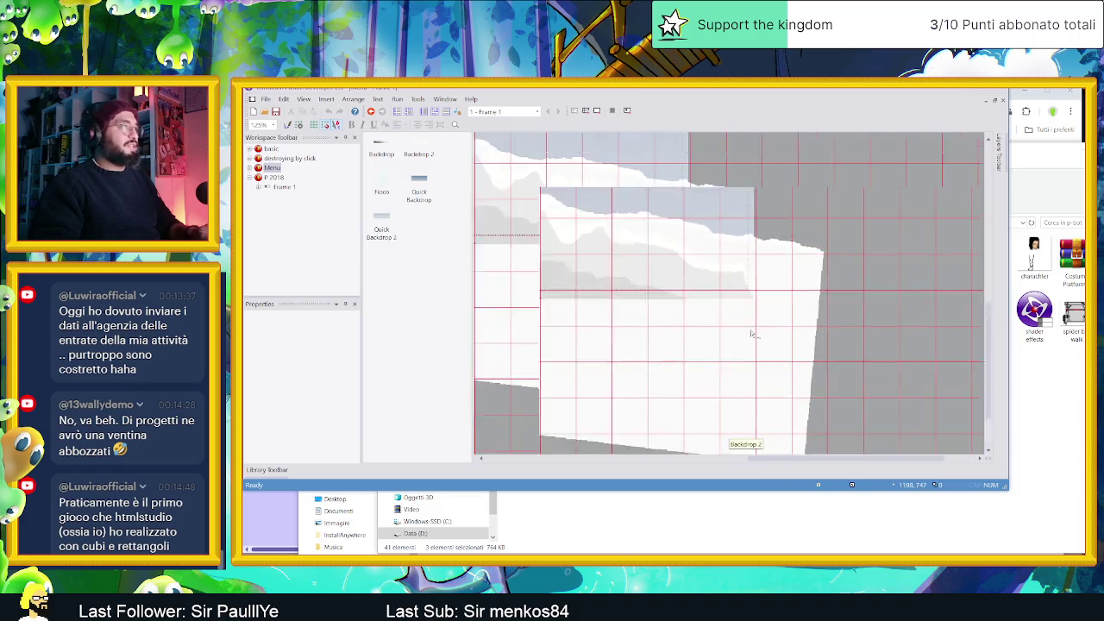
pyautogui.scroll(-2, 710, 302)
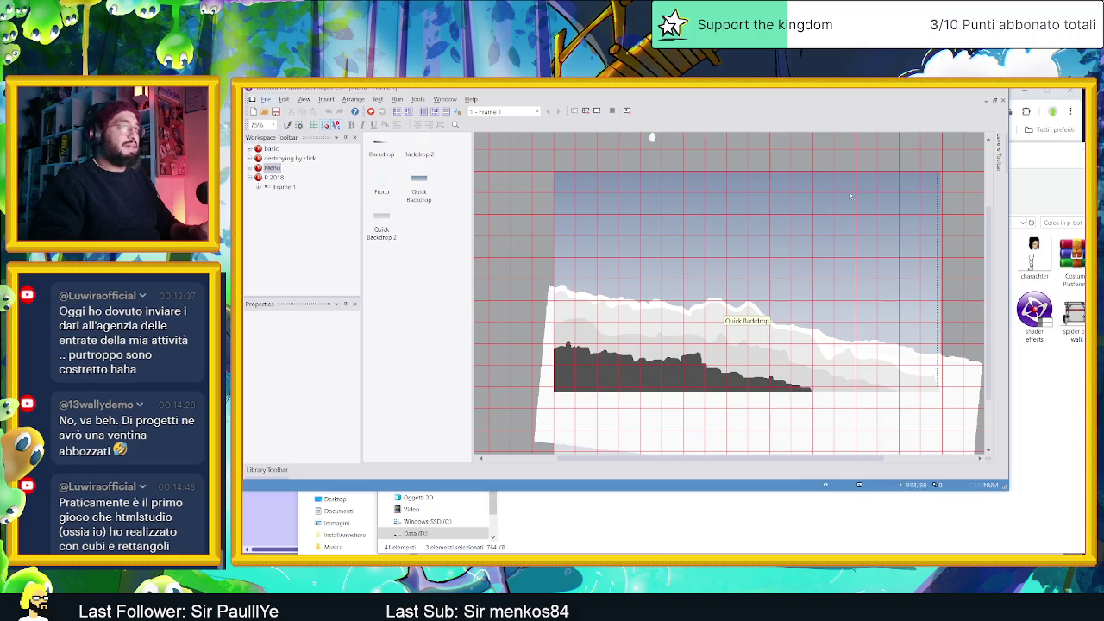
pyautogui.press('F8')
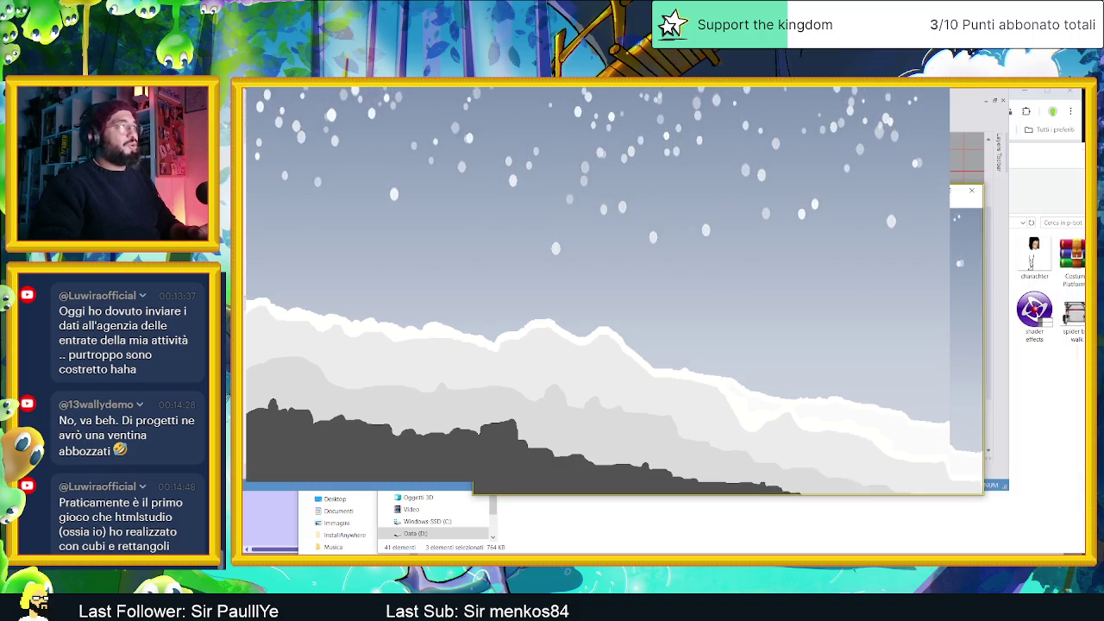
pyautogui.hotkey('alt', 'F4')
pyautogui.doubleClick(275, 177)
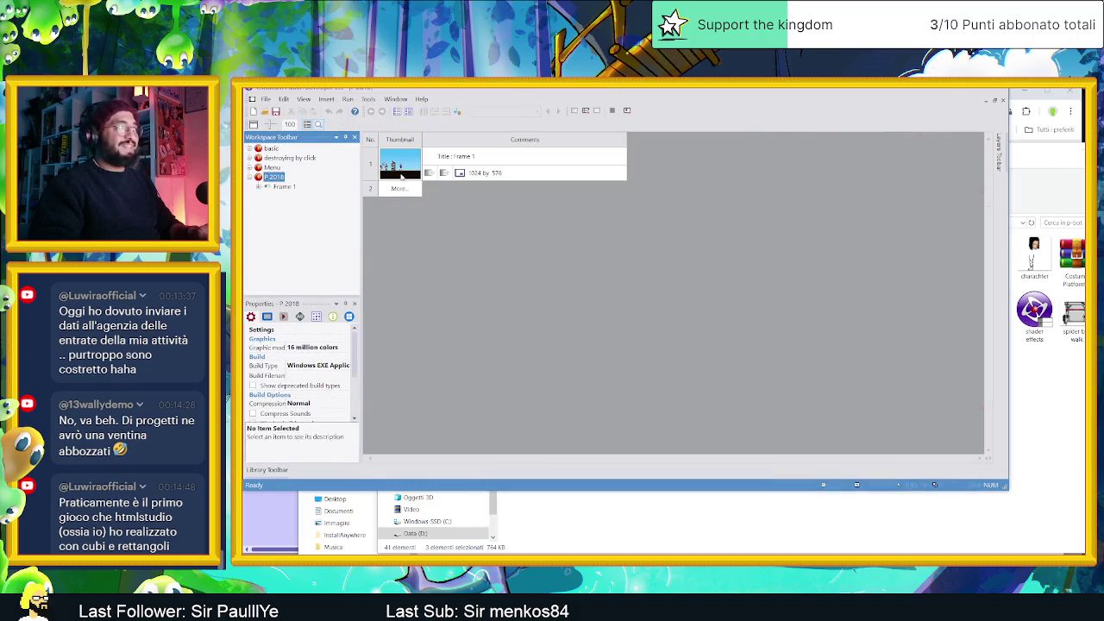
# Open P 2018's Frame 1, give it a quick test run, and view its event list
pyautogui.doubleClick(401, 176)
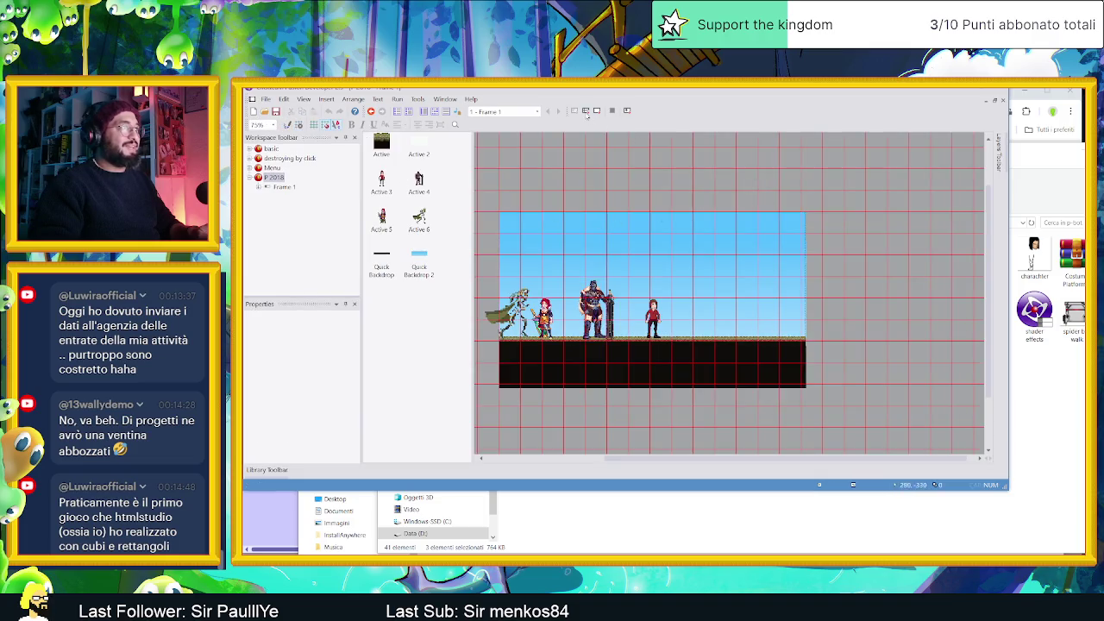
pyautogui.click(596, 111)
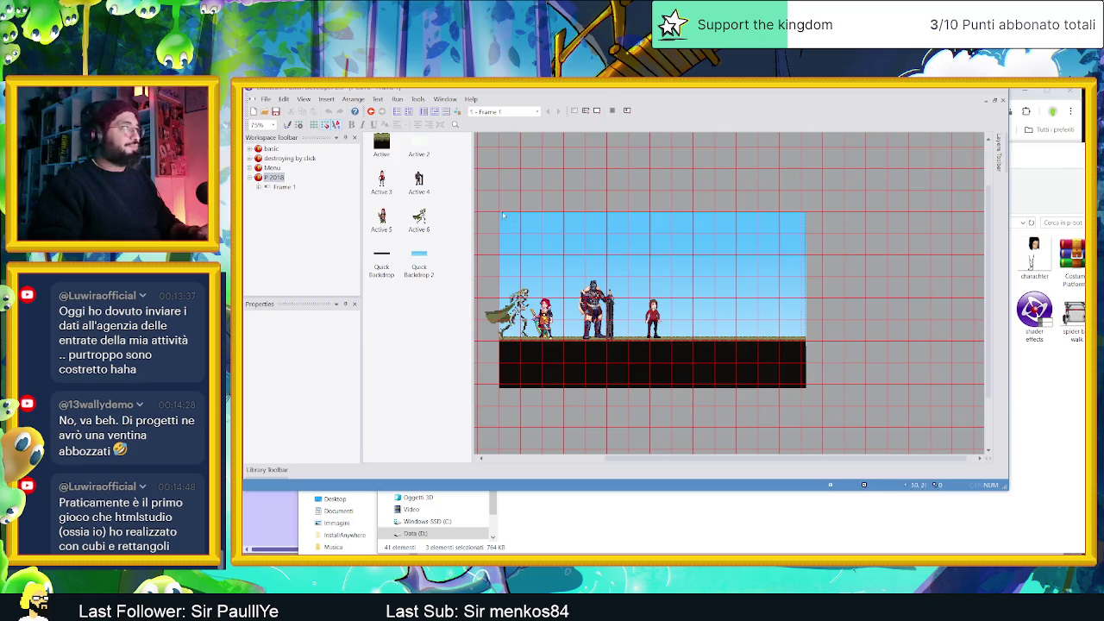
pyautogui.click(274, 177)
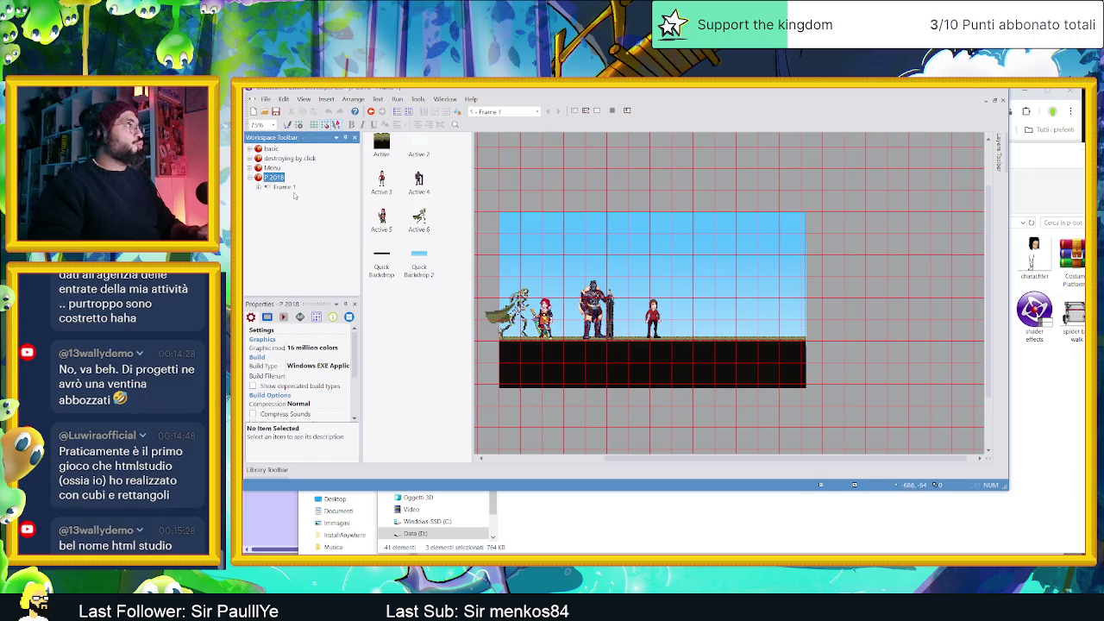
pyautogui.click(286, 187)
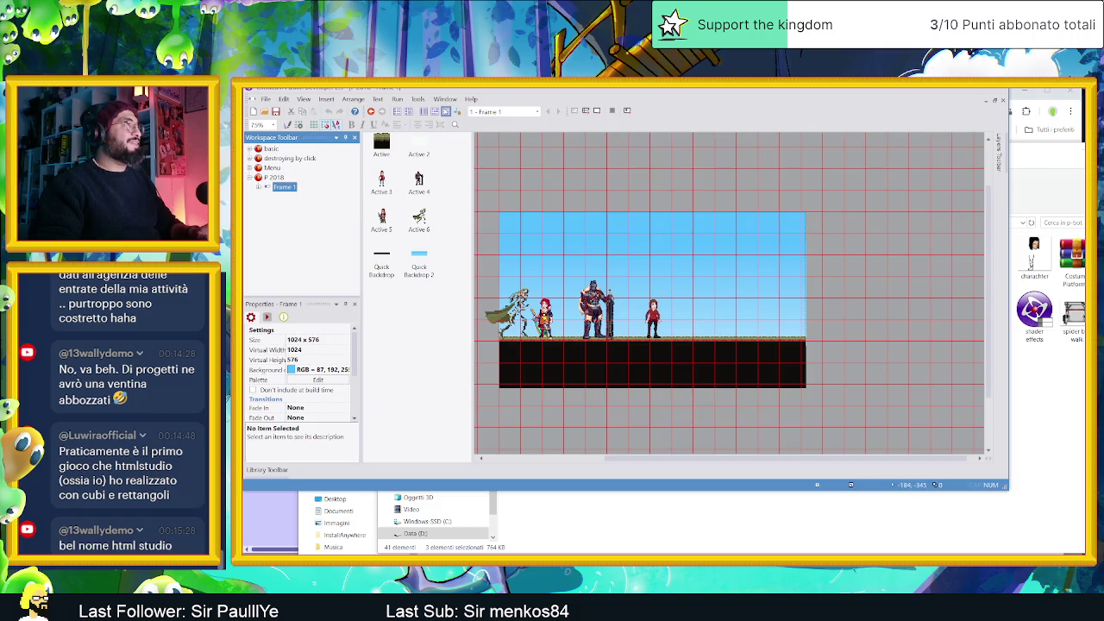
pyautogui.hotkey('ctrl', 'e')
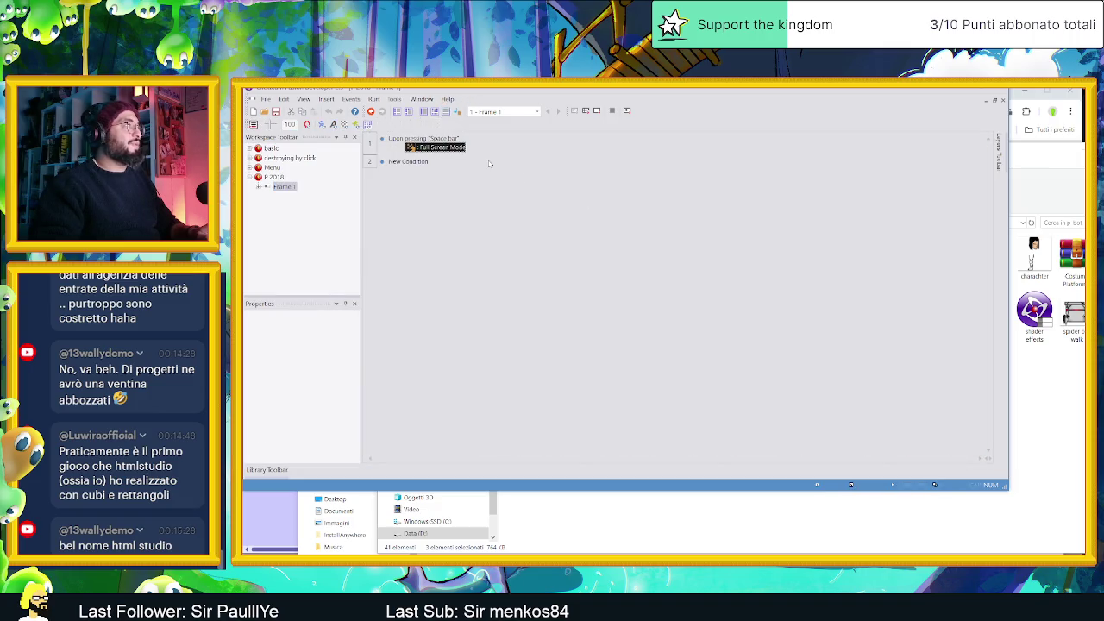
# Reopen Frame 1's level layout, test-play it in a maximized game window, then stop it
pyautogui.click(289, 181)
pyautogui.doubleClick(285, 177)
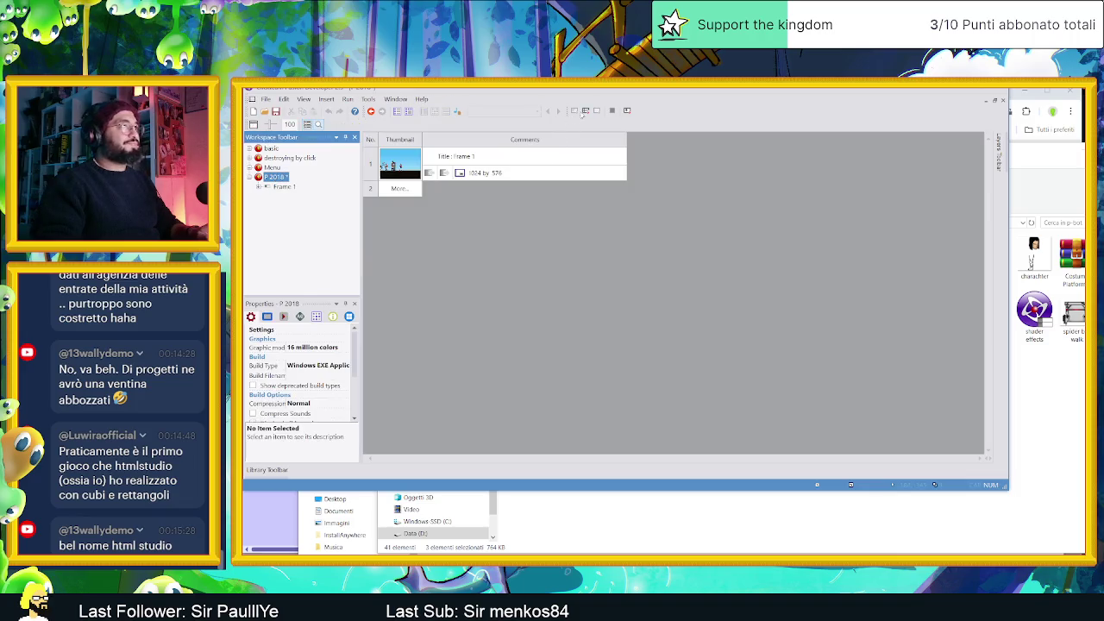
pyautogui.doubleClick(381, 164)
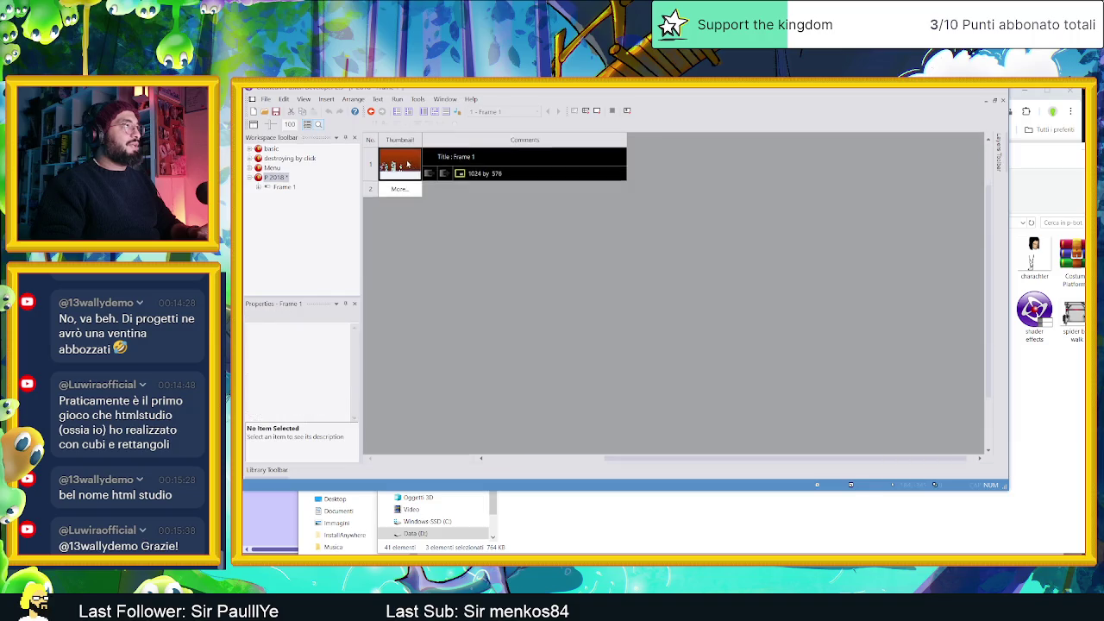
pyautogui.click(596, 110)
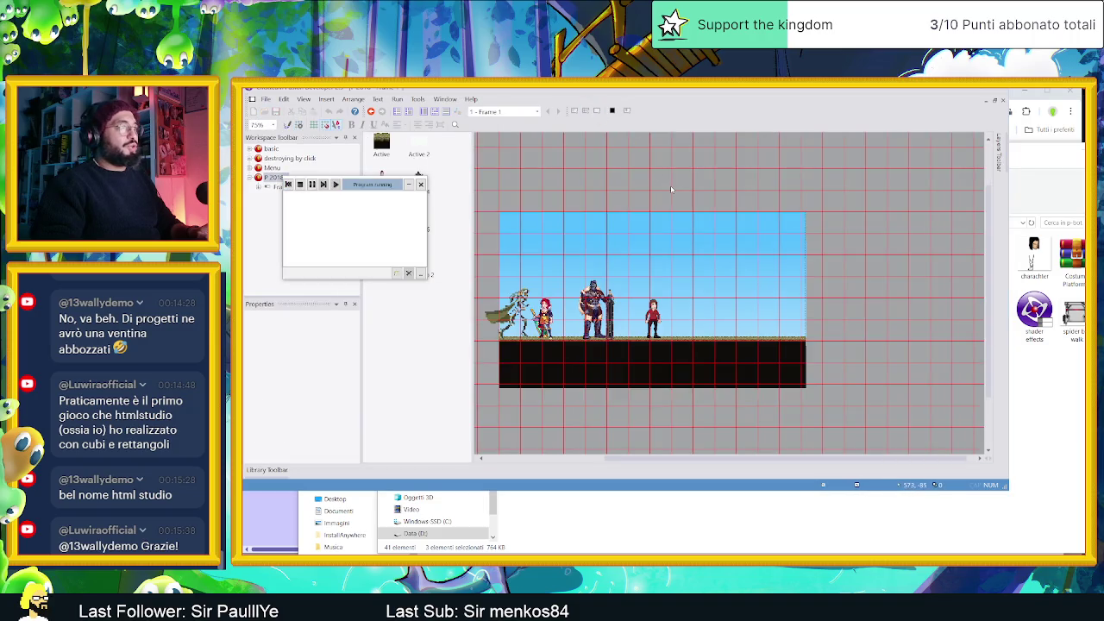
pyautogui.moveTo(862, 246); pyautogui.dragTo(506, 87)
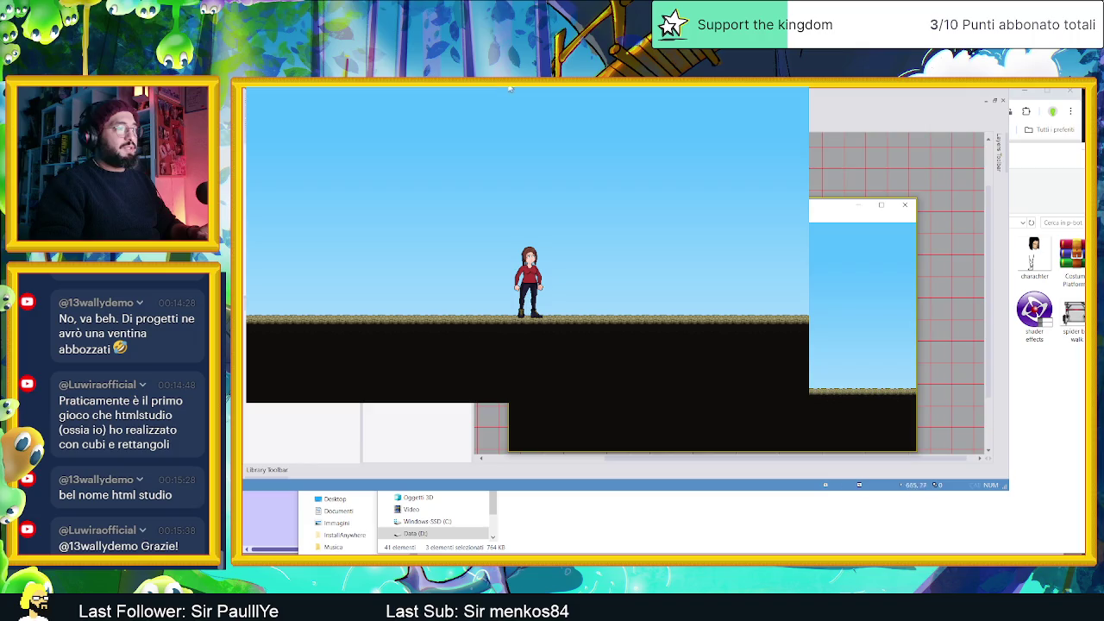
pyautogui.click(905, 205)
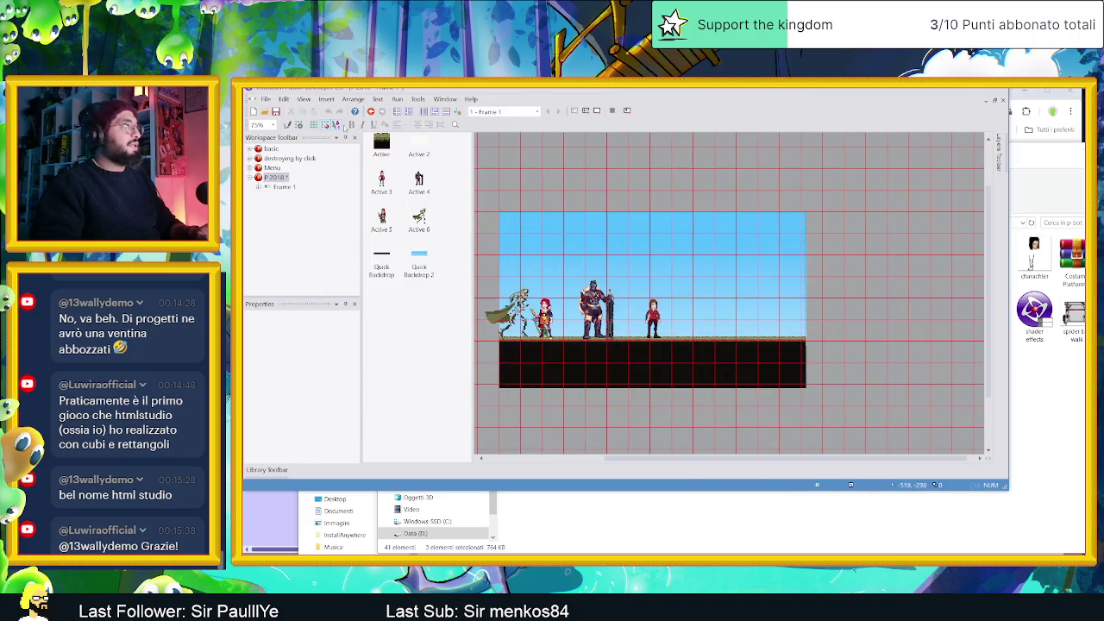
# Close the P 2018 project, saving its changes
pyautogui.click(270, 159)
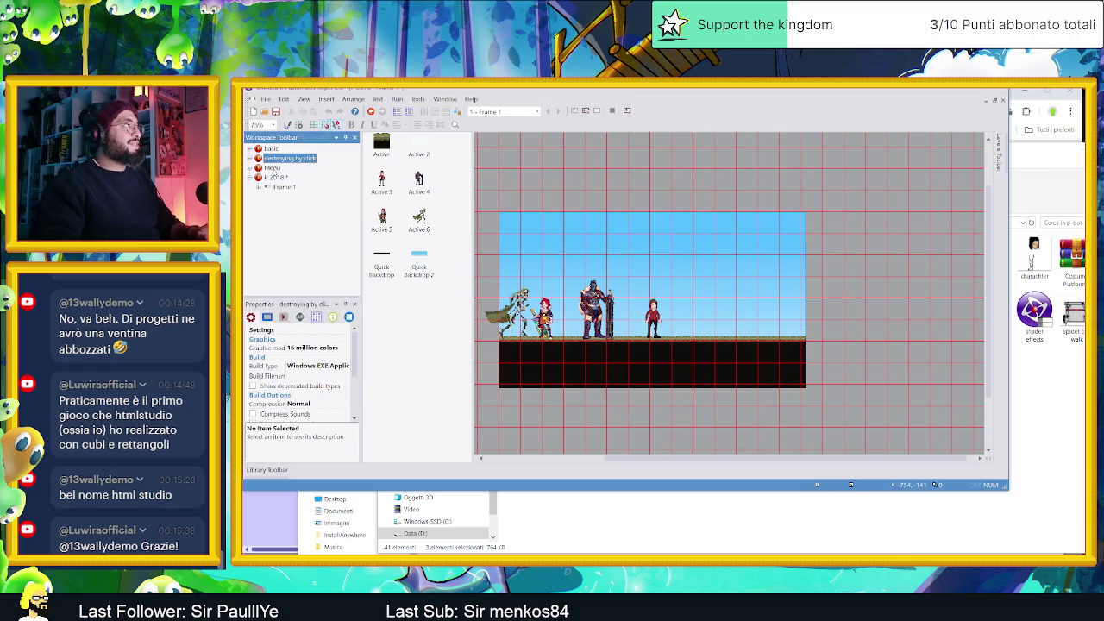
pyautogui.click(273, 168)
pyautogui.click(277, 177)
pyautogui.rightClick(276, 177)
pyautogui.click(298, 300)
pyautogui.click(586, 315)
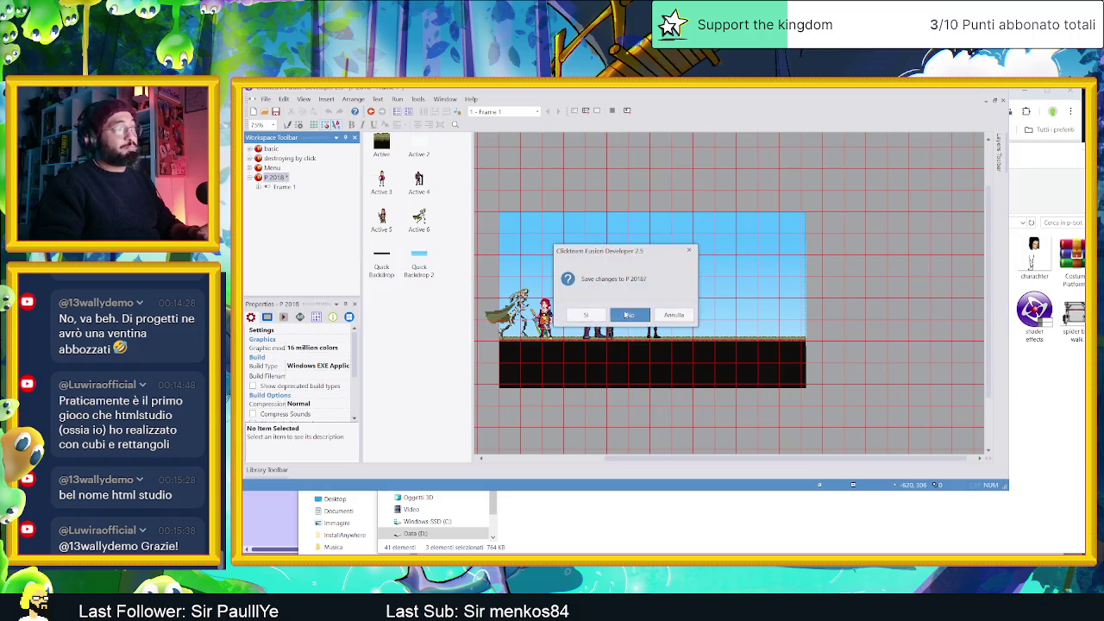
# Close the Menu and destroying by click projects too, leaving only basic open
pyautogui.rightClick(275, 168)
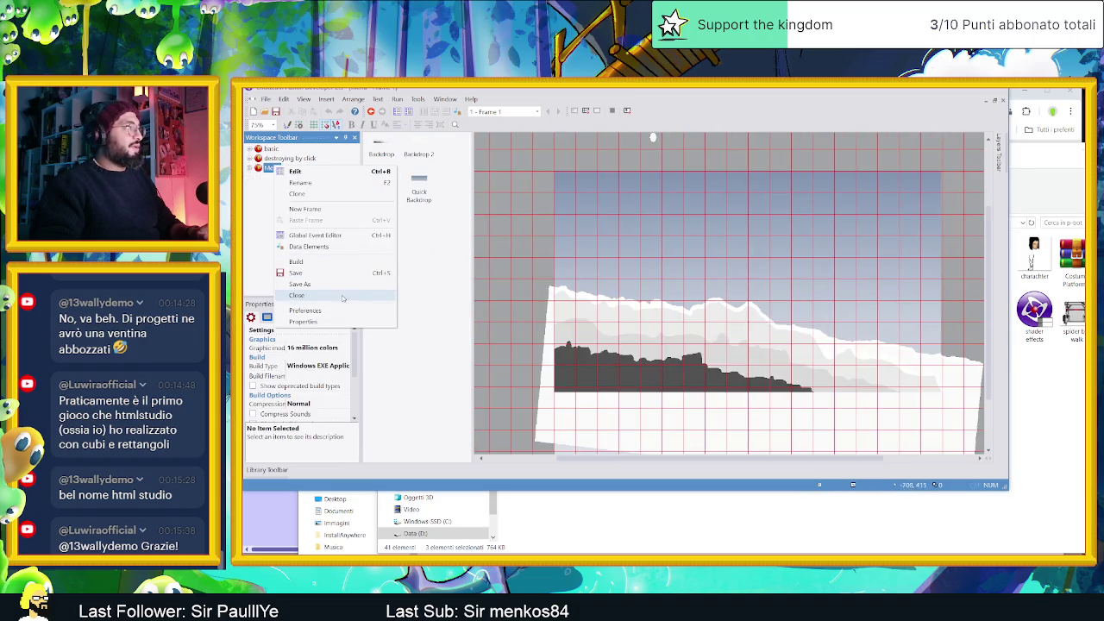
pyautogui.click(296, 295)
pyautogui.rightClick(287, 161)
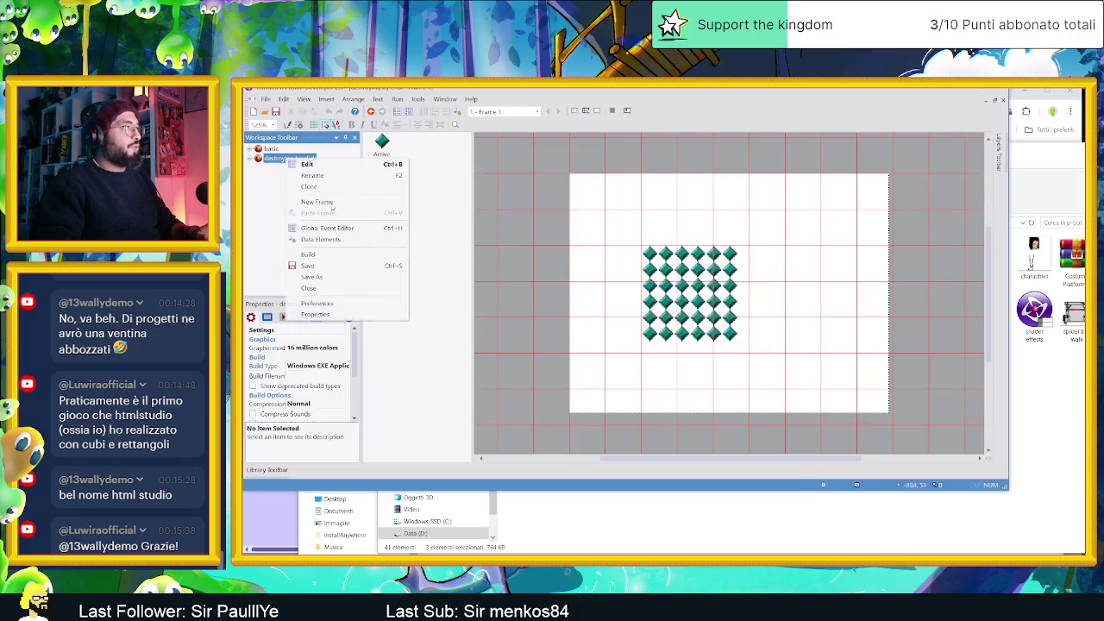
pyautogui.click(311, 279)
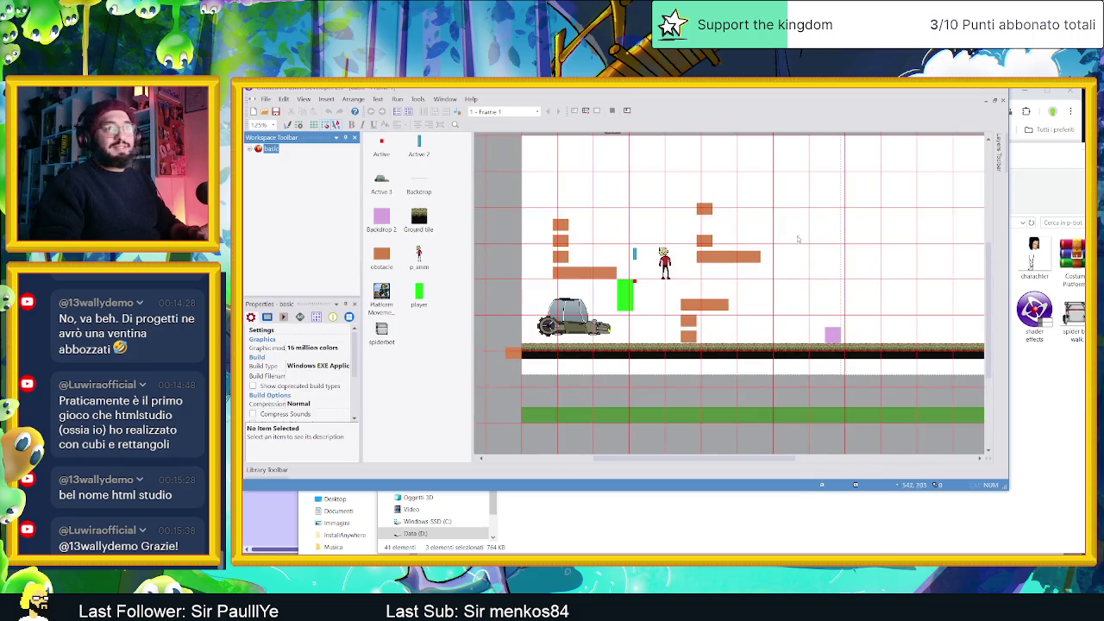
pyautogui.click(962, 91)
# View the 20180204 treehouse screenshot in Photos with some zooming, then close it and go up to Esp
pyautogui.click(673, 394)
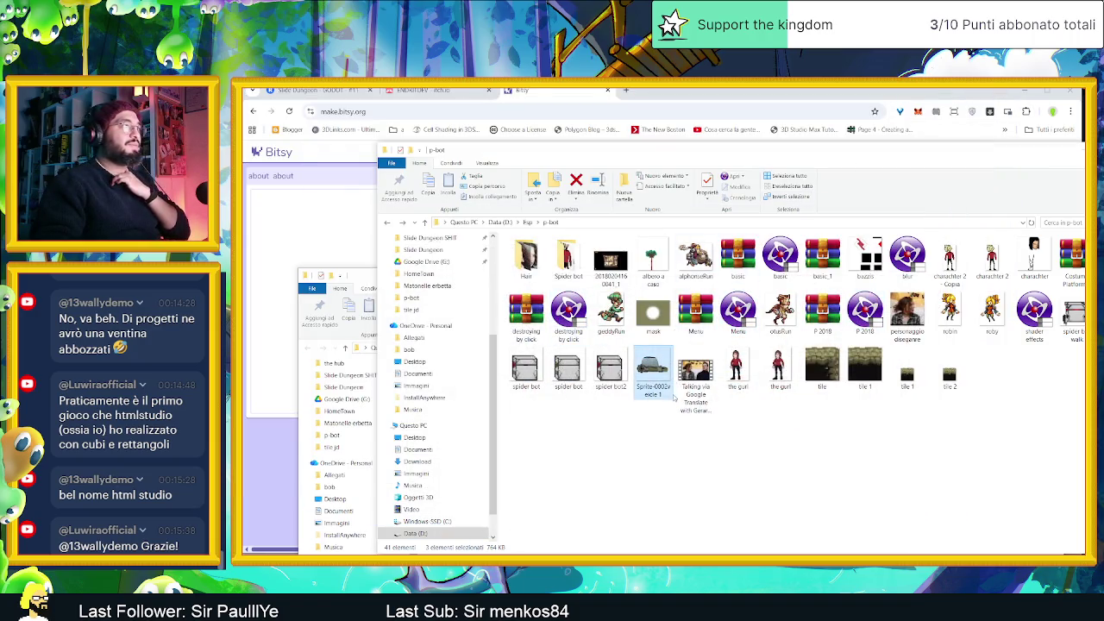
pyautogui.doubleClick(615, 269)
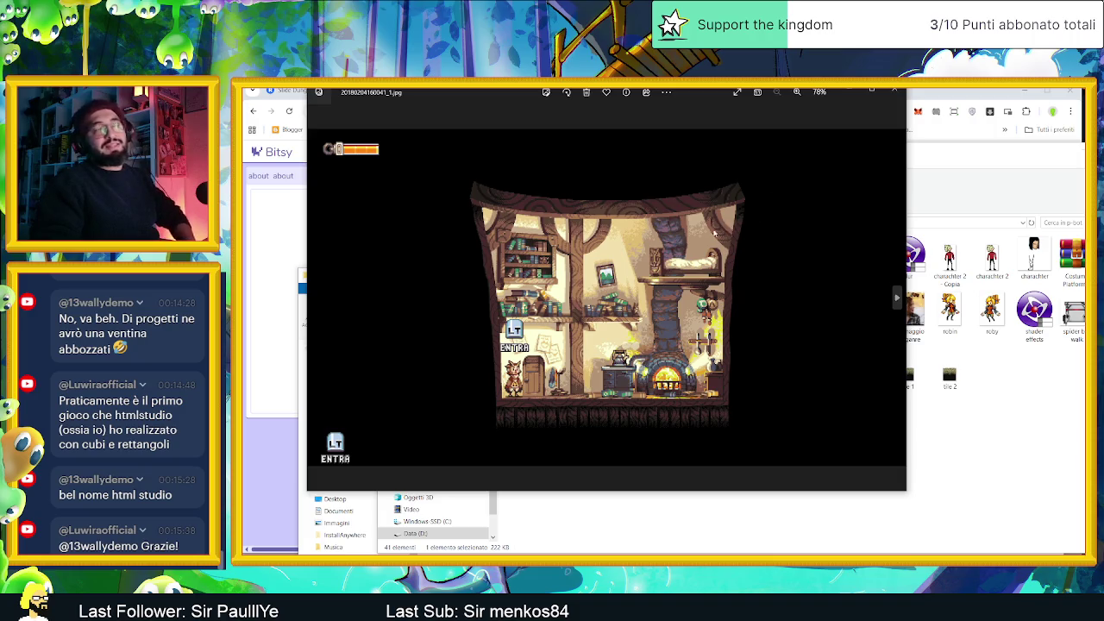
pyautogui.scroll(1, 621, 304)
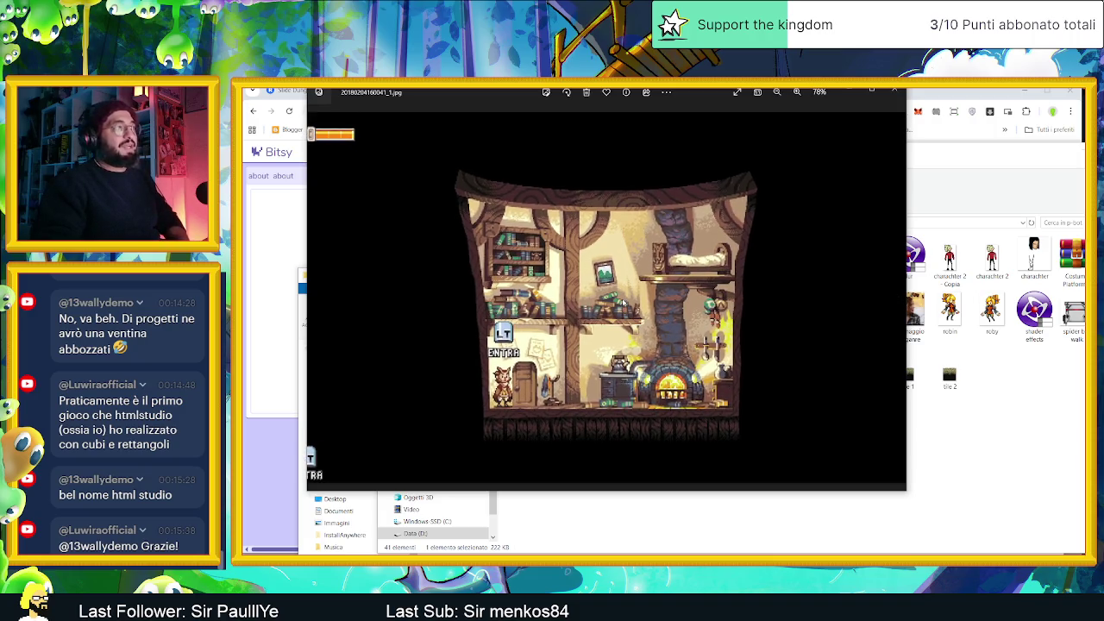
pyautogui.scroll(-1, 621, 304)
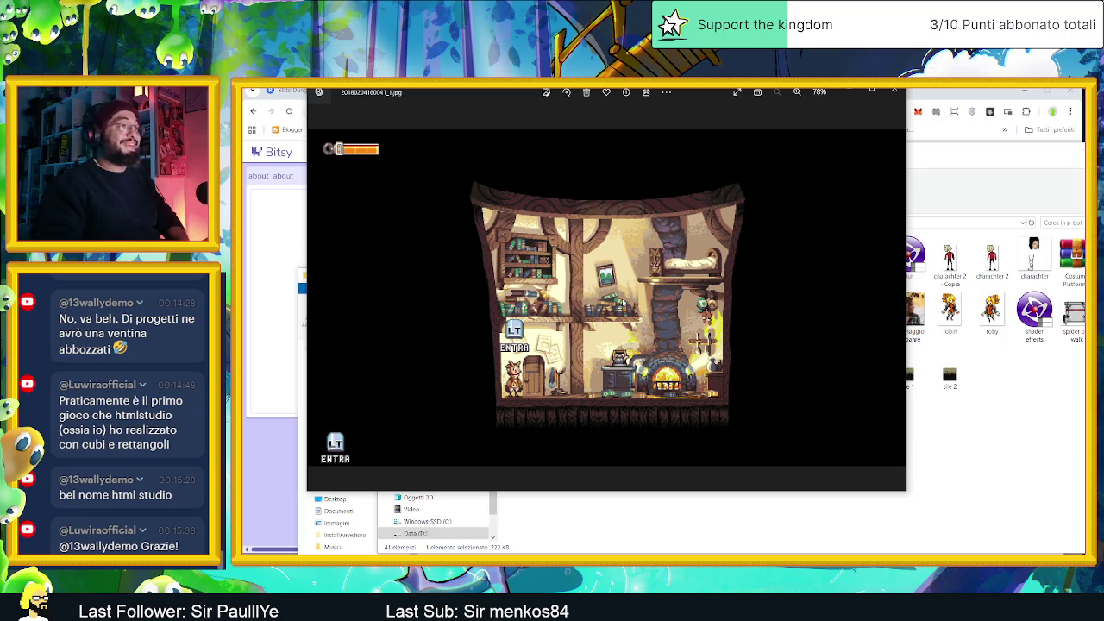
pyautogui.scroll(10, 667, 214)
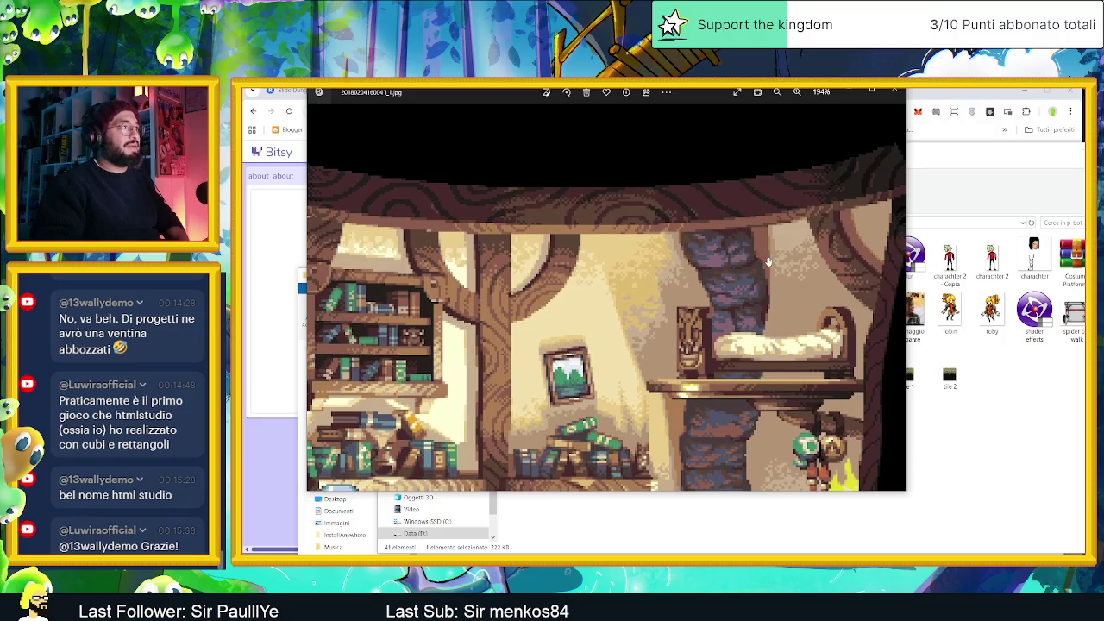
pyautogui.scroll(-8, 768, 261)
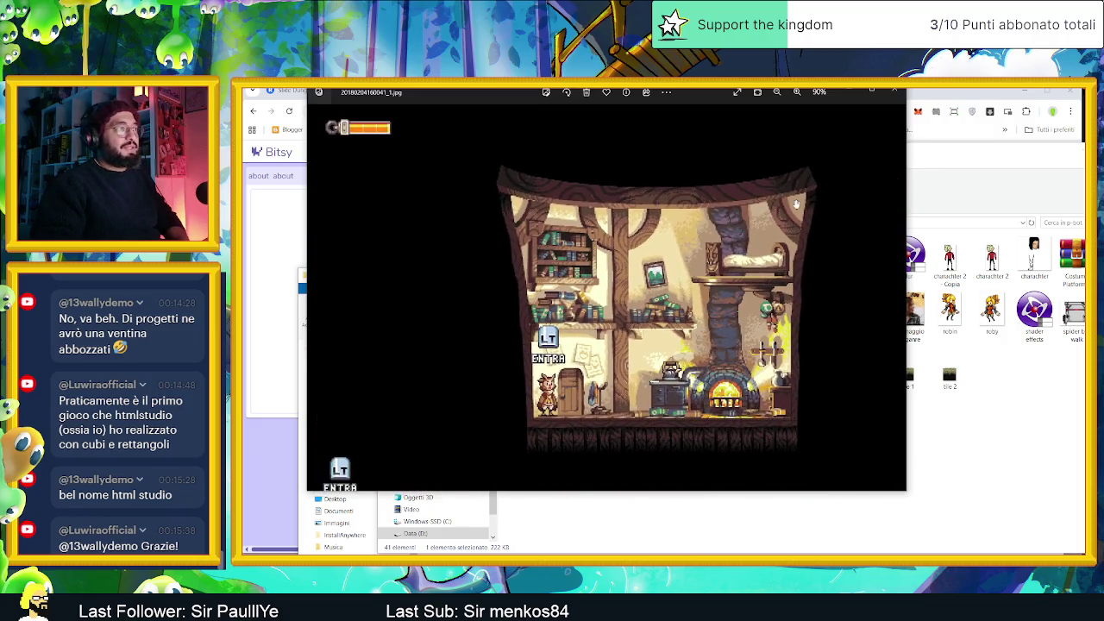
pyautogui.click(893, 92)
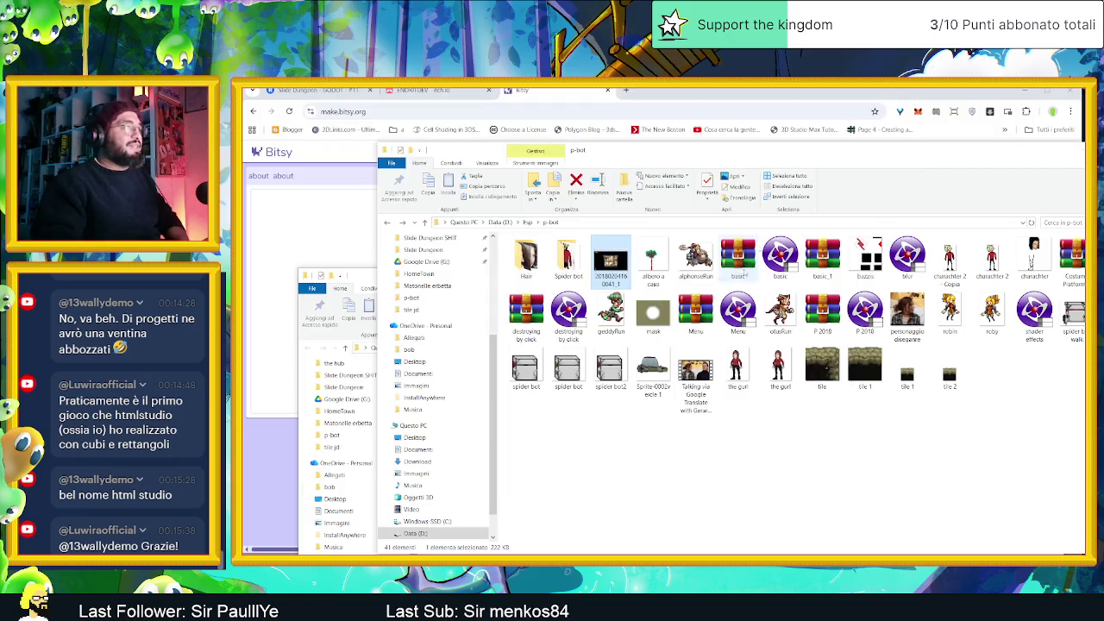
pyautogui.click(528, 222)
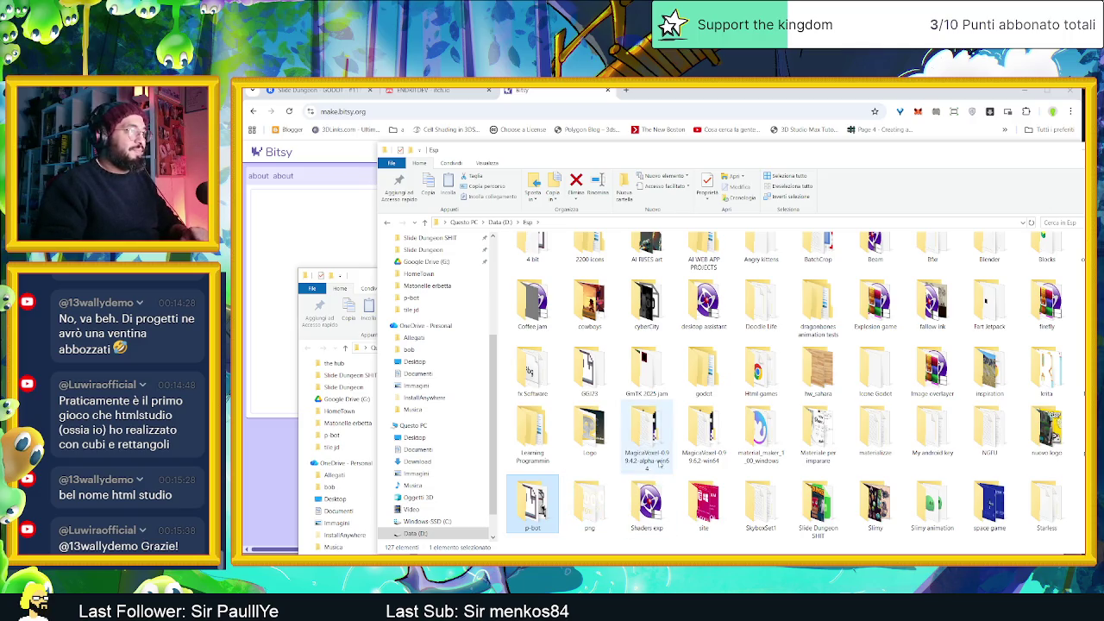
# Reposition the Explorer window and peek into the 4 bit and Angry kittens folders
pyautogui.scroll(1, 657, 464)
pyautogui.moveTo(805, 155); pyautogui.dragTo(679, 125)
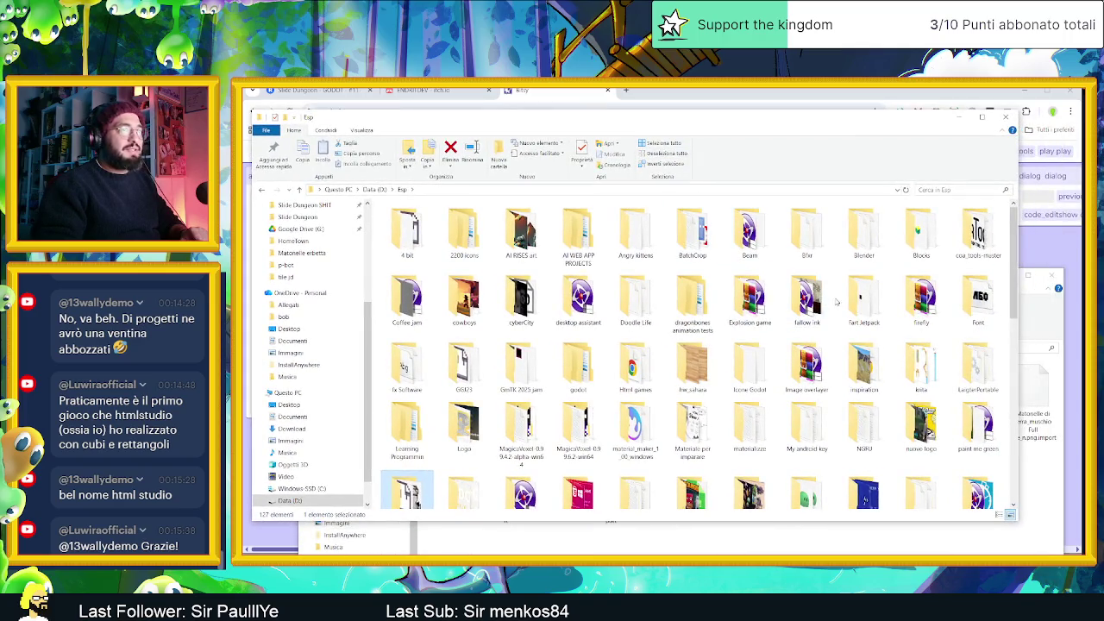
pyautogui.scroll(-3, 972, 418)
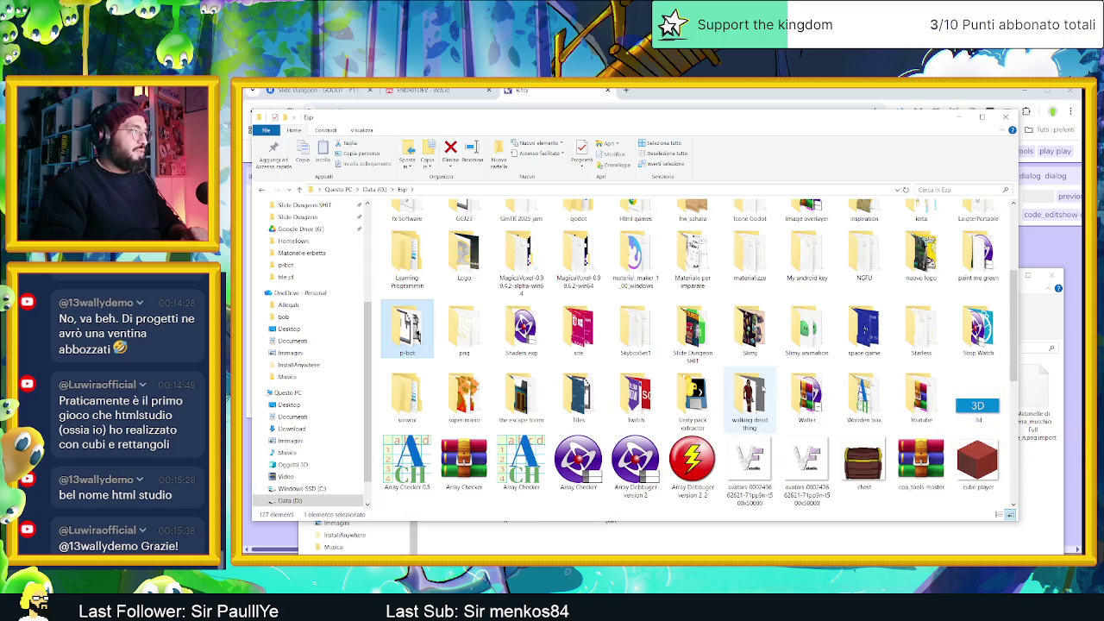
pyautogui.scroll(3, 646, 349)
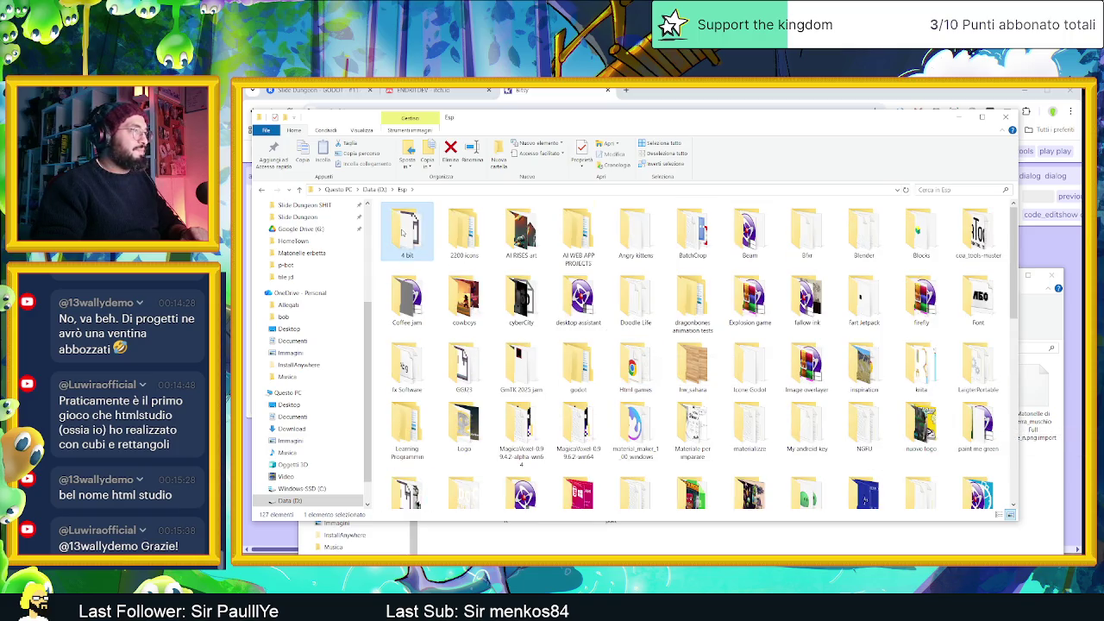
pyautogui.doubleClick(407, 228)
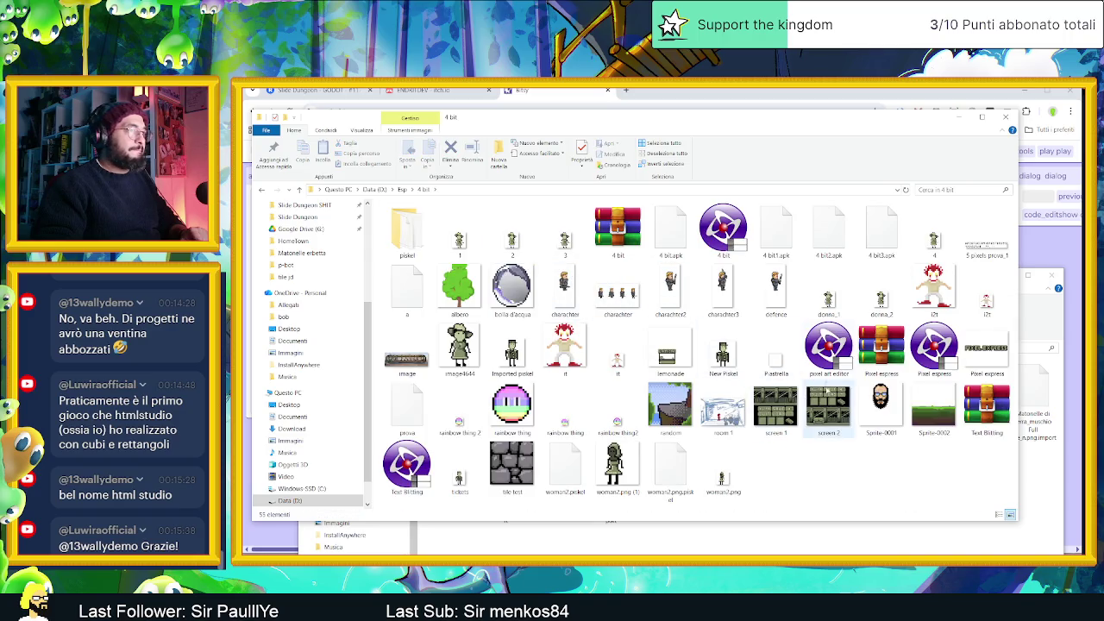
pyautogui.hotkey('alt', 'Left')
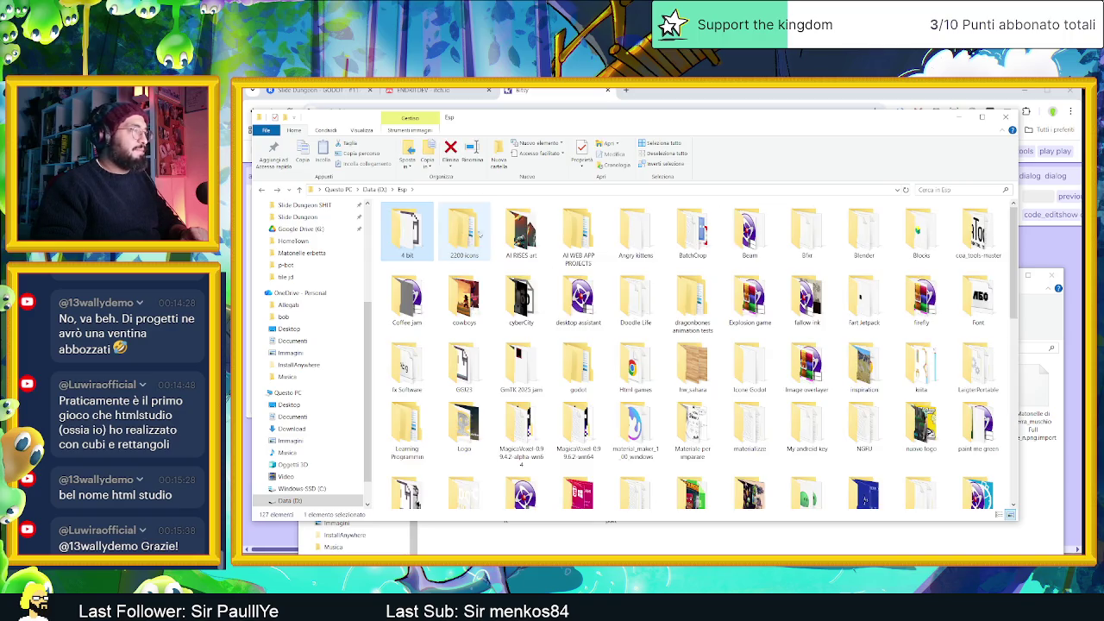
pyautogui.click(584, 232)
pyautogui.click(643, 233)
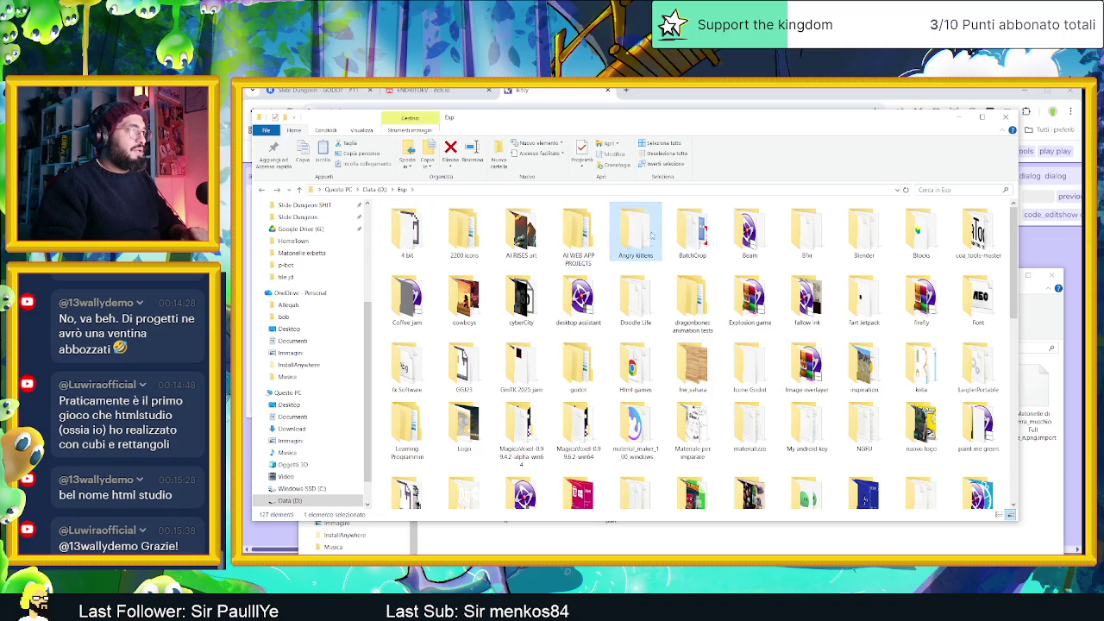
pyautogui.doubleClick(640, 233)
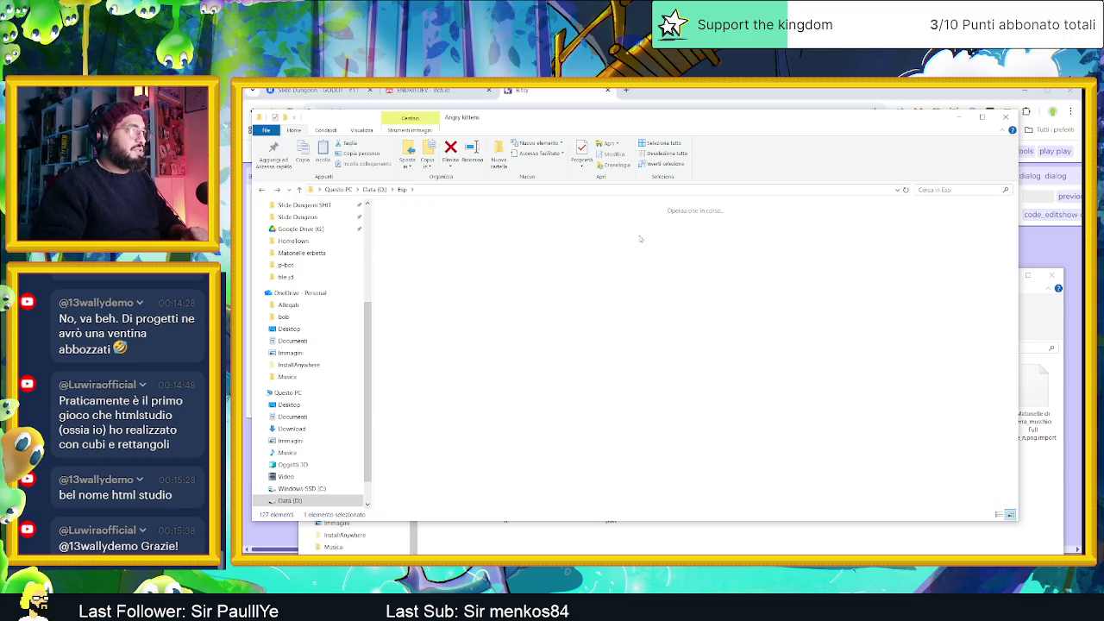
pyautogui.hotkey('alt', 'Left')
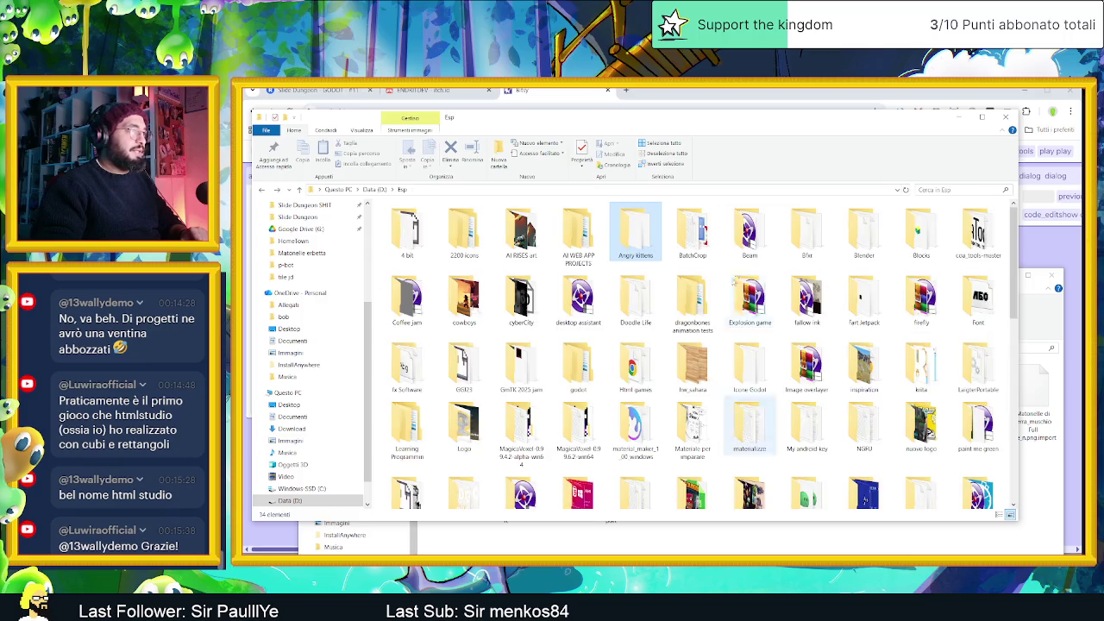
# Look inside the cyberCity and cowboys folders, returning to Esp each time
pyautogui.click(695, 232)
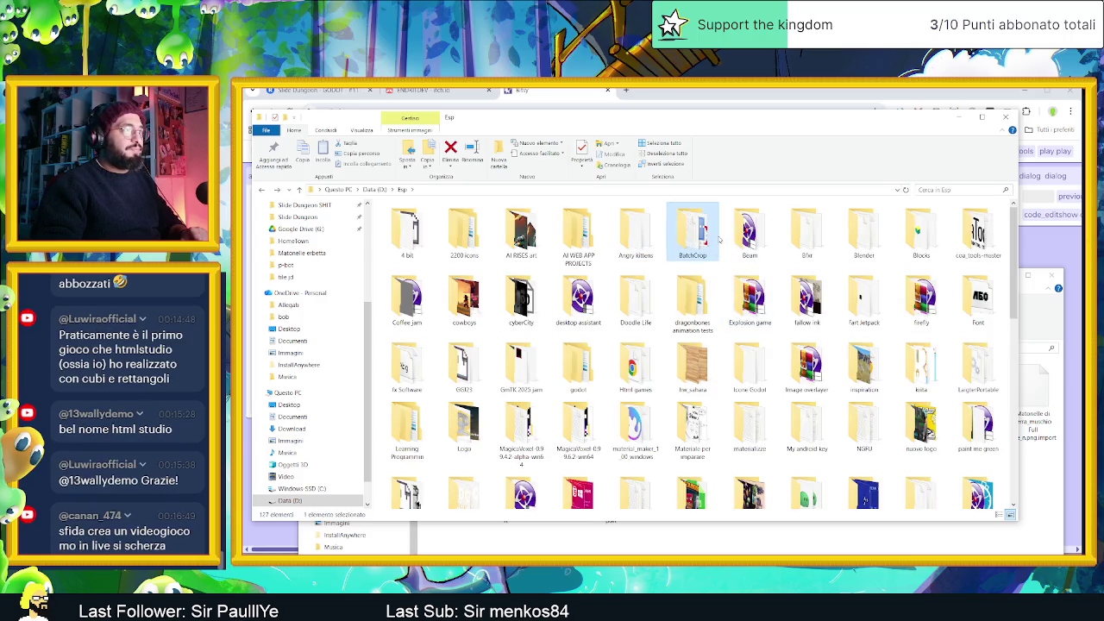
pyautogui.click(806, 231)
pyautogui.click(858, 235)
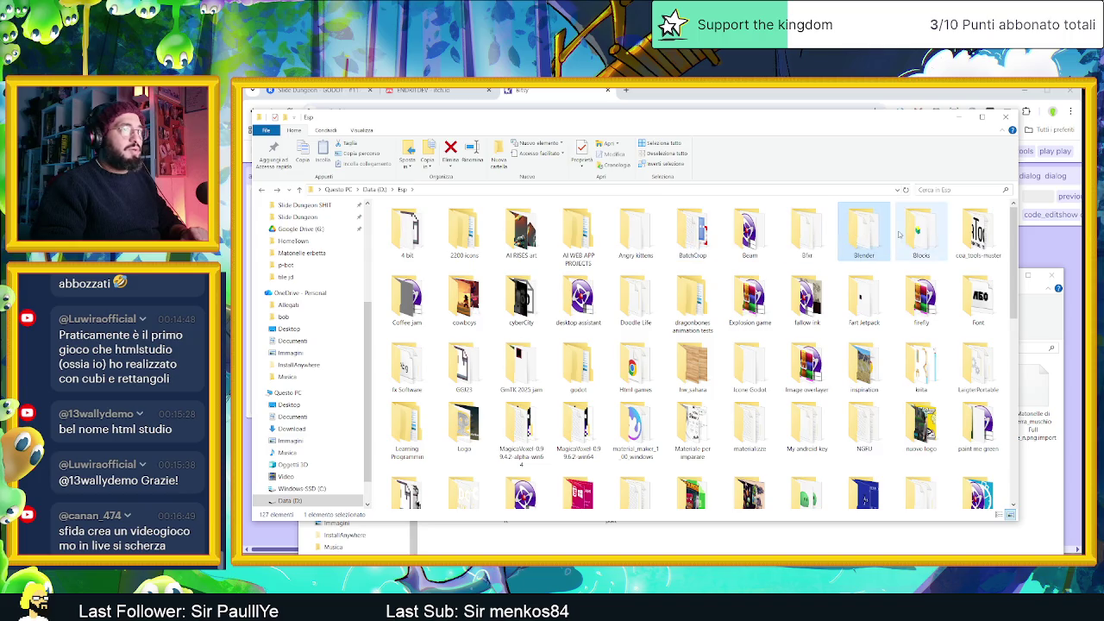
pyautogui.click(906, 233)
pyautogui.click(423, 311)
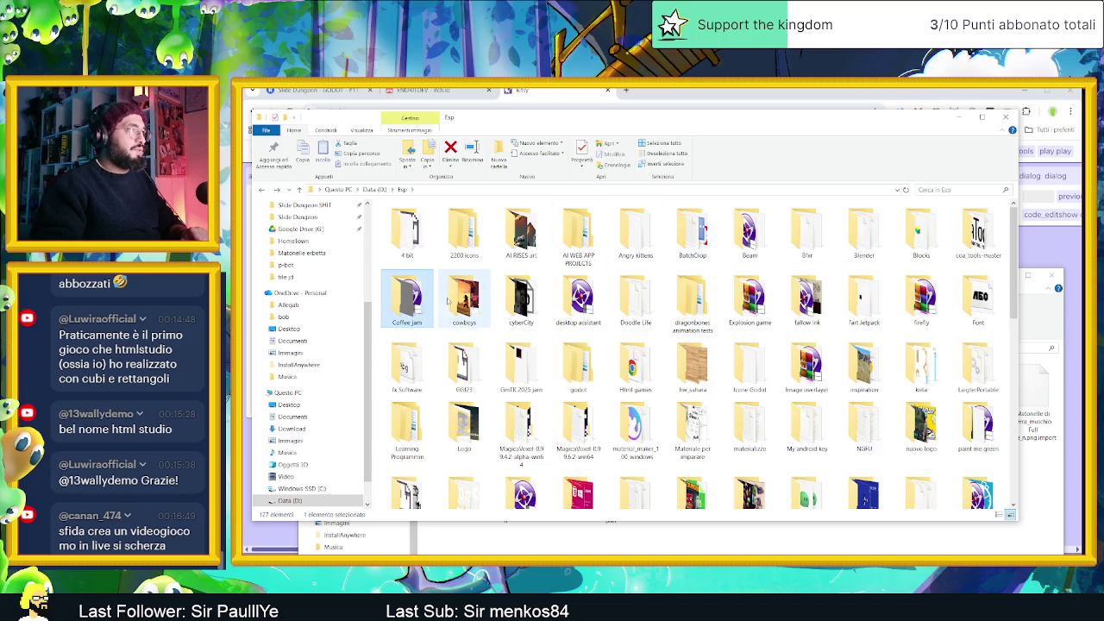
pyautogui.click(466, 302)
pyautogui.click(523, 300)
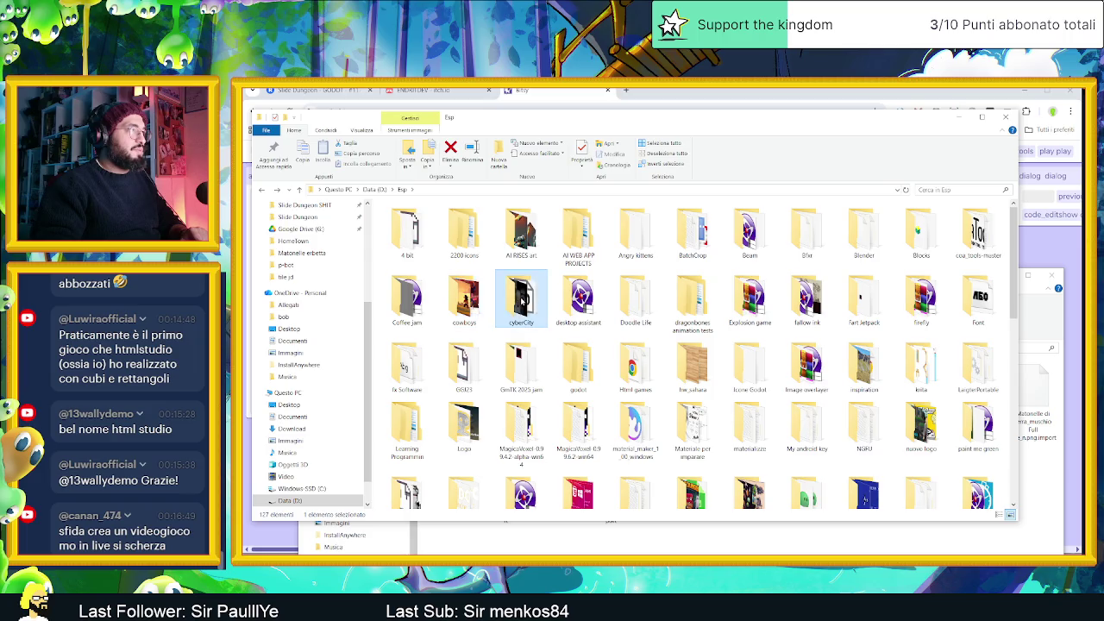
pyautogui.doubleClick(522, 300)
pyautogui.hotkey('alt', 'Left')
pyautogui.doubleClick(471, 302)
pyautogui.hotkey('alt', 'Left')
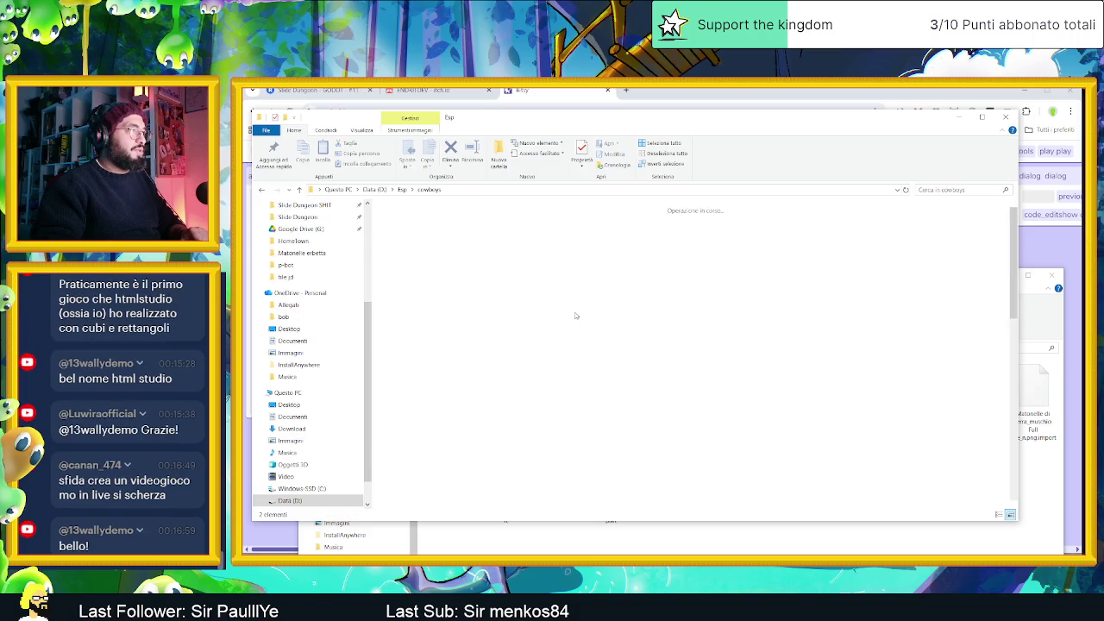
# Check the Explosion game and godot folders, then open paint me green and select Application 1
pyautogui.click(693, 302)
pyautogui.click(758, 294)
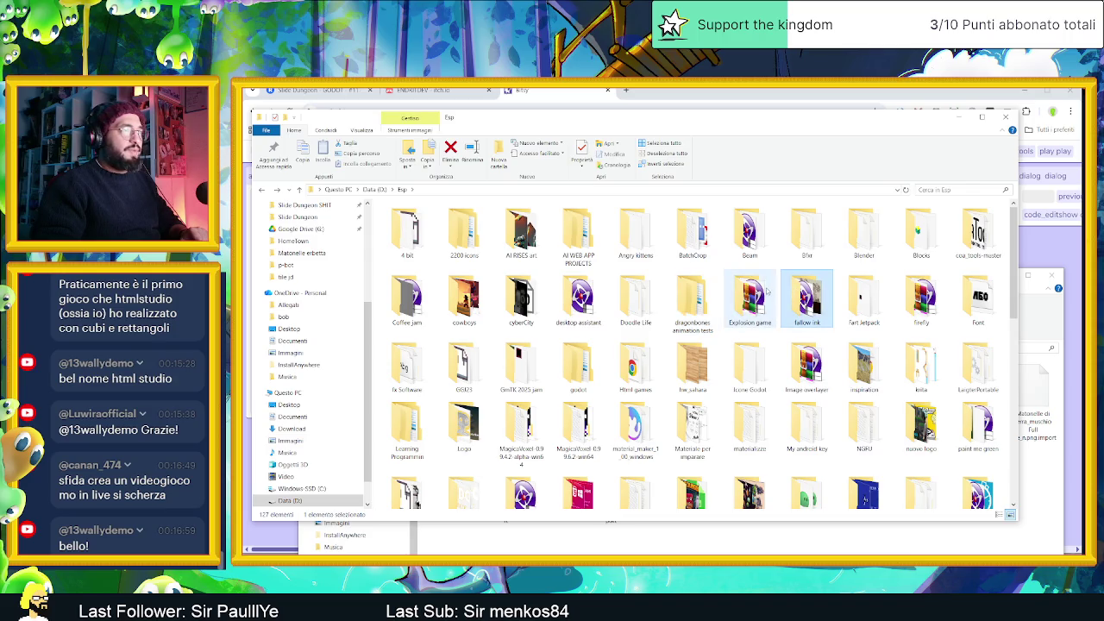
pyautogui.doubleClick(764, 292)
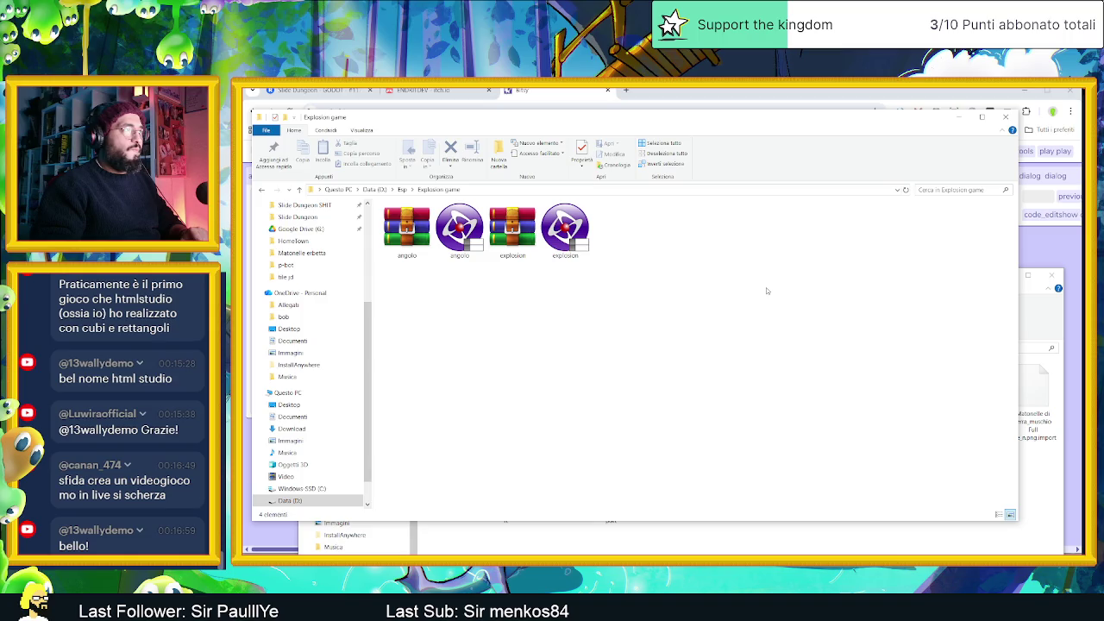
pyautogui.hotkey('alt', 'Left')
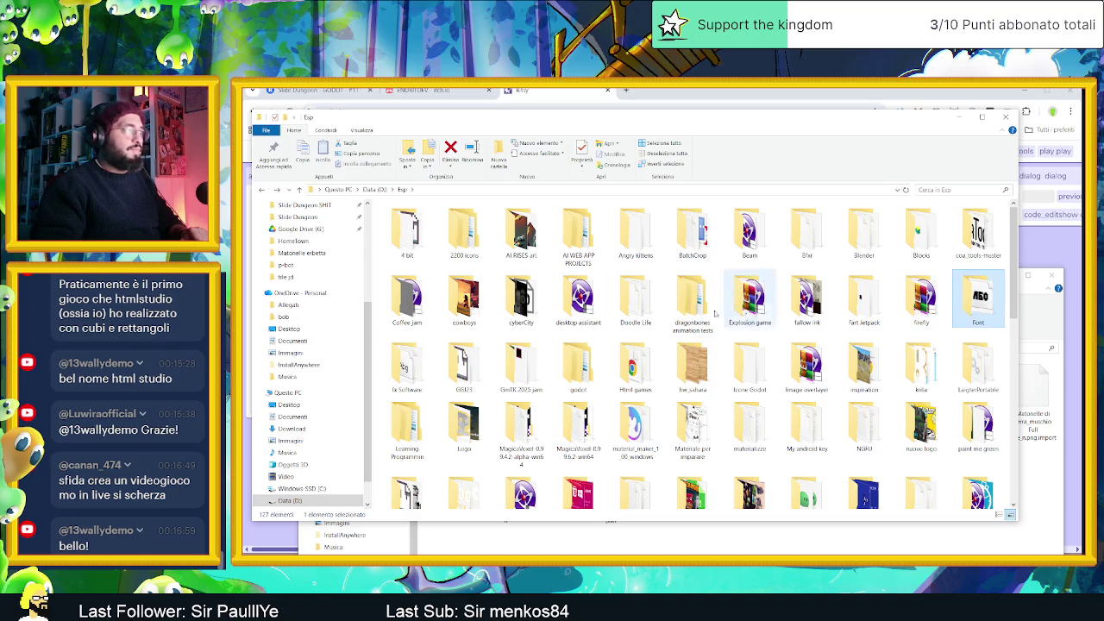
pyautogui.click(446, 373)
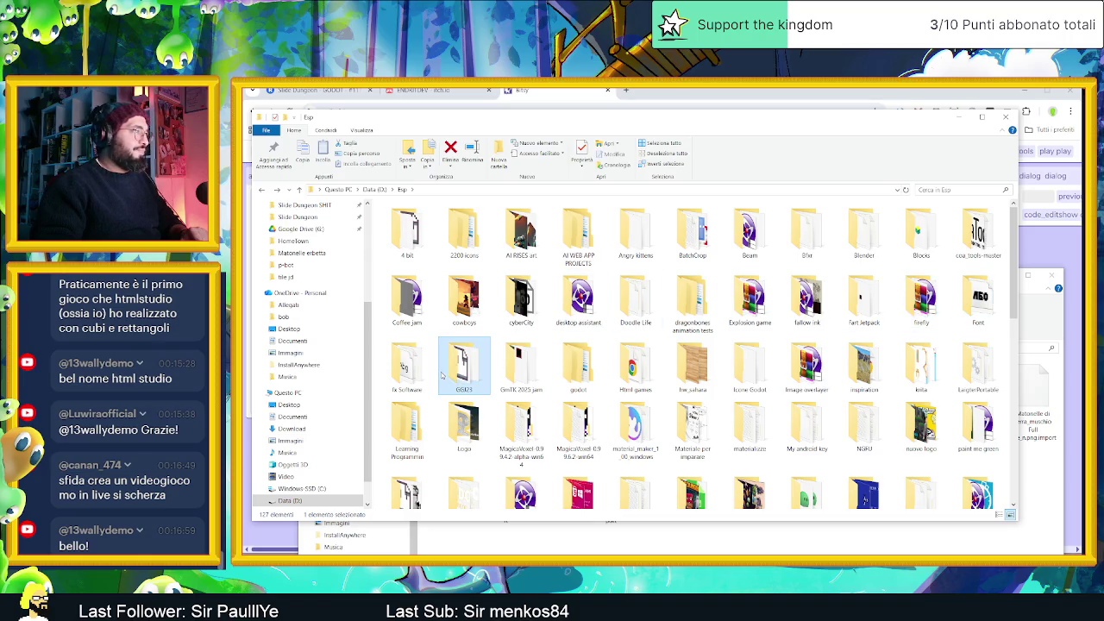
pyautogui.doubleClick(574, 369)
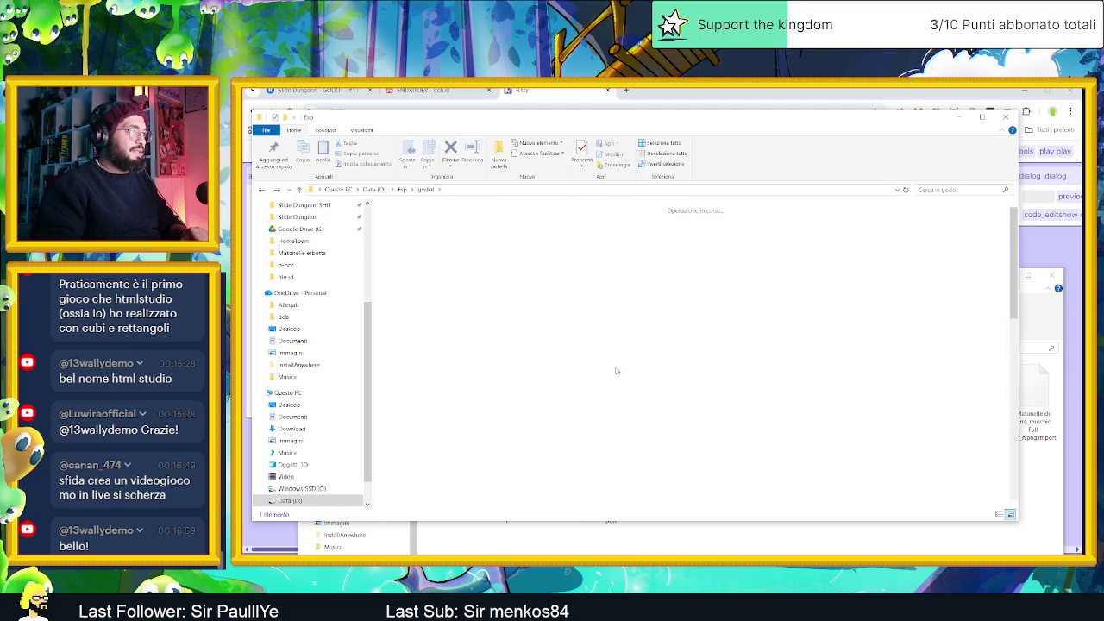
pyautogui.hotkey('alt', 'Left')
pyautogui.click(647, 378)
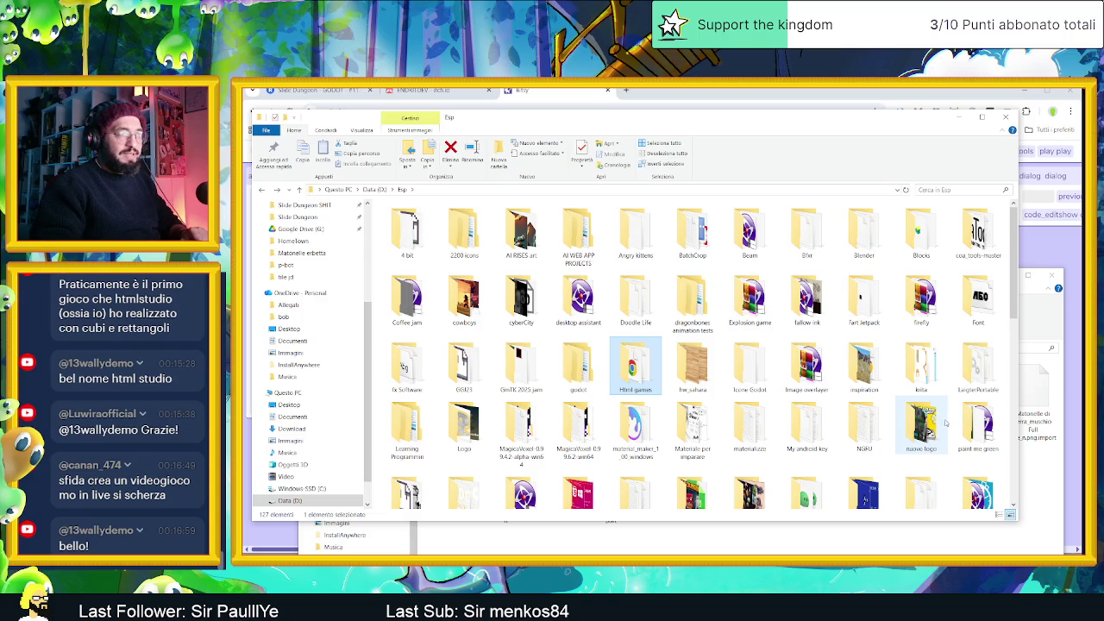
pyautogui.doubleClick(978, 427)
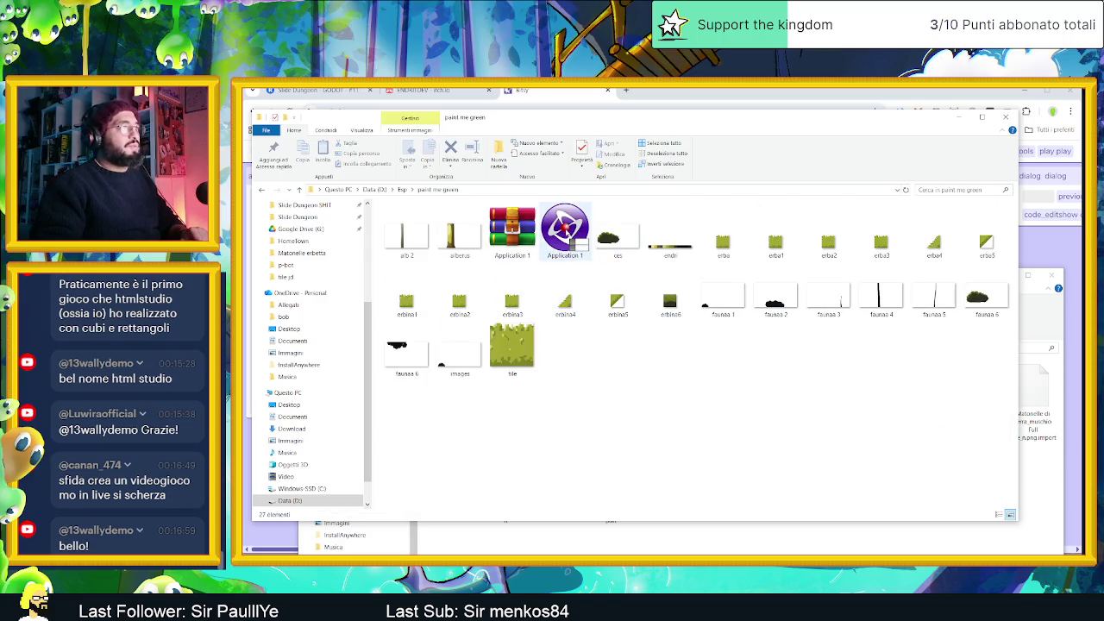
pyautogui.click(565, 232)
# Drag Application 1 into Fusion and open its Frame 1 forest level
pyautogui.moveTo(565, 231)
pyautogui.mouseDown()
pyautogui.moveTo(642, 365)
pyautogui.moveTo(604, 528)
pyautogui.moveTo(366, 480)
pyautogui.moveTo(244, 363)
pyautogui.moveTo(623, 374)
pyautogui.mouseUp()
pyautogui.moveTo(669, 126); pyautogui.dragTo(910, 157)
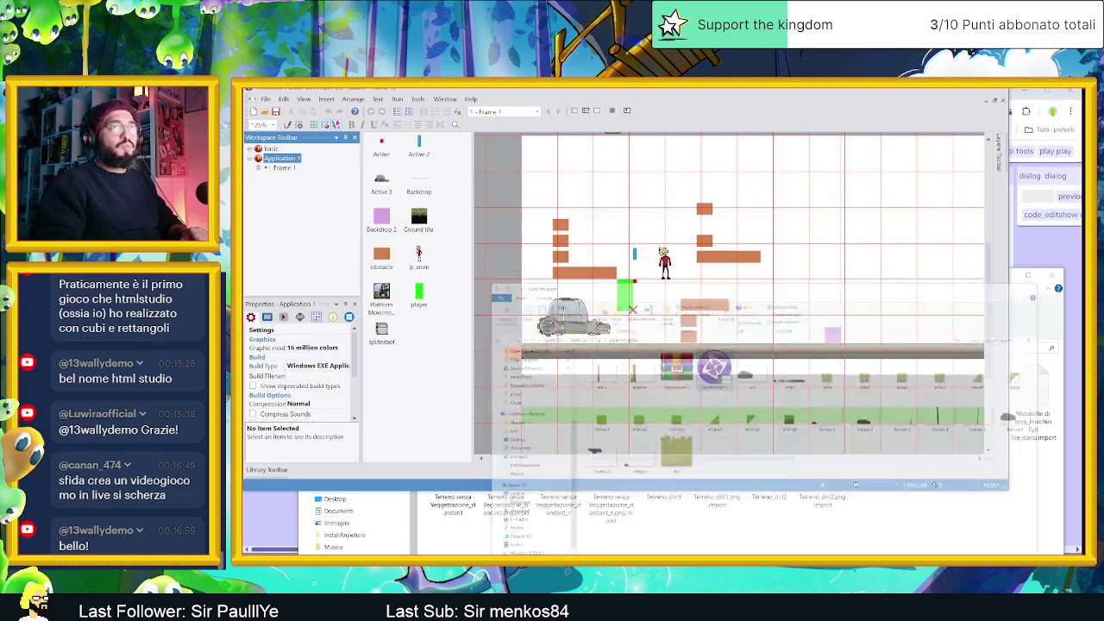
pyautogui.doubleClick(285, 167)
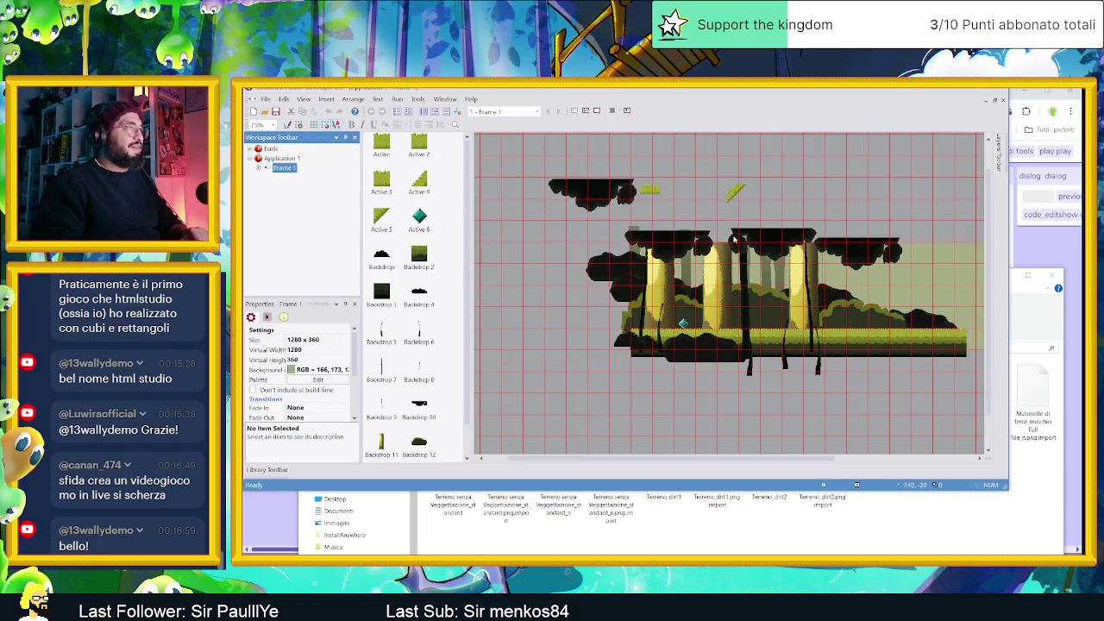
pyautogui.click(609, 120)
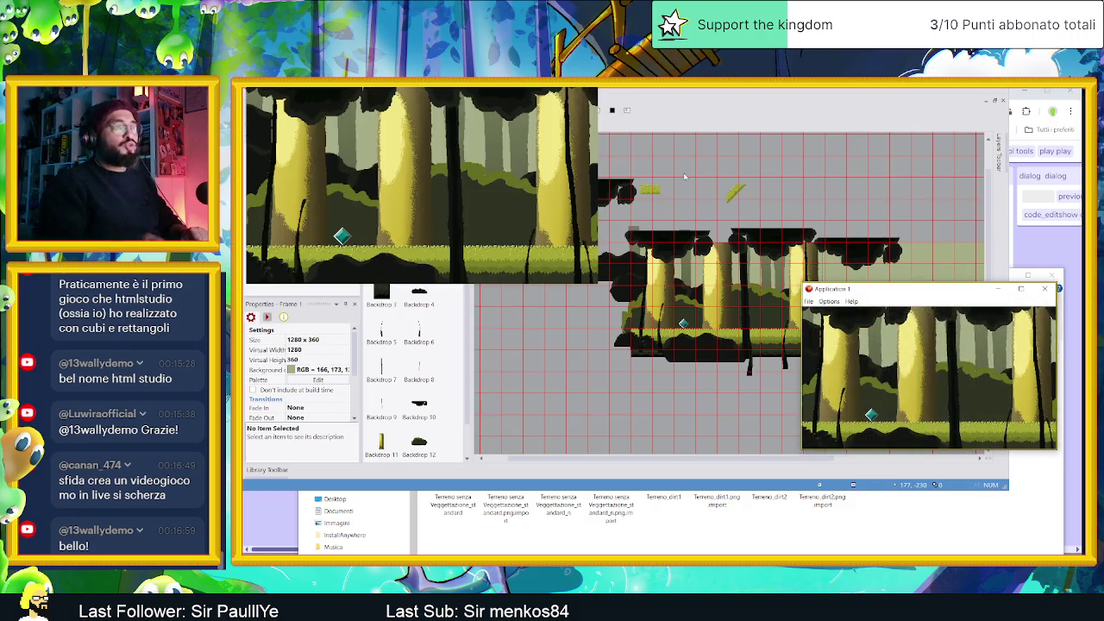
pyautogui.moveTo(894, 295); pyautogui.dragTo(660, 209)
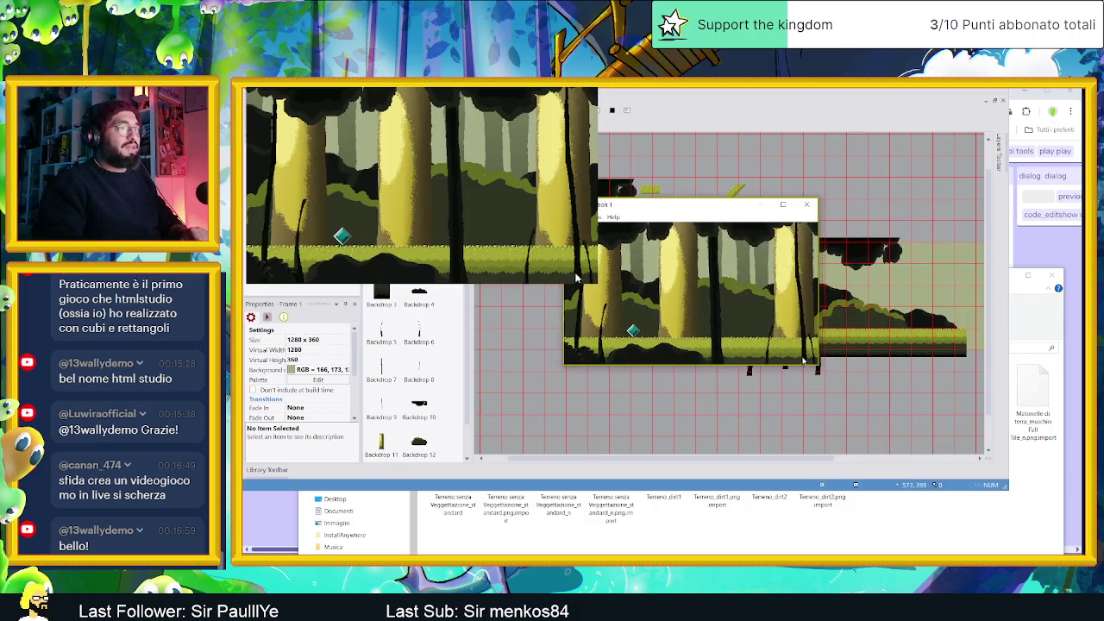
pyautogui.moveTo(817, 369)
pyautogui.mouseDown()
pyautogui.moveTo(885, 405)
pyautogui.moveTo(862, 436)
pyautogui.moveTo(794, 377)
pyautogui.moveTo(833, 365)
pyautogui.moveTo(846, 406)
pyautogui.moveTo(833, 411)
pyautogui.mouseUp()
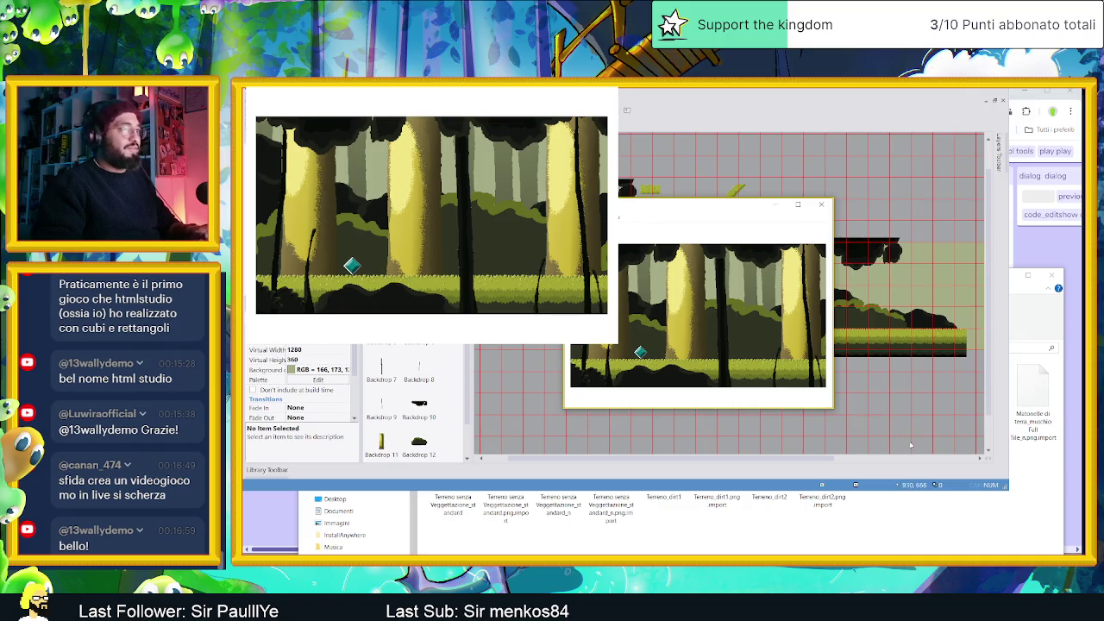
pyautogui.press('Right')
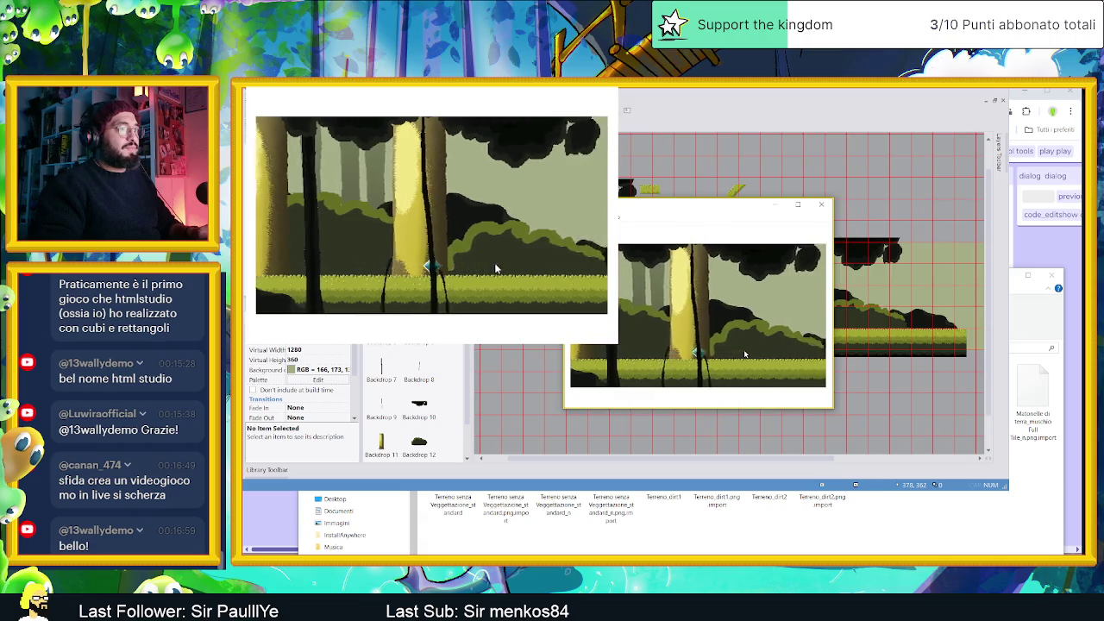
pyautogui.press('Right')
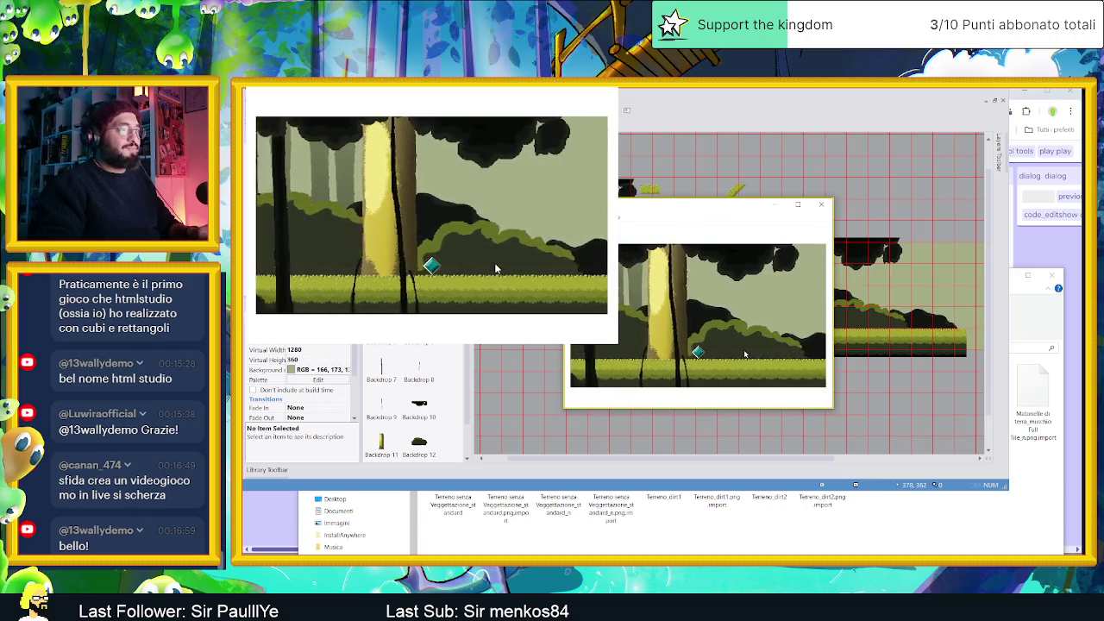
pyautogui.press('Left')
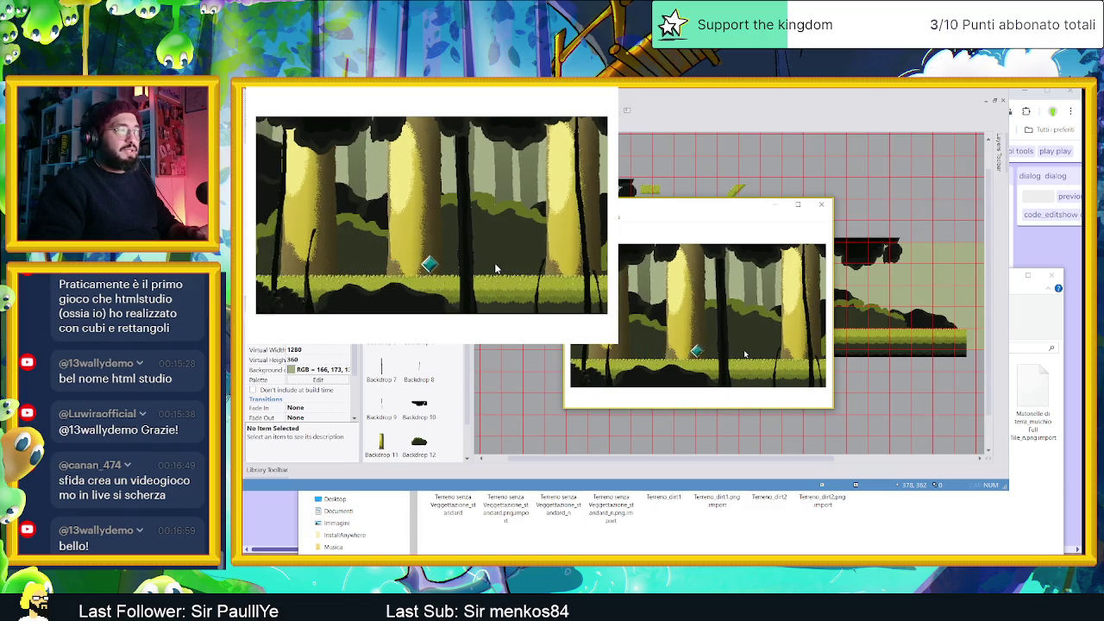
pyautogui.press('Up')
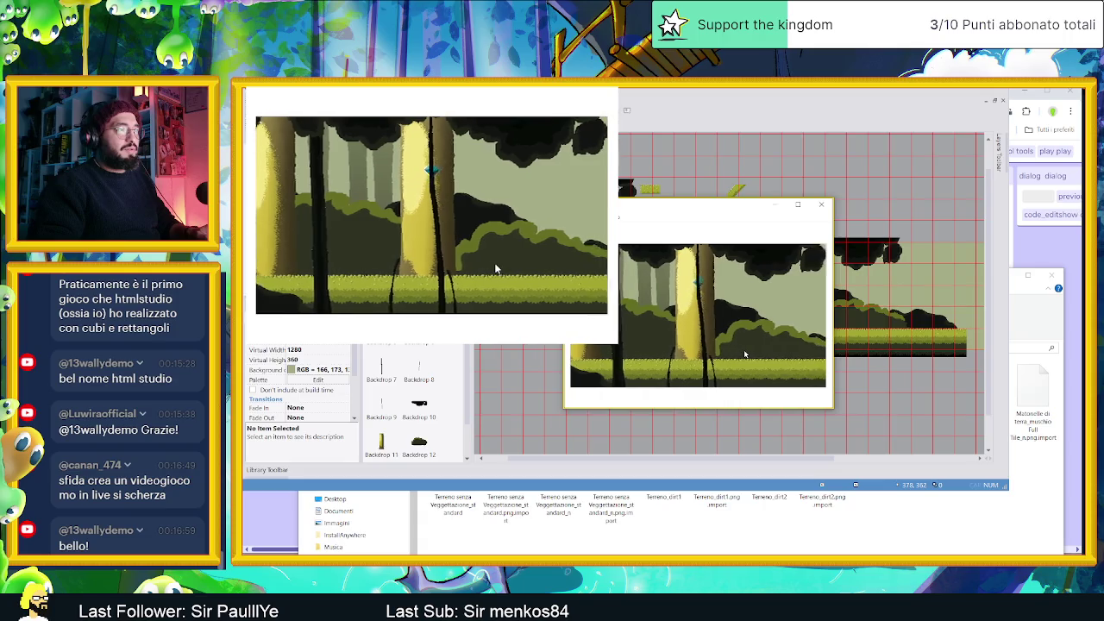
pyautogui.press('Right')
pyautogui.press('Left')
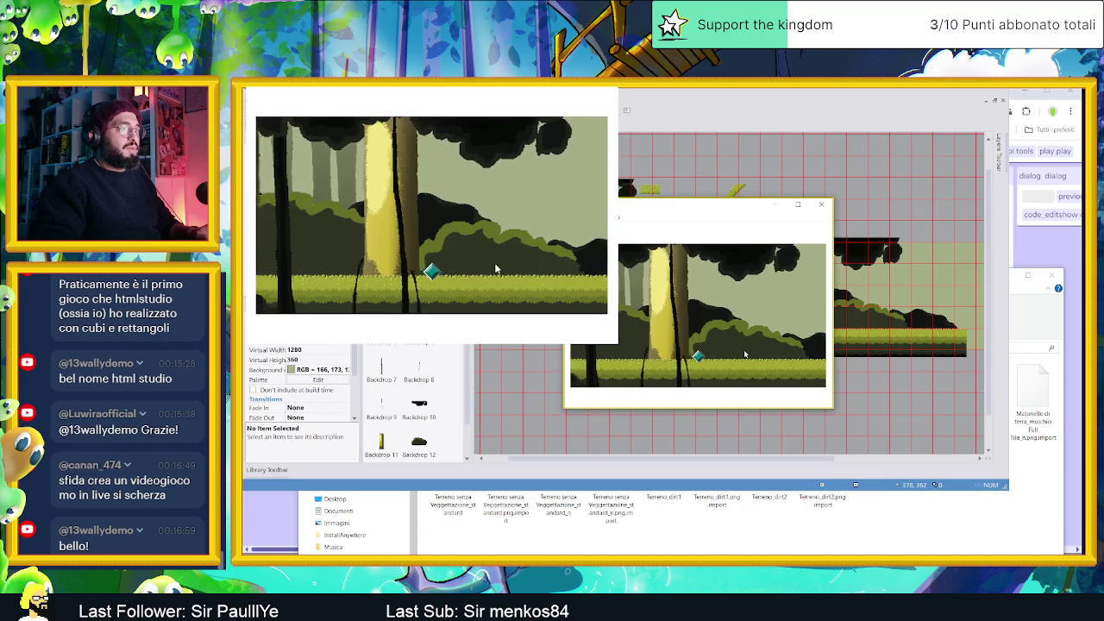
pyautogui.press('Left')
pyautogui.press('Left')
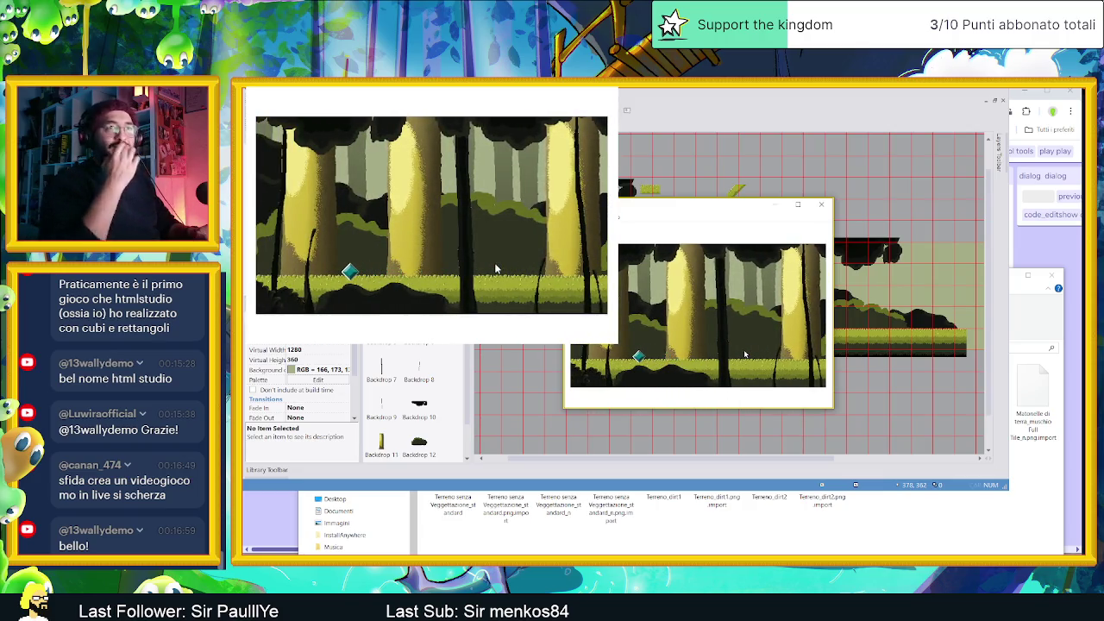
pyautogui.press('Right')
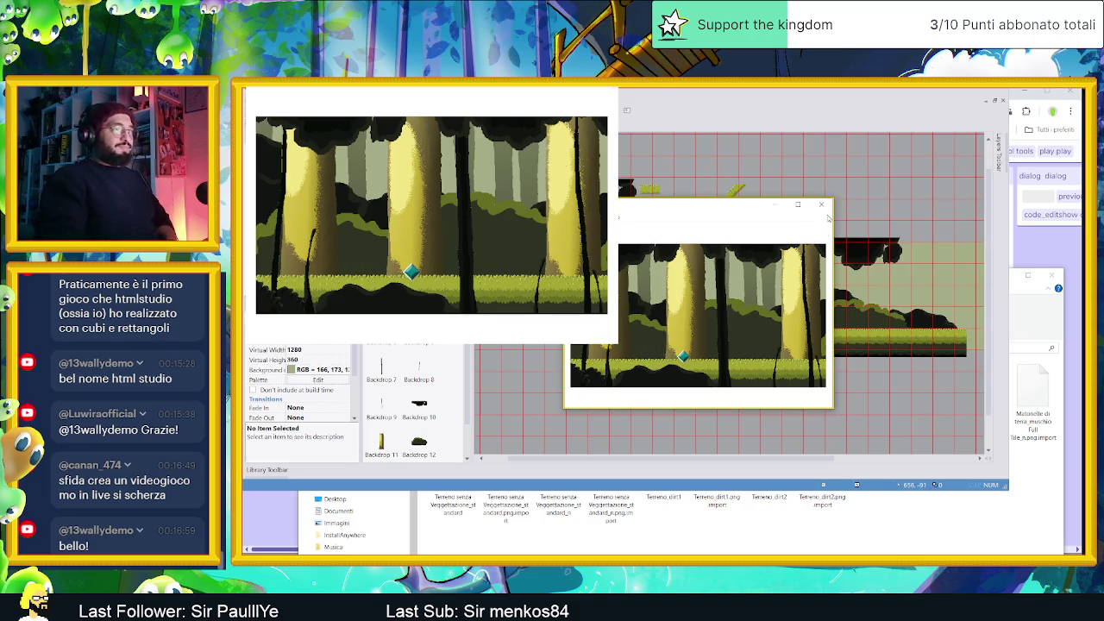
pyautogui.press('Right')
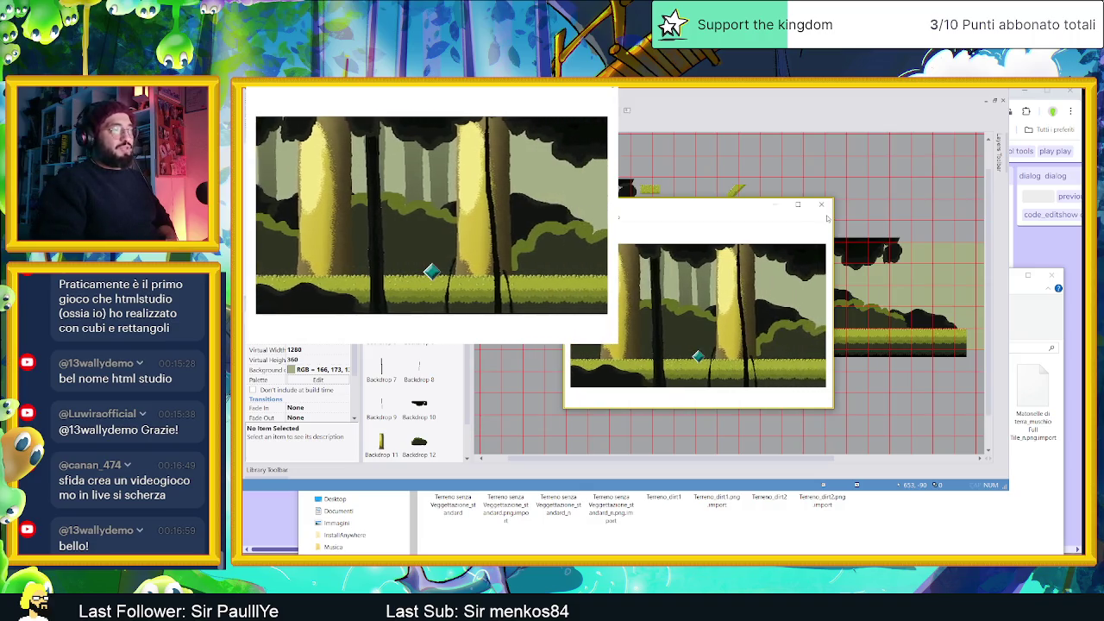
pyautogui.click(821, 205)
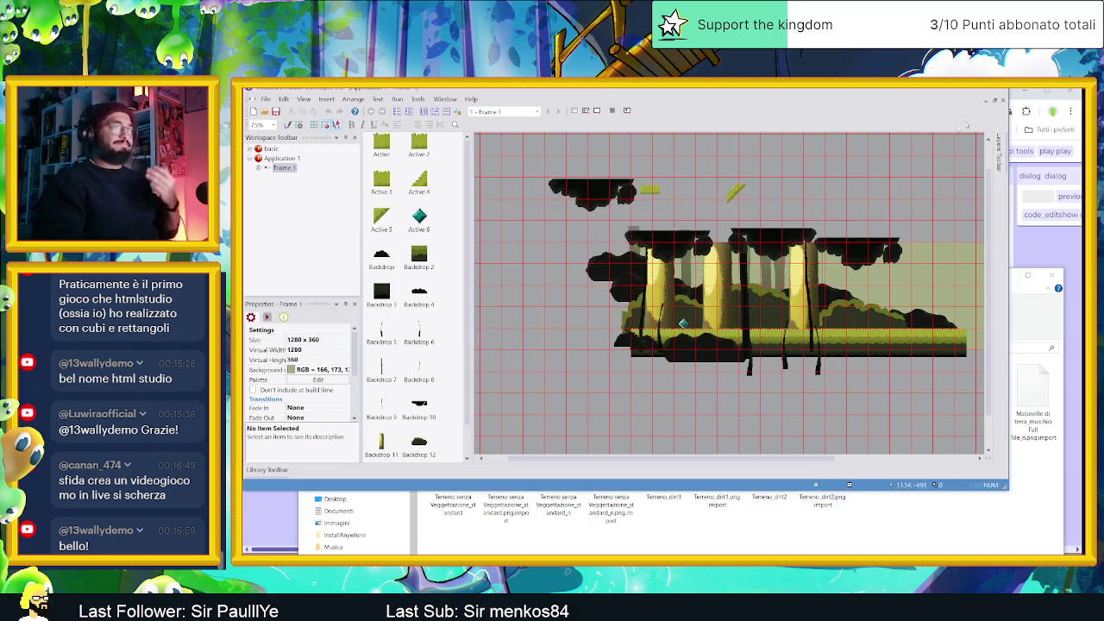
# Minimize the Fusion editor and the File Explorer window to uncover the Bitsy page
pyautogui.click(992, 89)
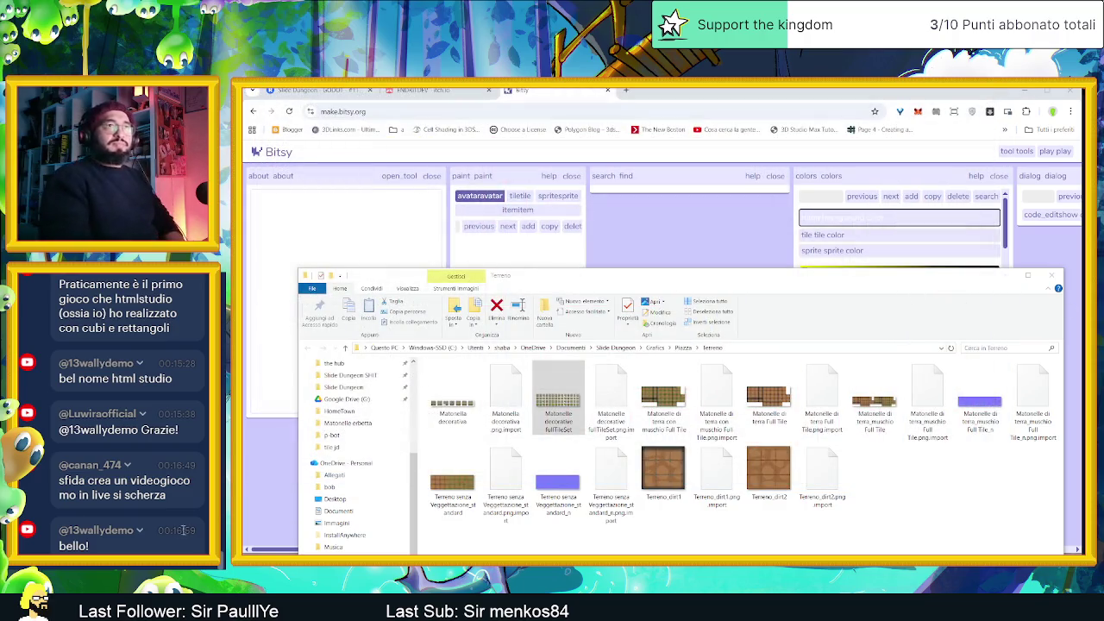
pyautogui.scroll(5, 188, 530)
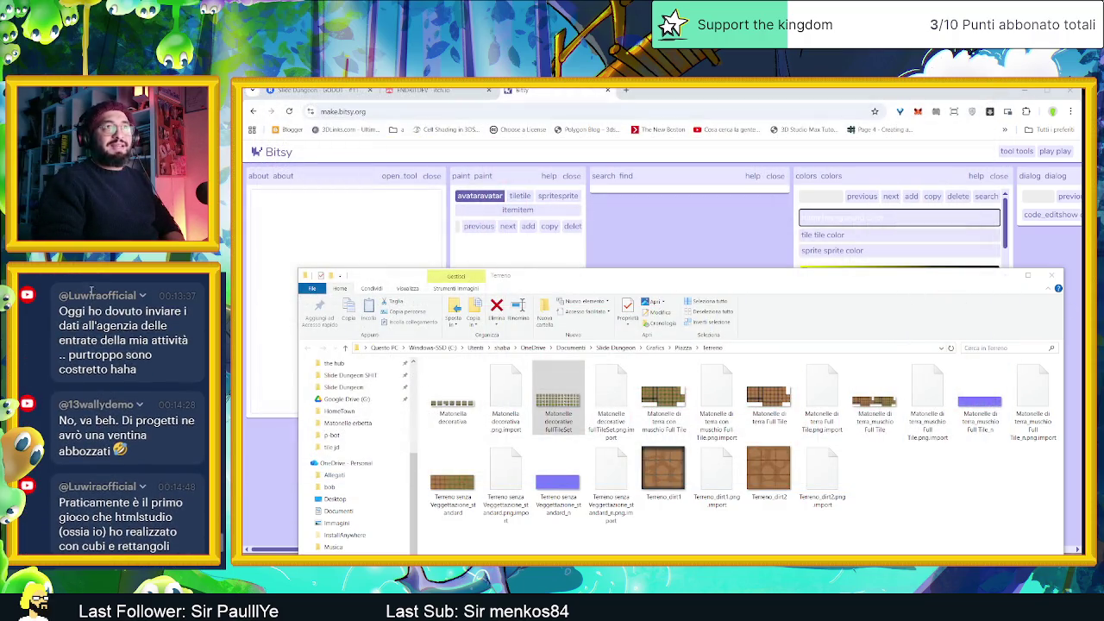
pyautogui.scroll(2, 152, 397)
pyautogui.scroll(5, 180, 434)
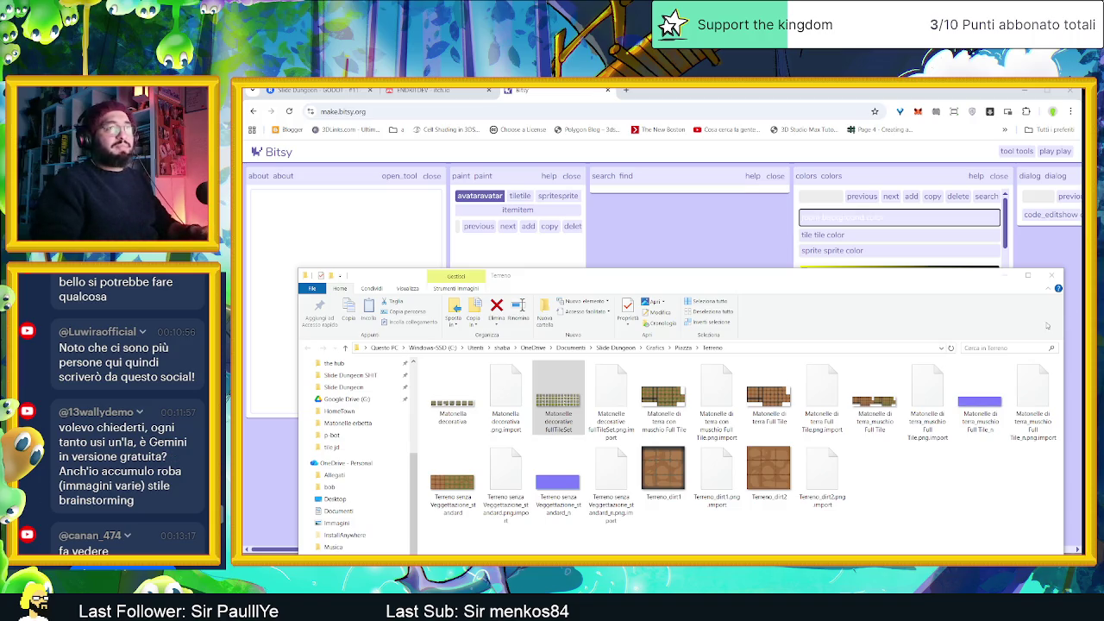
pyautogui.click(1005, 278)
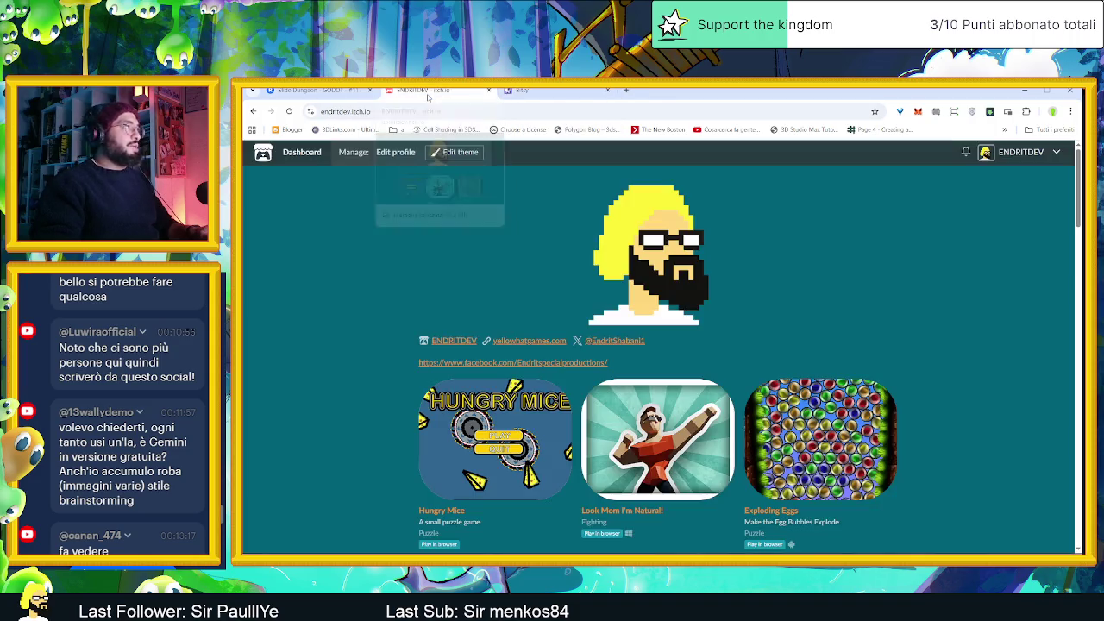
# Show the itch.io profile page, then minimize the browser to reveal Godot
pyautogui.click(431, 90)
pyautogui.click(1023, 90)
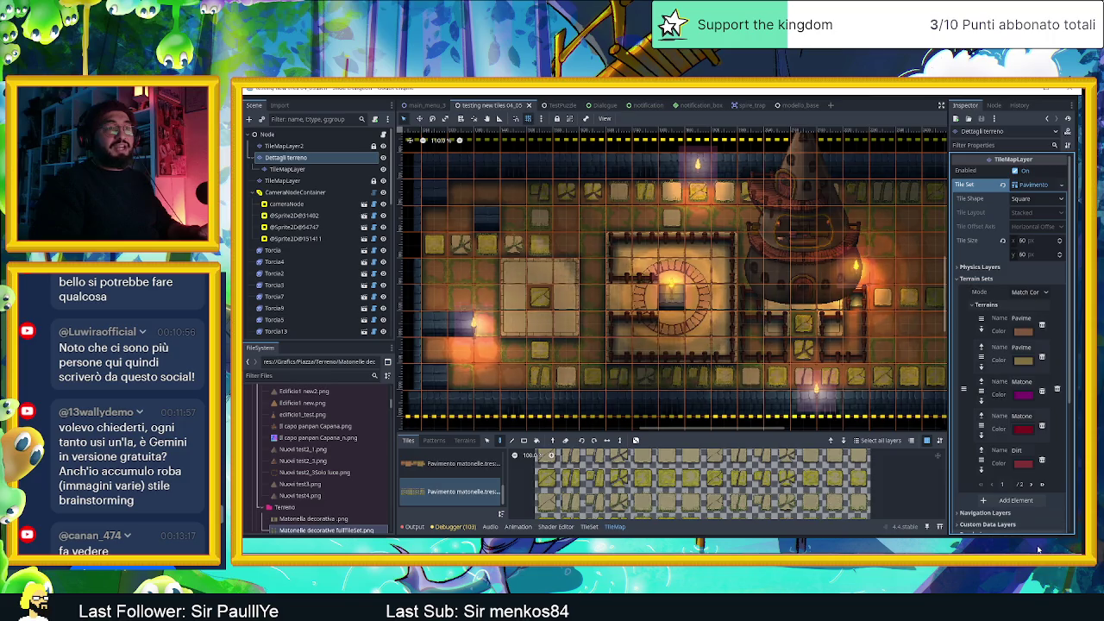
# Maximize Godot to look over the tilemap scene, then minimize it with Win+Down
pyautogui.doubleClick(833, 89)
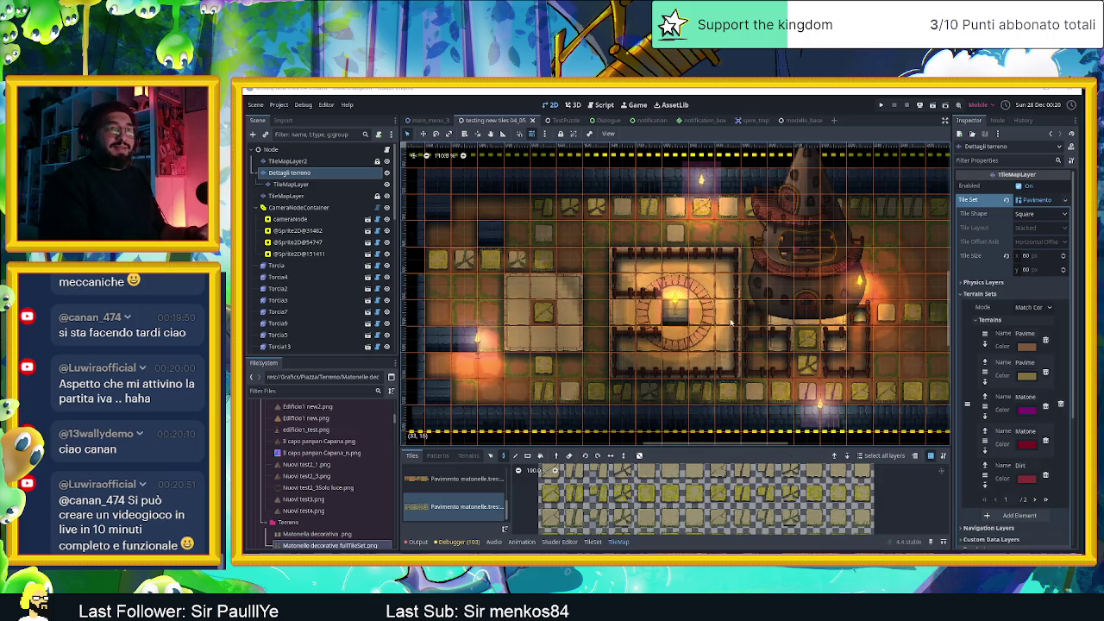
pyautogui.scroll(-1, 715, 311)
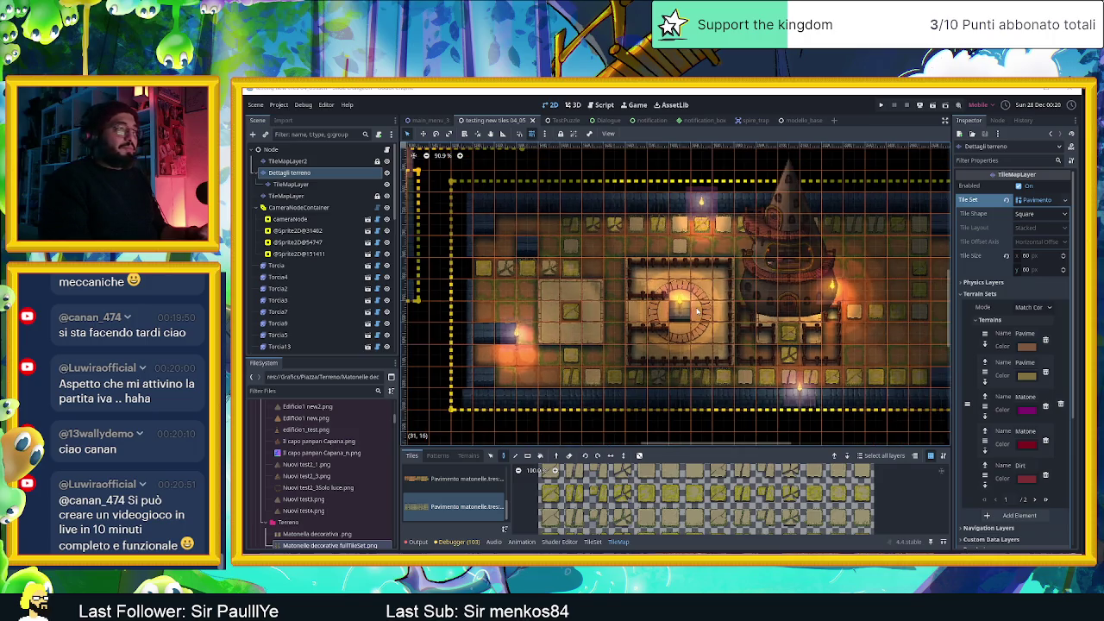
pyautogui.scroll(2, 692, 332)
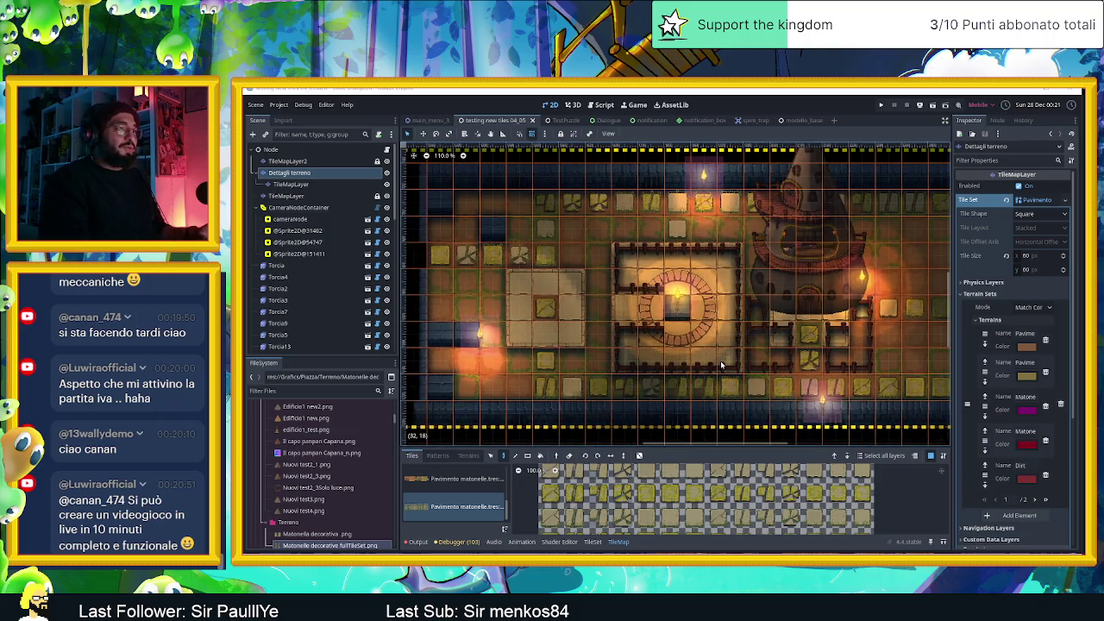
pyautogui.scroll(1, 757, 367)
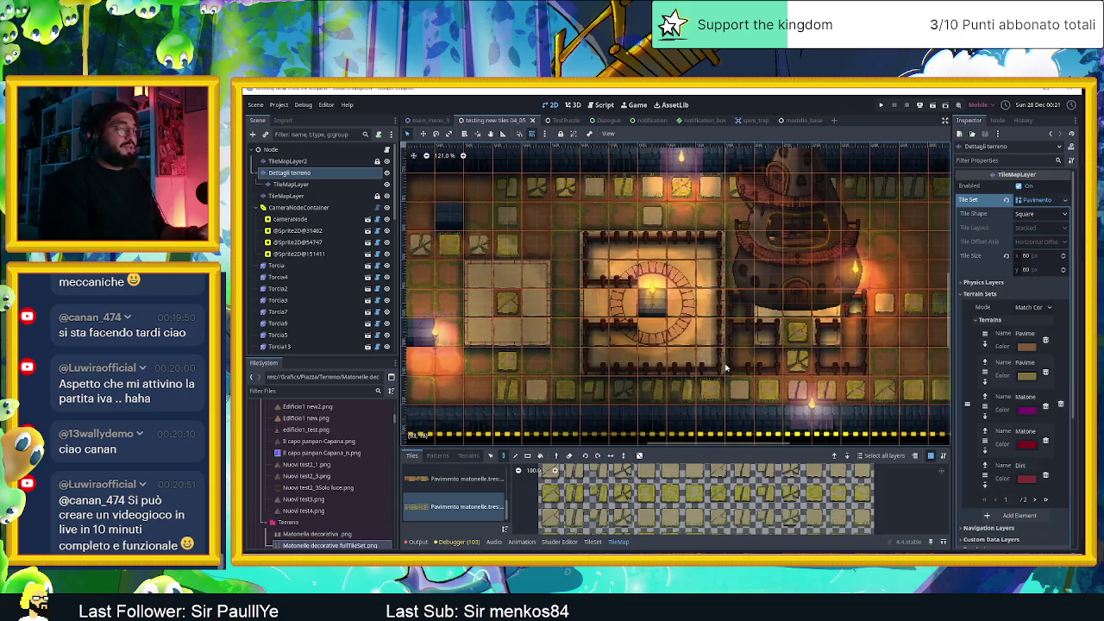
pyautogui.scroll(-1, 757, 367)
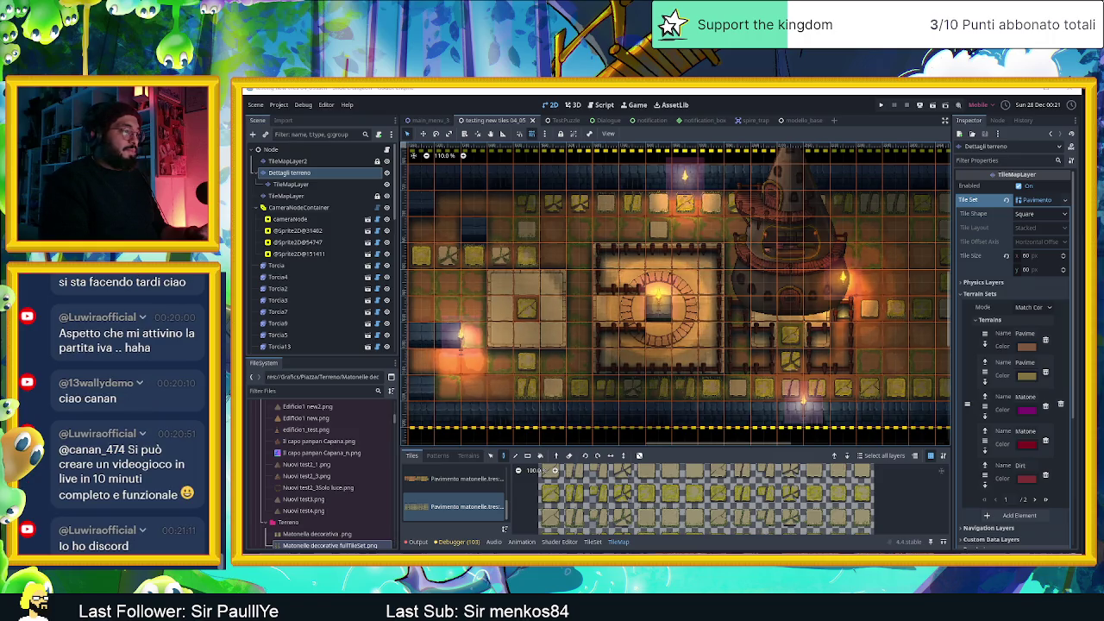
pyautogui.press('super+Down')
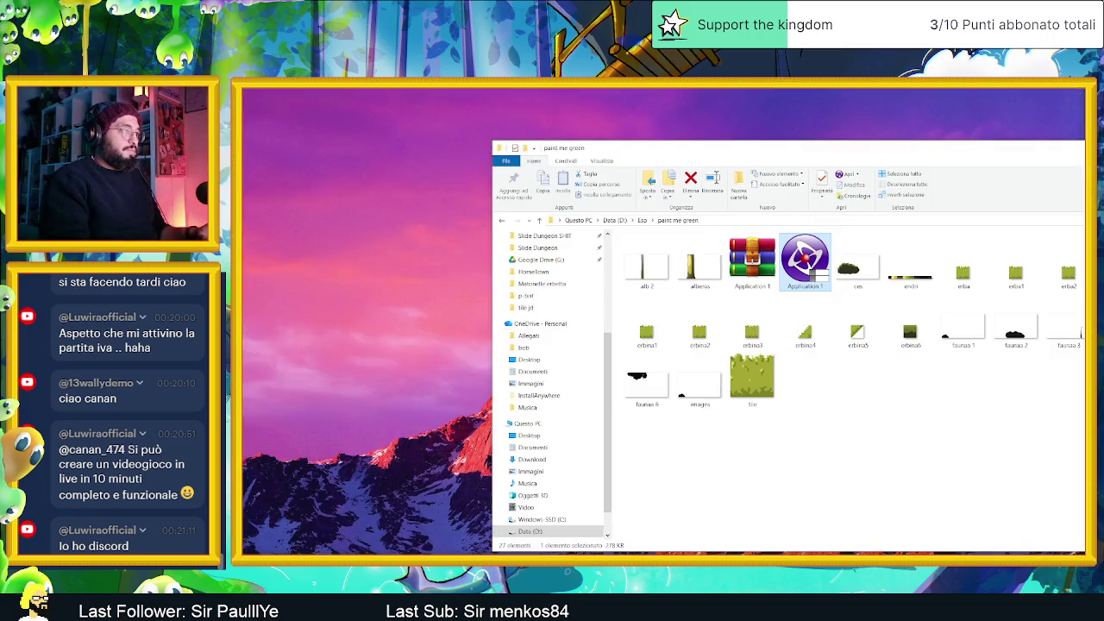
# Enlarge the Terreno folder window and go up through Piazza to the Grafics folder
pyautogui.hotkey('alt', 'Tab')
pyautogui.hotkey('alt', 'Tab')
pyautogui.moveTo(702, 276)
pyautogui.mouseDown()
pyautogui.moveTo(704, 101)
pyautogui.moveTo(716, 145)
pyautogui.mouseUp()
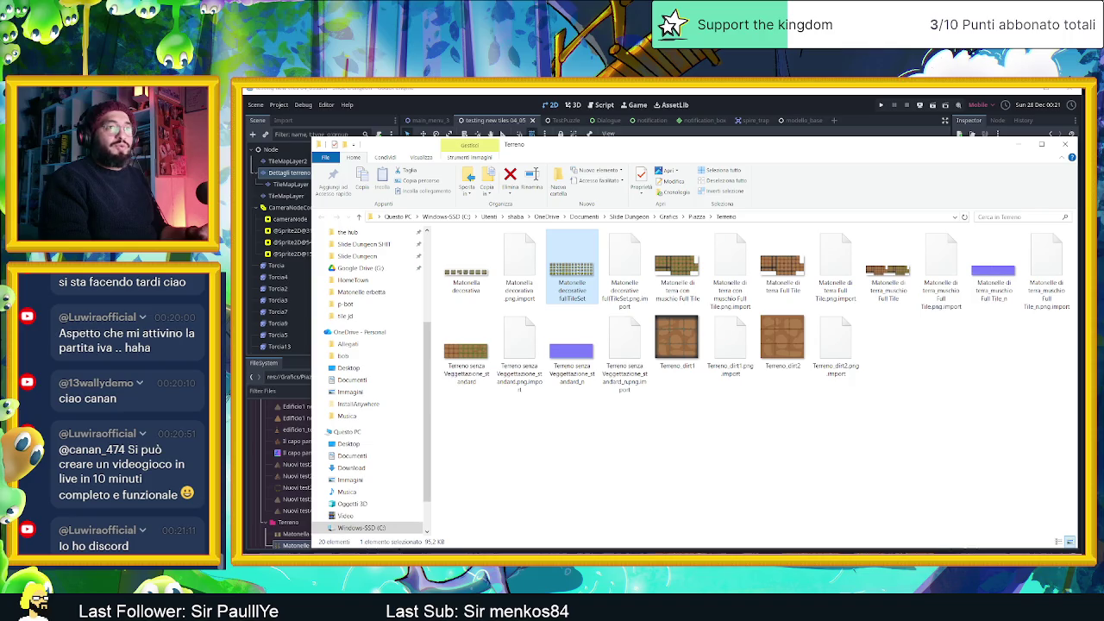
pyautogui.doubleClick(102, 530)
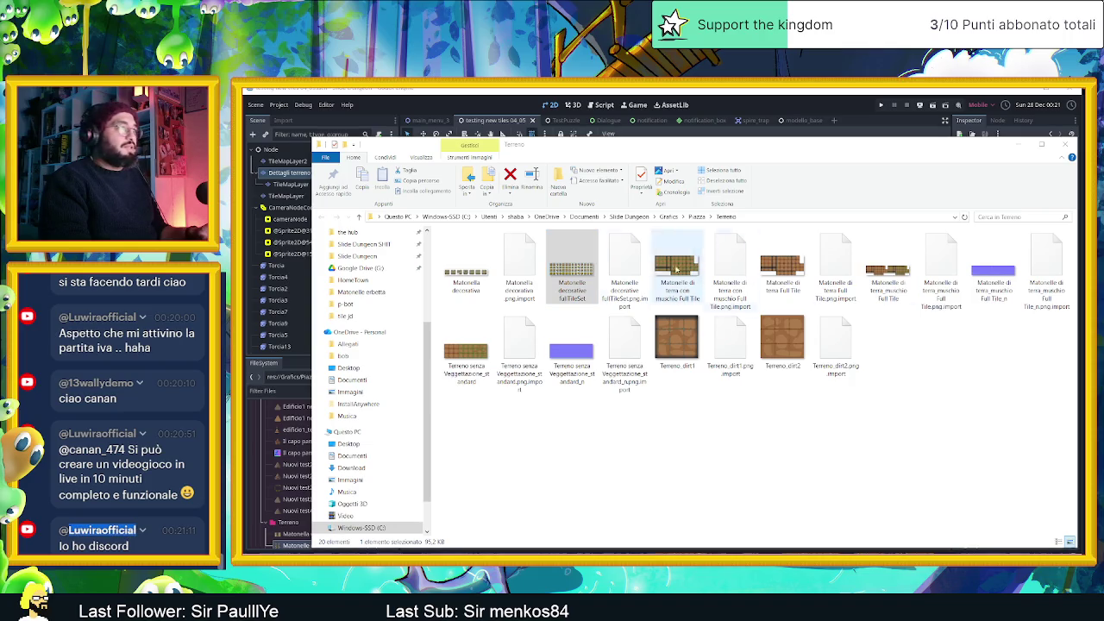
pyautogui.click(665, 420)
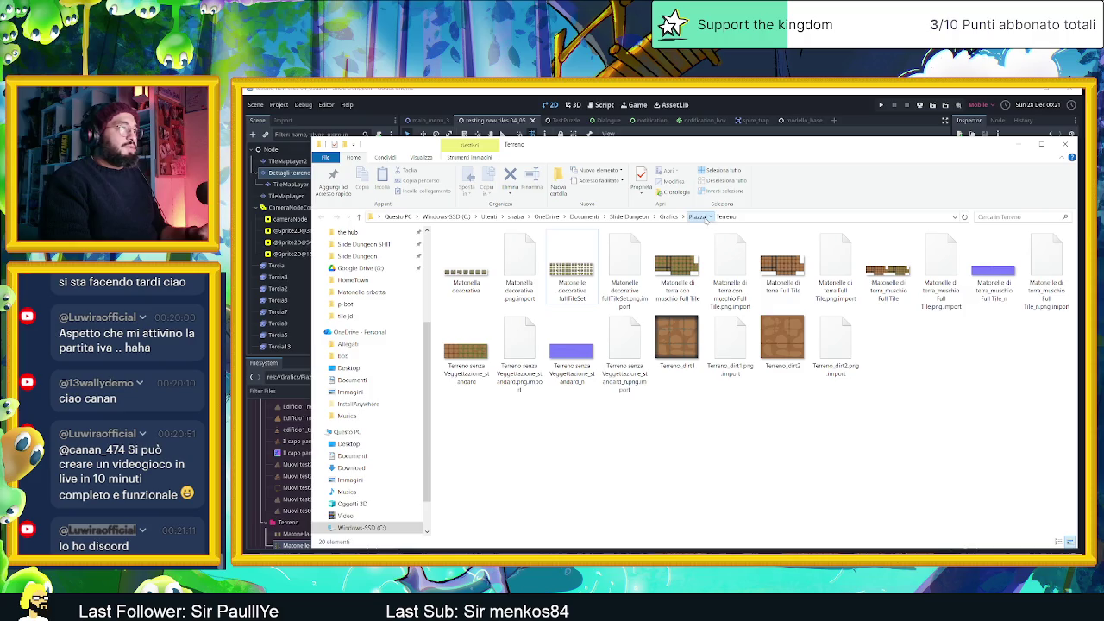
pyautogui.click(705, 218)
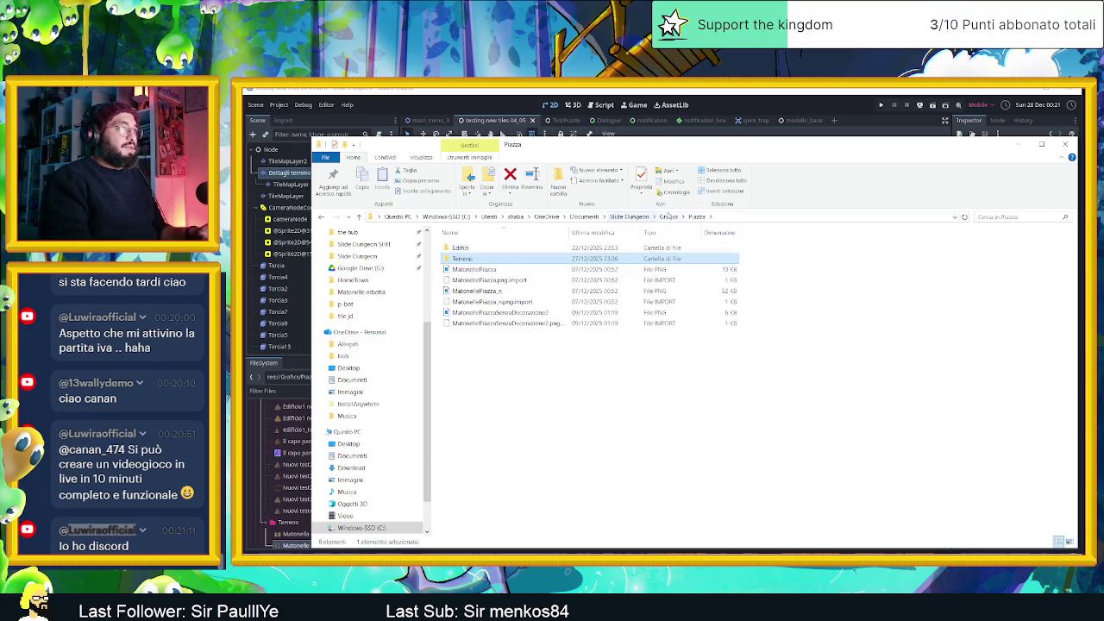
pyautogui.click(669, 216)
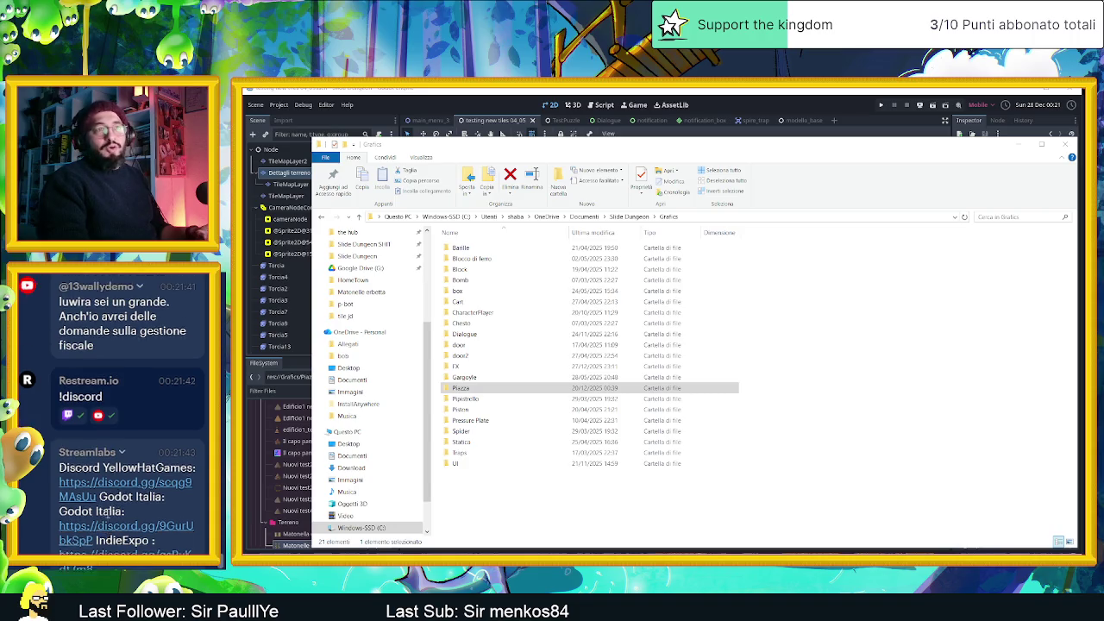
pyautogui.scroll(1, 107, 511)
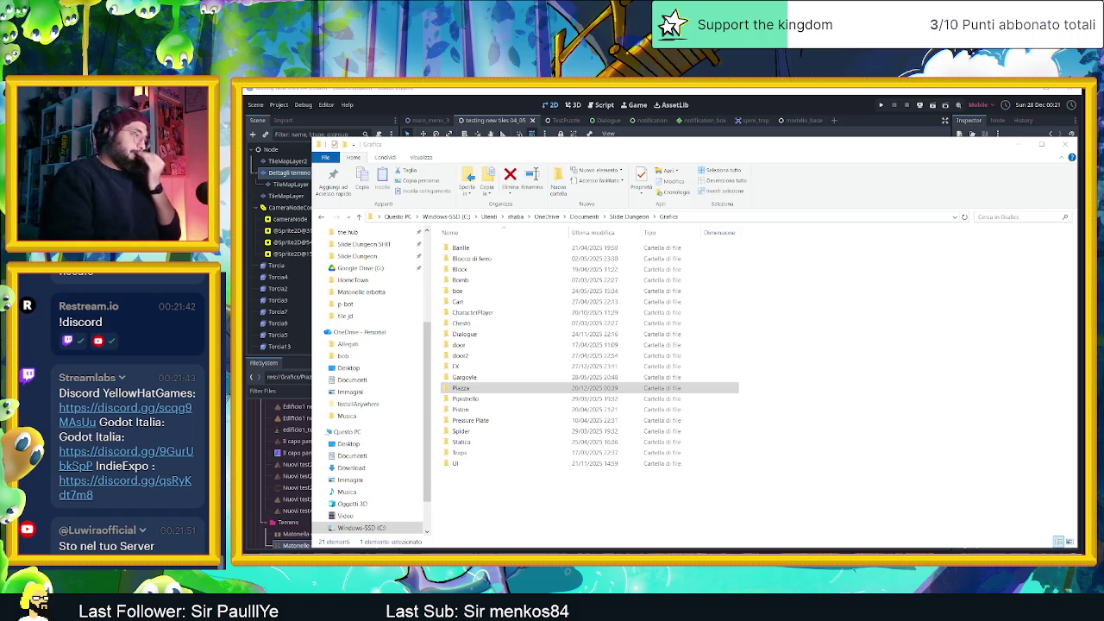
pyautogui.hotkey('alt', 'Tab')
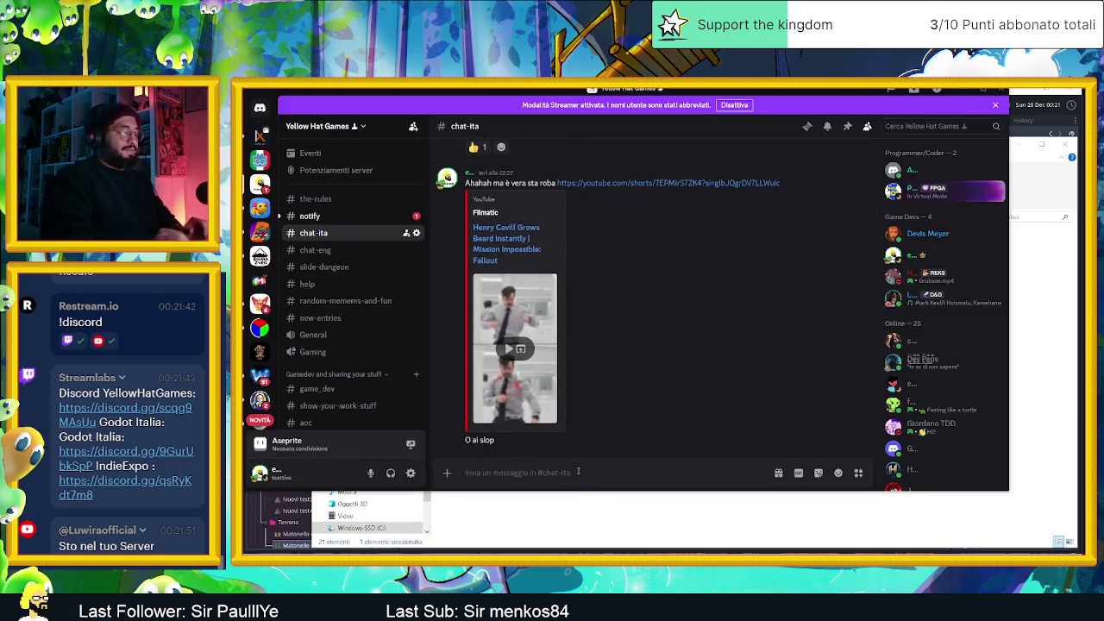
pyautogui.write('@luwira')
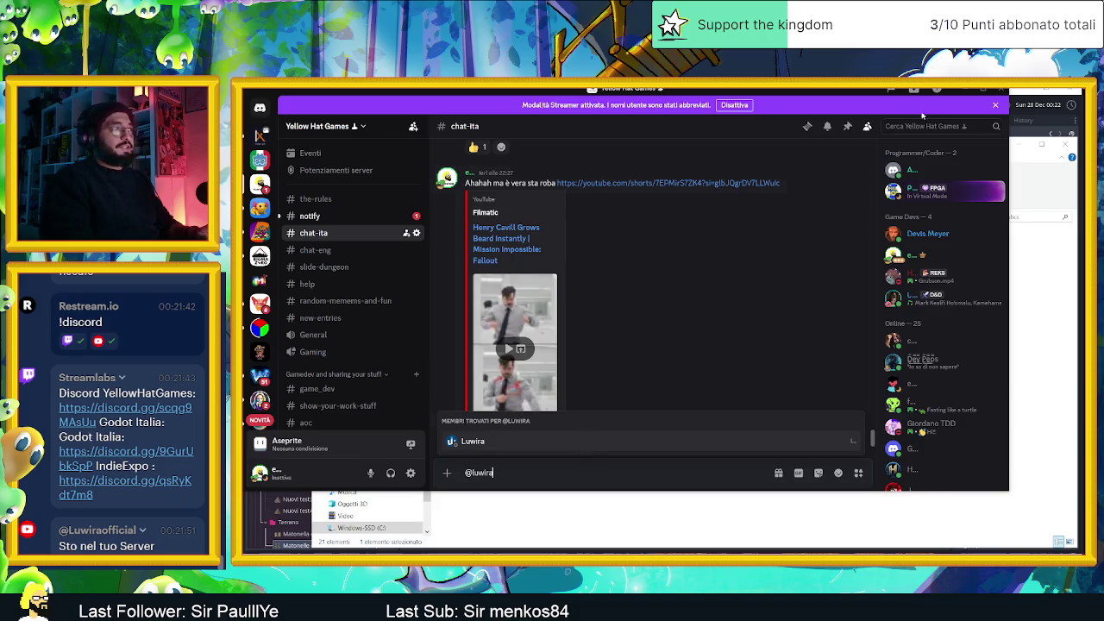
pyautogui.click(964, 91)
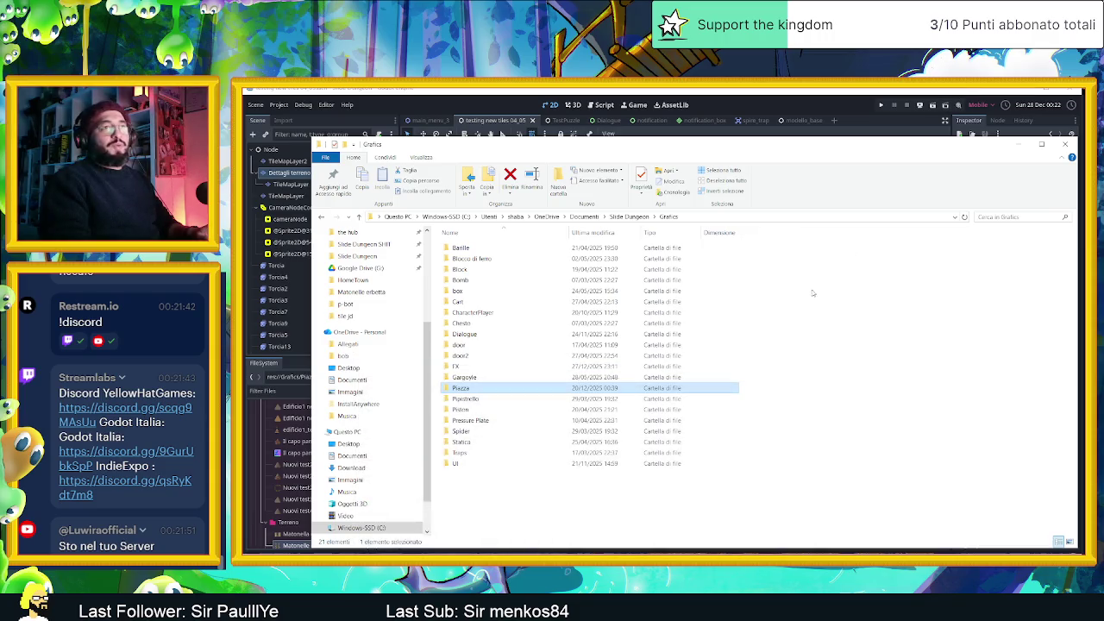
# Hide the Explorer window to reveal Godot's tilemap, then switch to Aseprite
pyautogui.click(1017, 147)
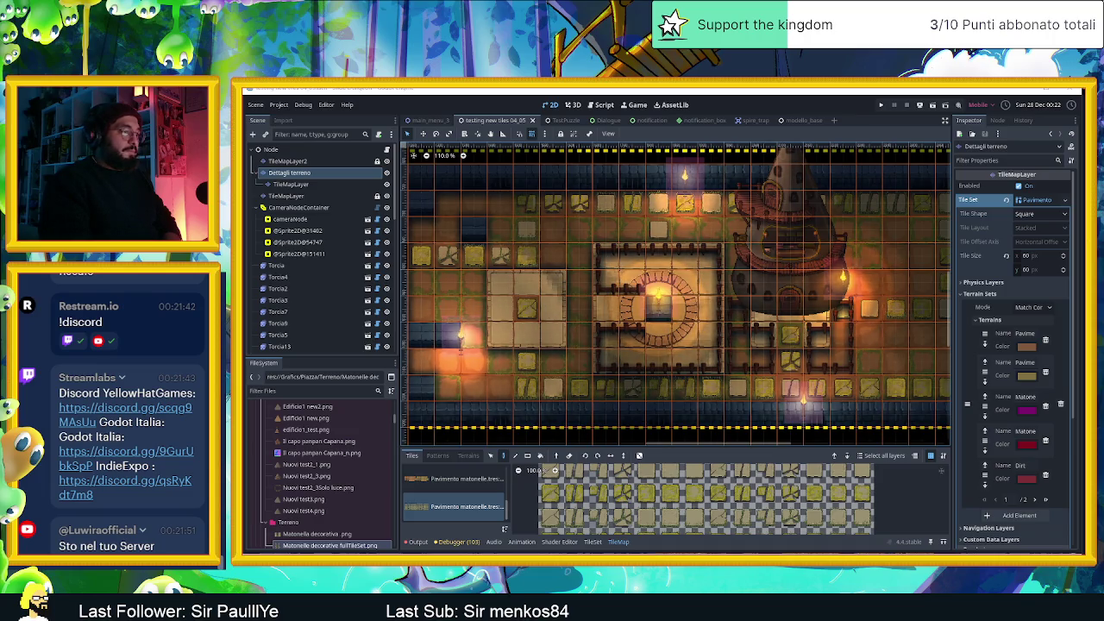
pyautogui.hotkey('alt', 'Tab')
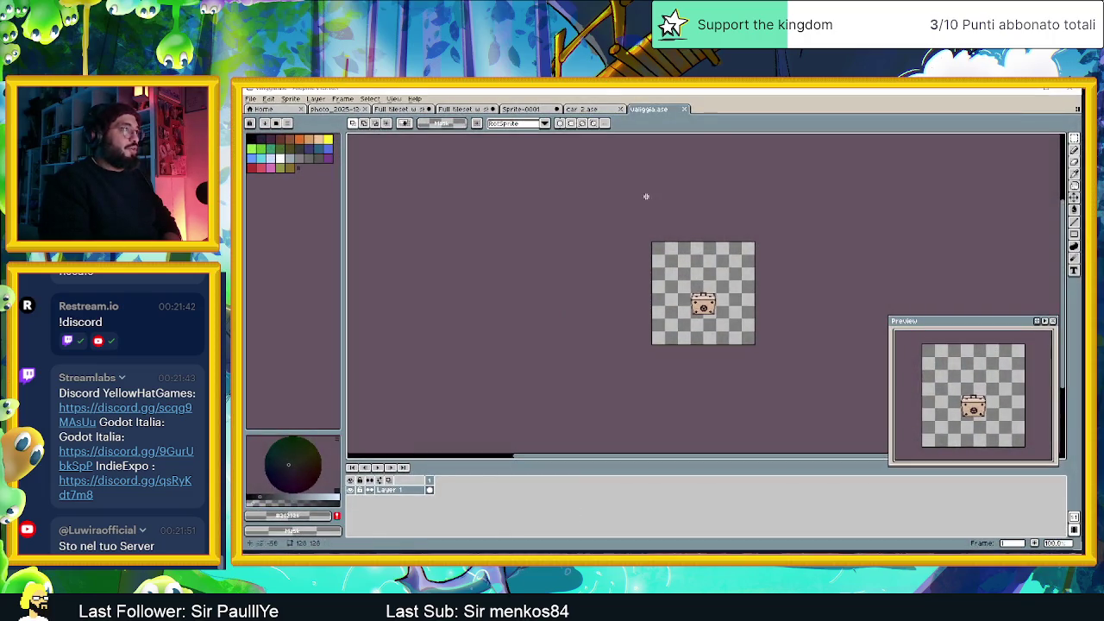
# Close the valigia.ase and car 2.ase sprites, keeping Sprite-0001 open, and return to File Explorer
pyautogui.click(686, 110)
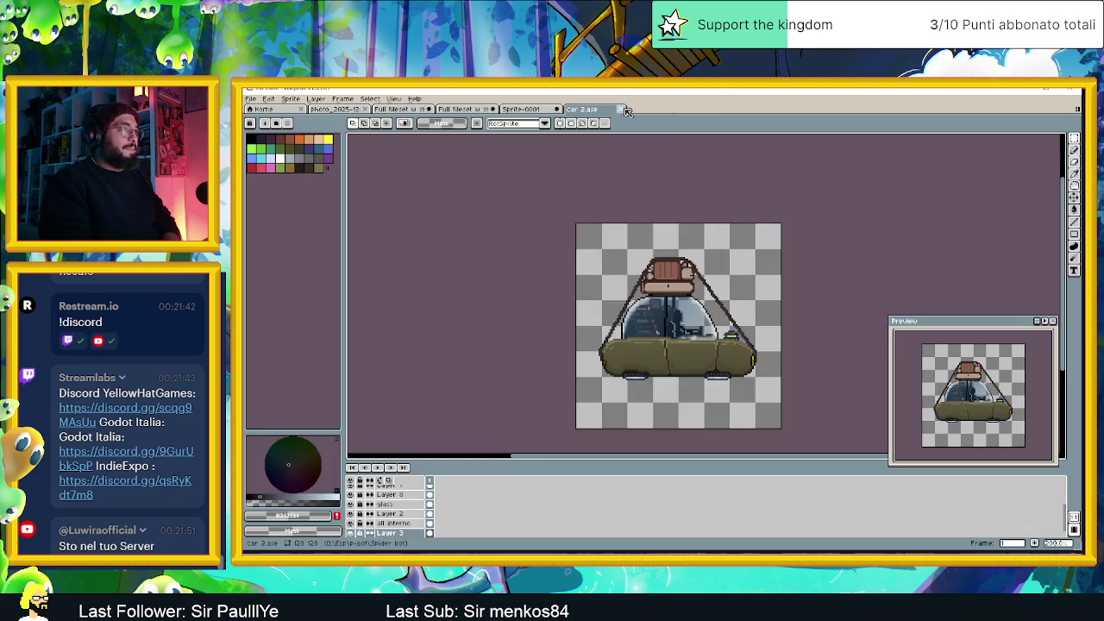
pyautogui.click(622, 110)
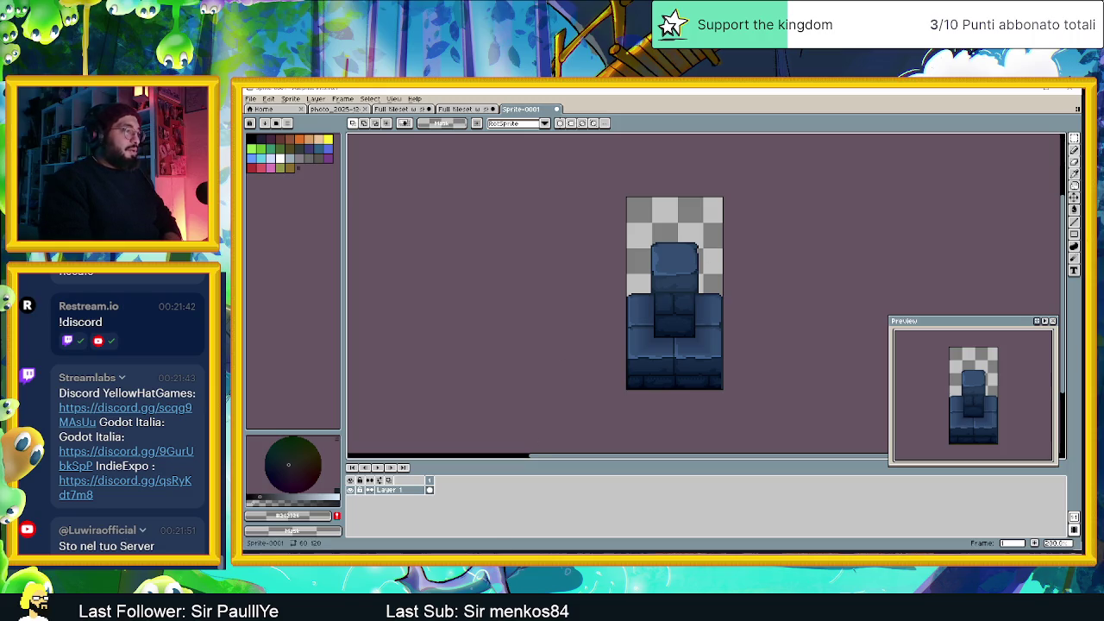
pyautogui.hotkey('alt', 'Tab')
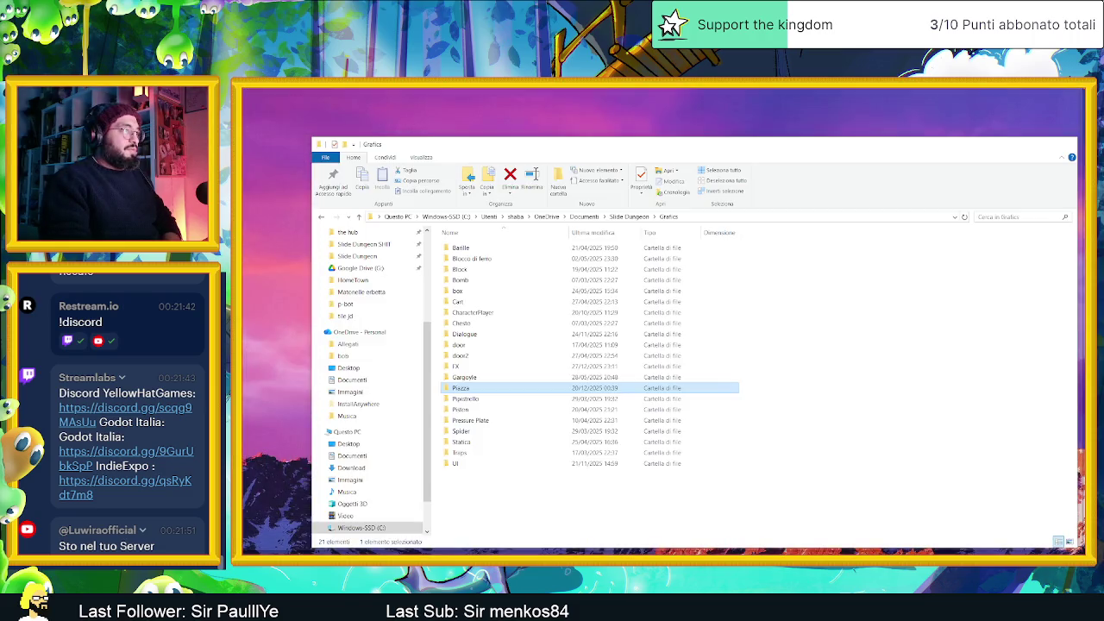
pyautogui.hotkey('alt', 'Tab')
pyautogui.hotkey('alt', 'Tab')
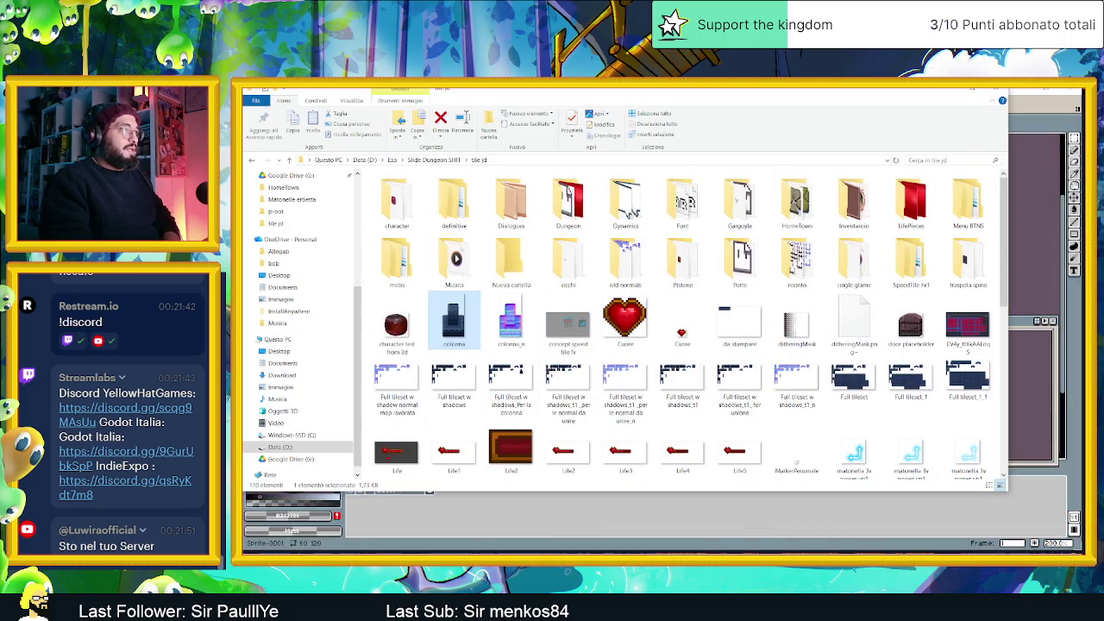
# Open colonna_n.png from the tile jd folder as a new Aseprite sprite and move the folder window aside
pyautogui.click(511, 321)
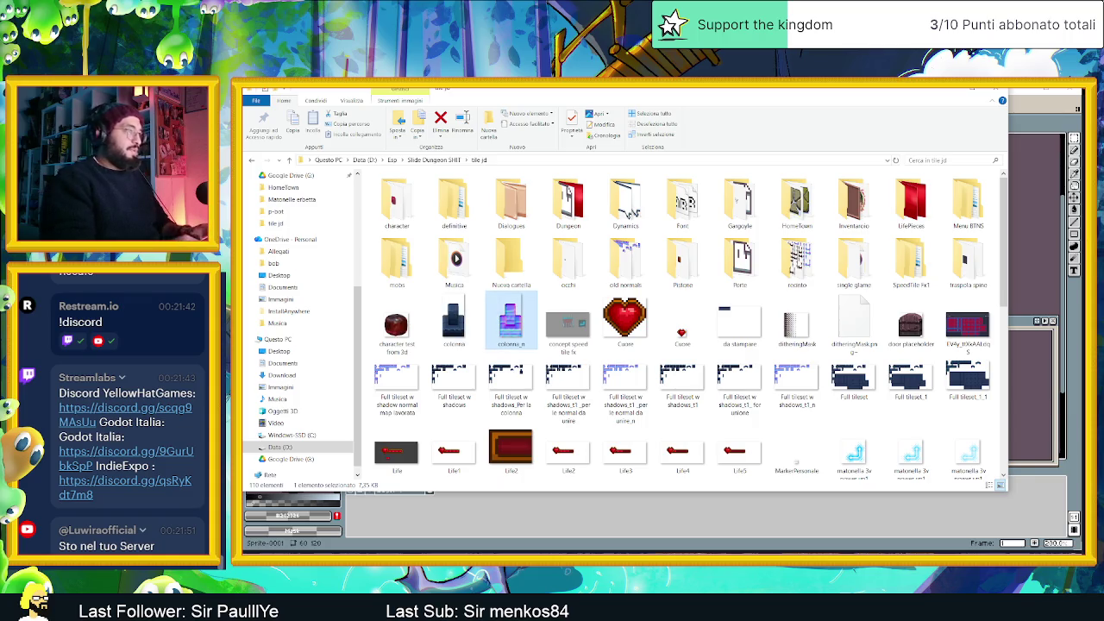
pyautogui.hotkey('alt', 'Tab')
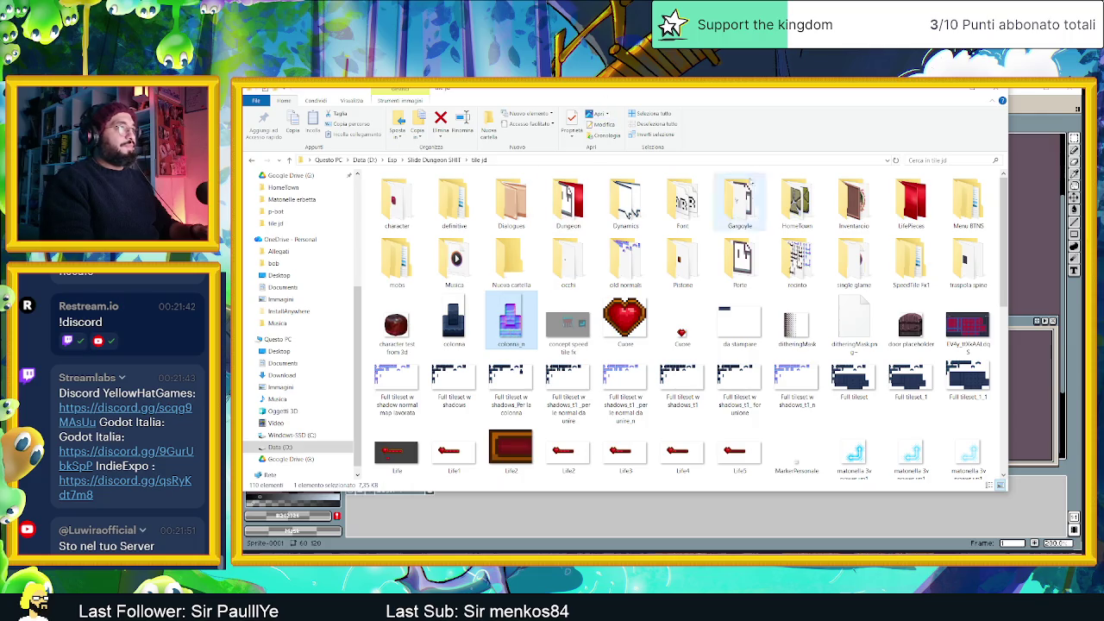
pyautogui.moveTo(602, 100); pyautogui.dragTo(748, 246)
pyautogui.moveTo(656, 474)
pyautogui.mouseDown()
pyautogui.moveTo(636, 243)
pyautogui.moveTo(609, 112)
pyautogui.mouseUp()
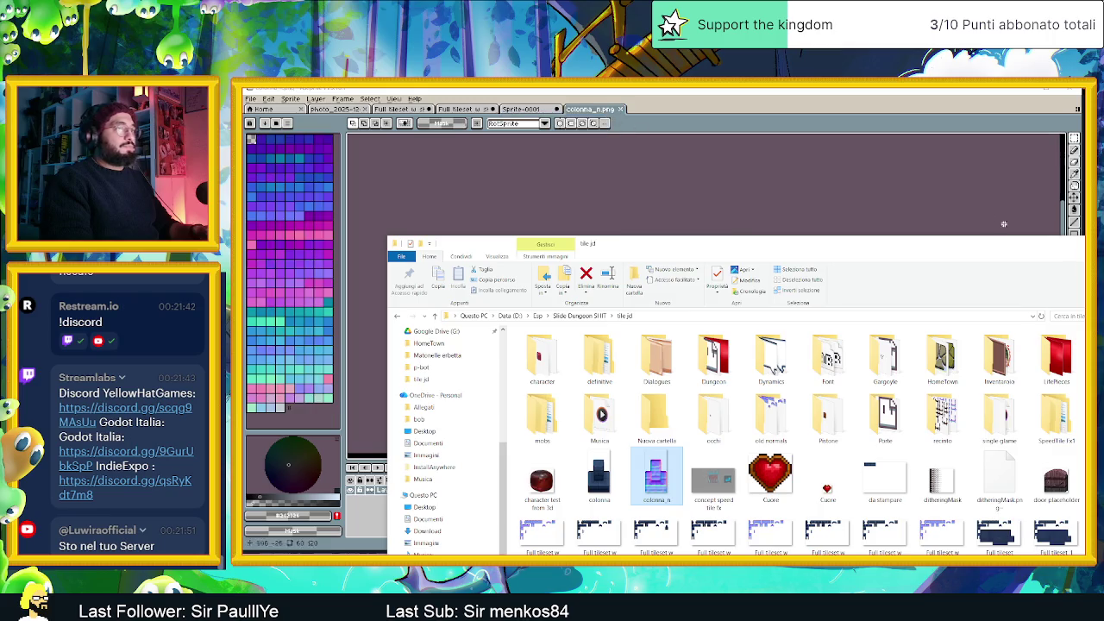
pyautogui.moveTo(1051, 245)
pyautogui.mouseDown()
pyautogui.moveTo(929, 240)
pyautogui.moveTo(956, 236)
pyautogui.mouseUp()
pyautogui.click(958, 235)
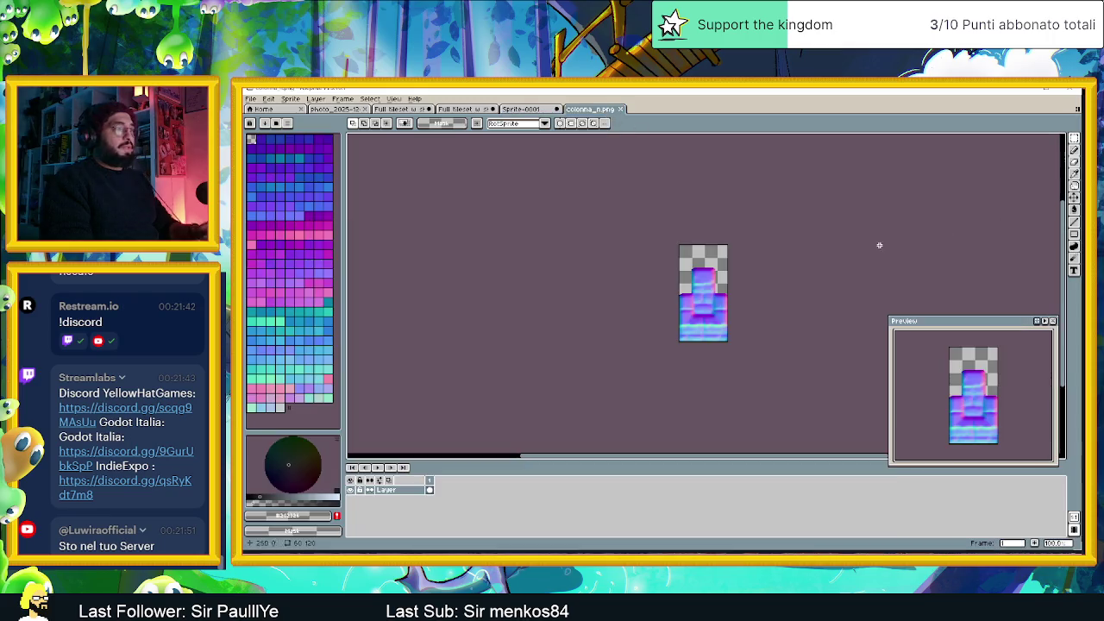
# Save and close both Full tileset sprites holding the blue column, then go back to the Grafics folder
pyautogui.click(469, 110)
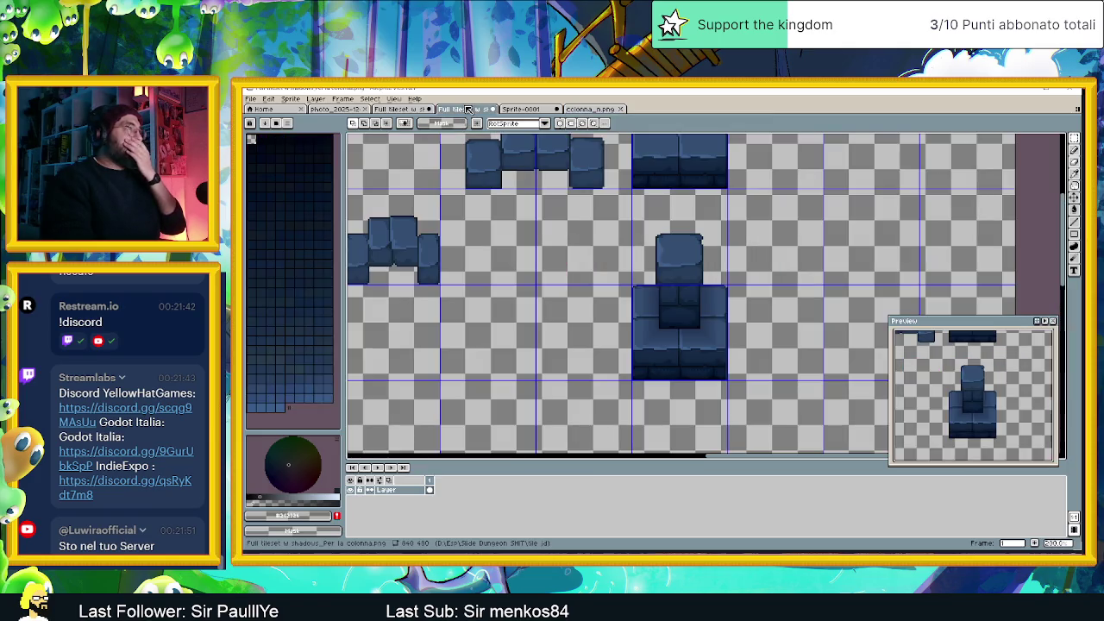
pyautogui.click(492, 110)
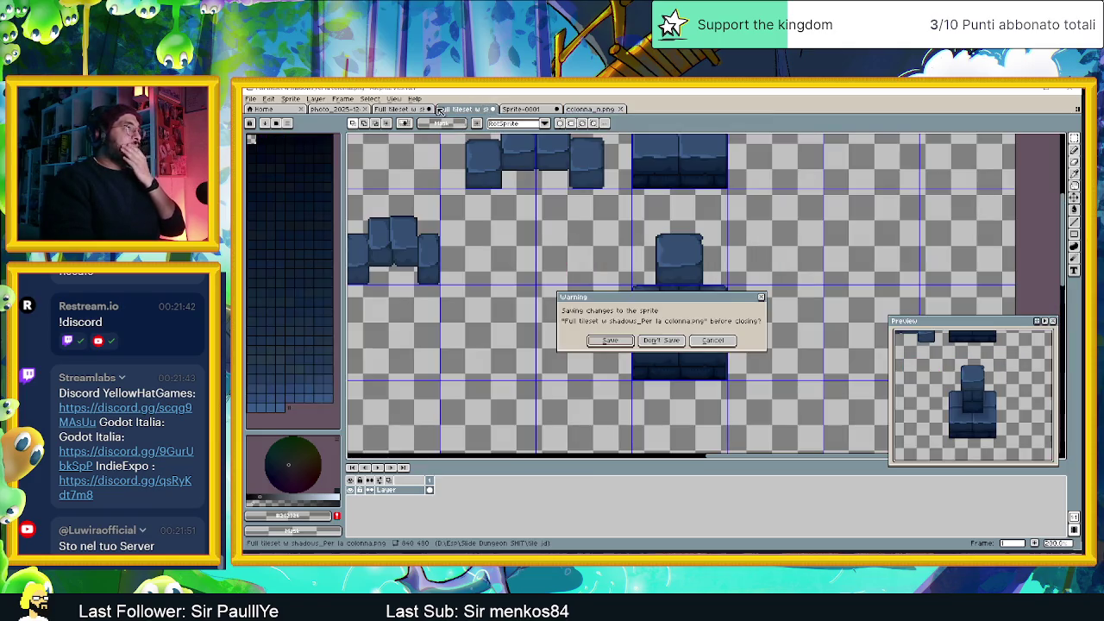
pyautogui.click(614, 341)
pyautogui.click(416, 110)
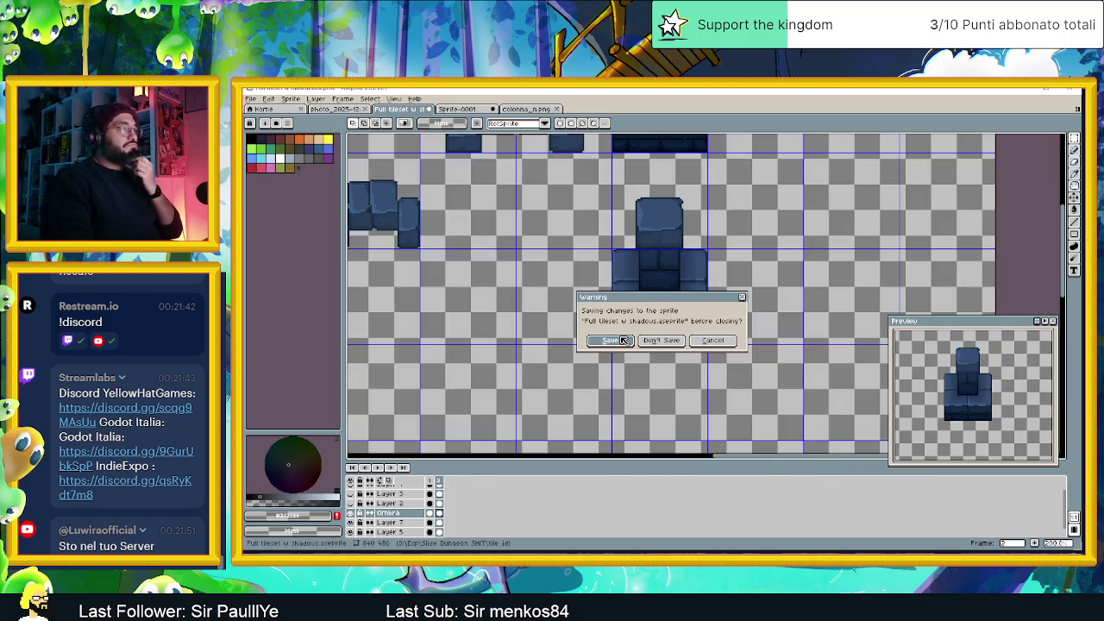
pyautogui.click(623, 341)
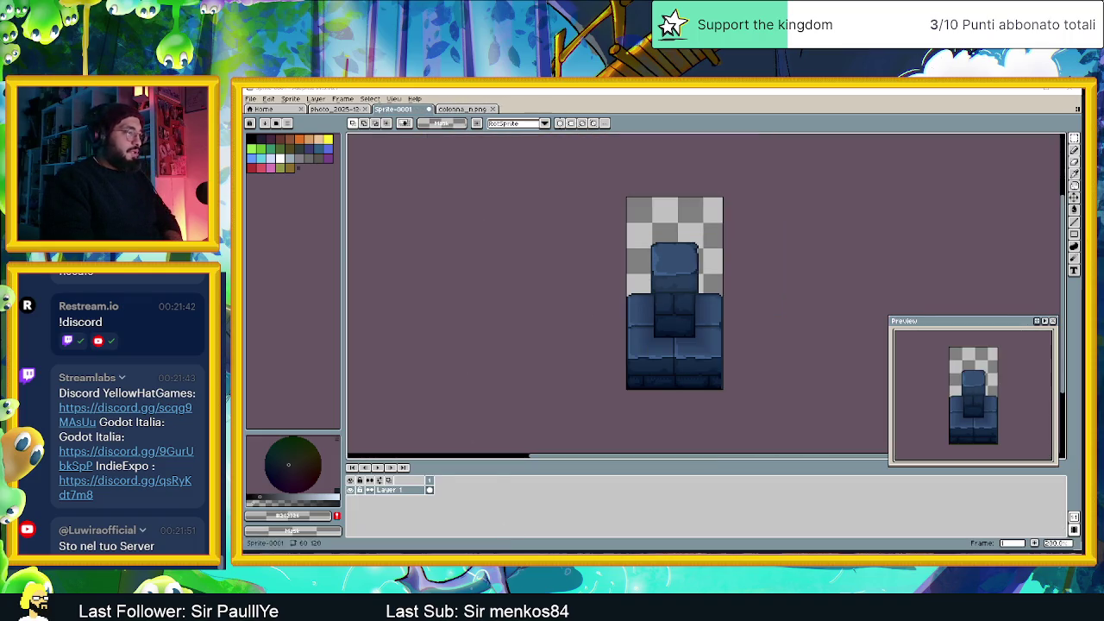
pyautogui.hotkey('alt', 'Tab')
pyautogui.hotkey('alt', 'Tab')
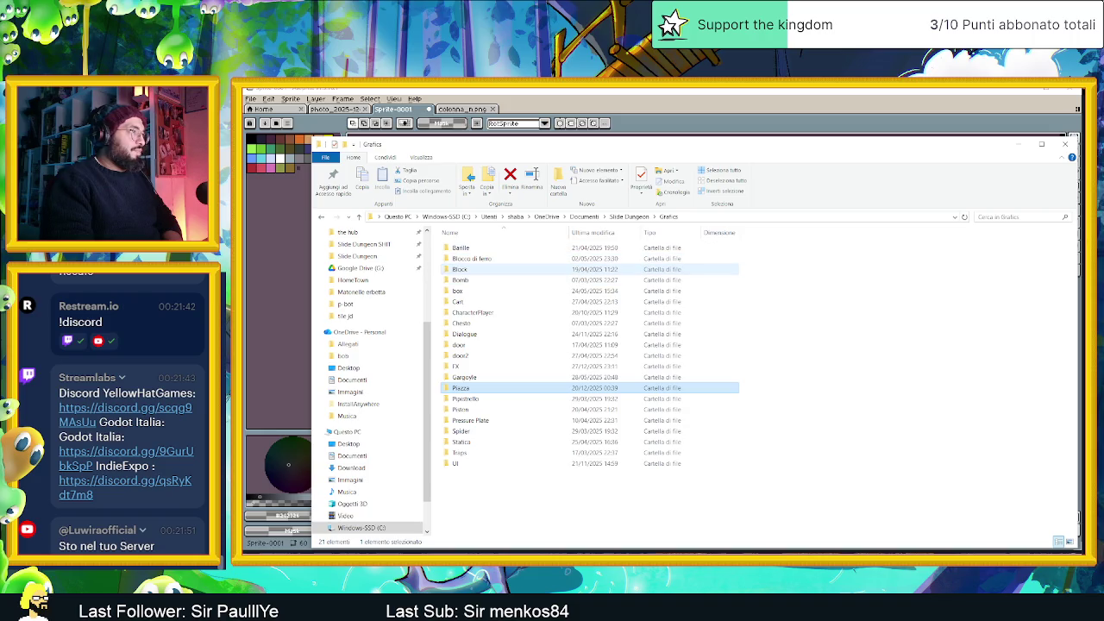
# Look inside the Block and Elements folders, returning to the Slide Dungeon folder
pyautogui.doubleClick(460, 270)
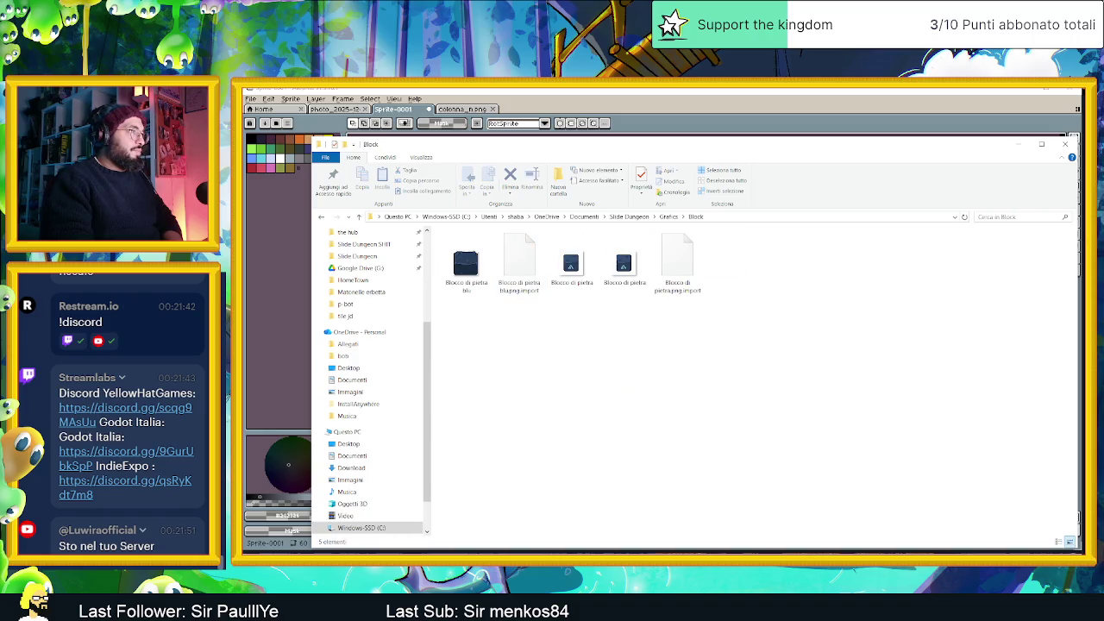
pyautogui.press('BackSpace')
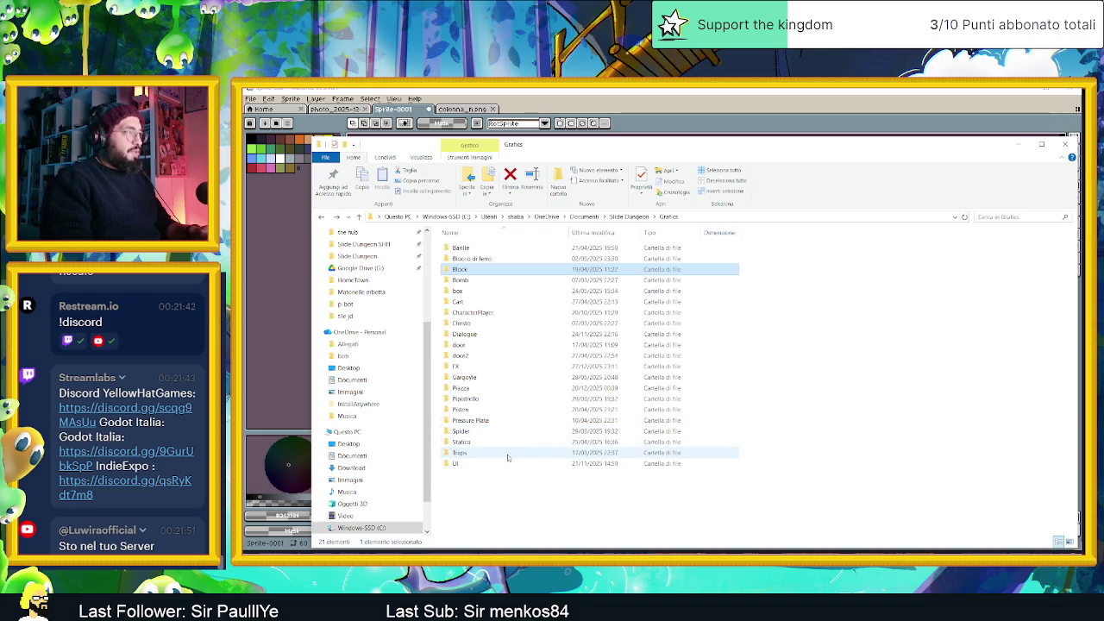
pyautogui.click(629, 217)
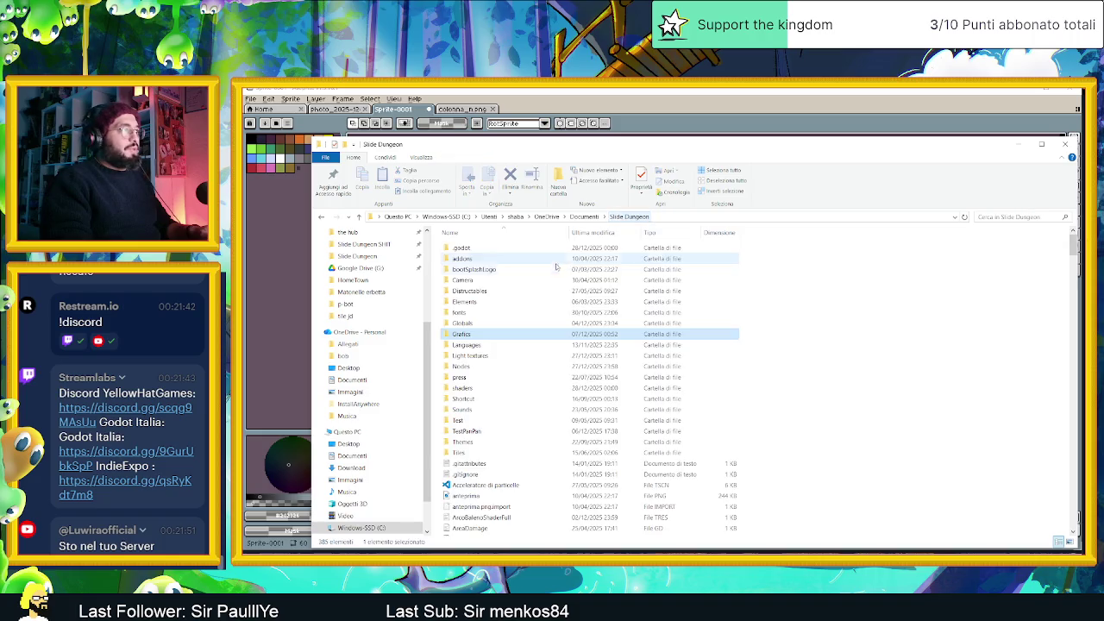
pyautogui.doubleClick(493, 308)
pyautogui.hotkey('alt', 'Up')
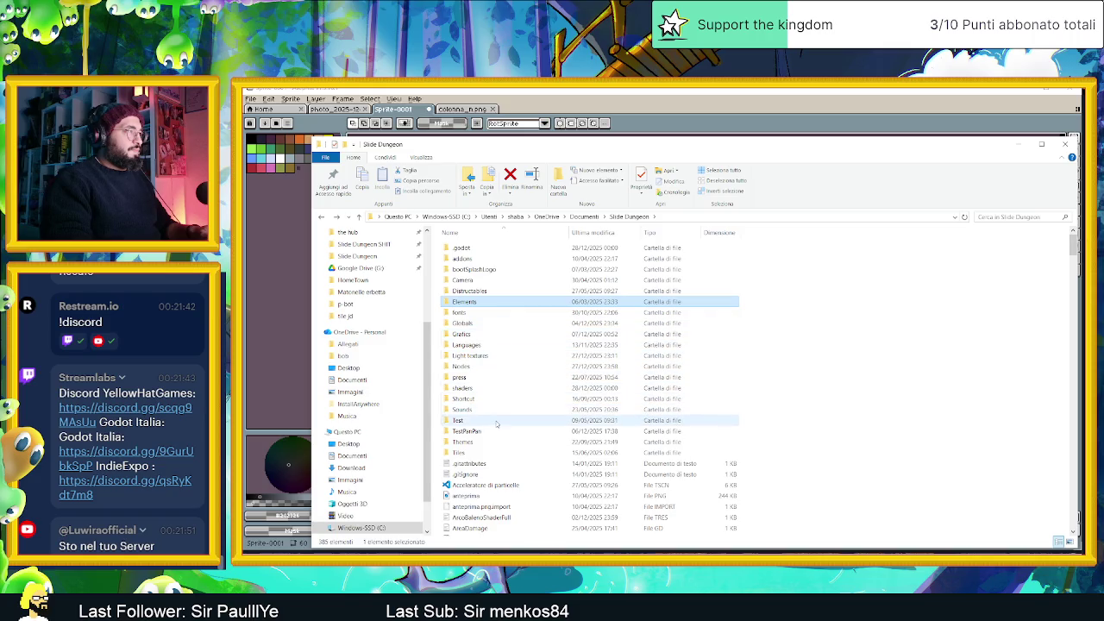
# Open the Tiles folder and browse its Asset pronti, Pavimento and Piston subfolders
pyautogui.doubleClick(495, 452)
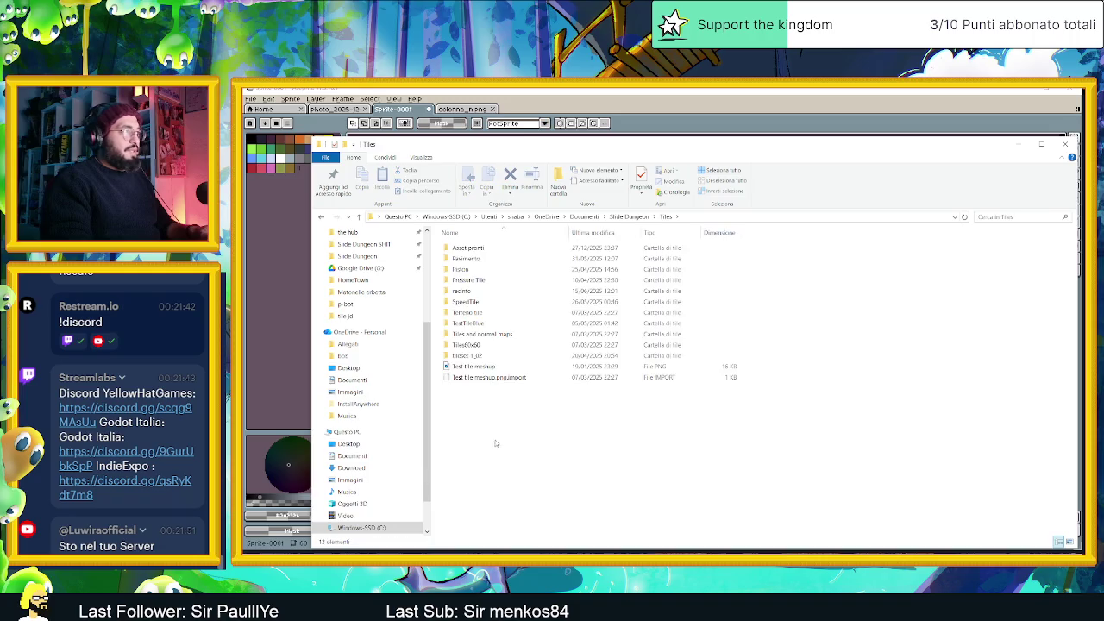
pyautogui.doubleClick(474, 250)
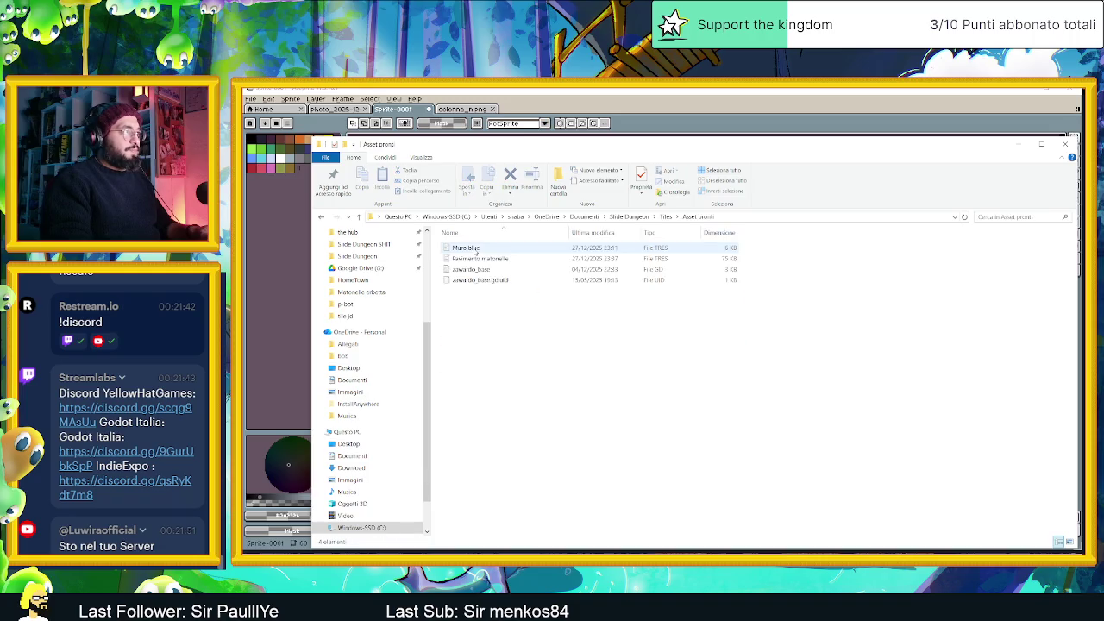
pyautogui.hotkey('alt', 'Left')
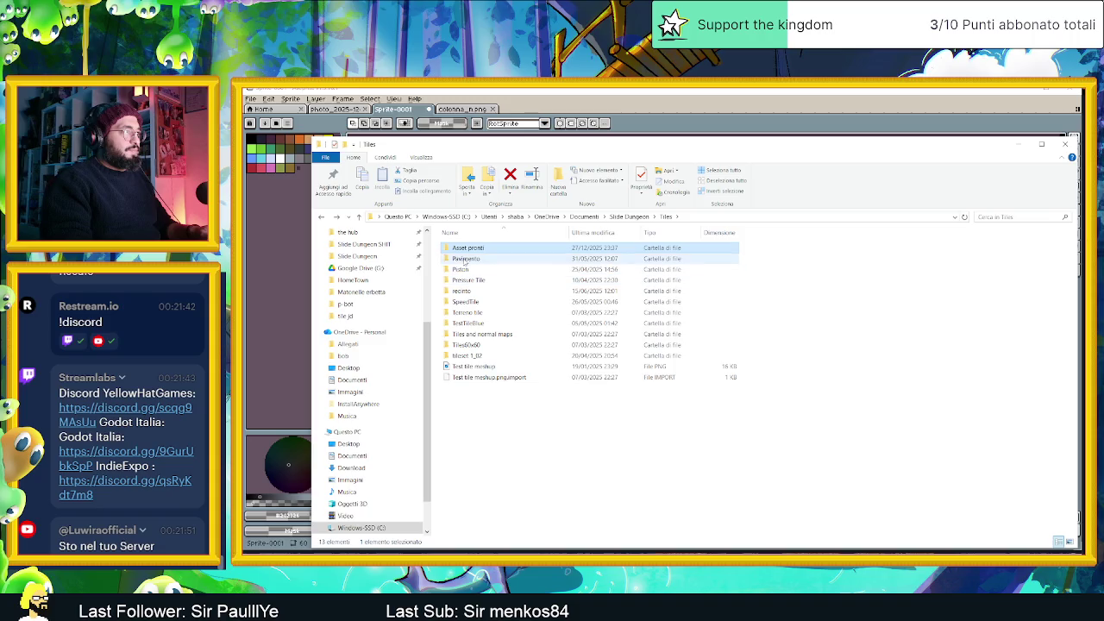
pyautogui.doubleClick(464, 260)
pyautogui.hotkey('alt', 'Left')
pyautogui.press('Down')
pyautogui.press('Return')
pyautogui.hotkey('alt', 'Left')
# Check Tiles60x60, then open tileset 1_02 and select Full tileset_1
pyautogui.press('Down')
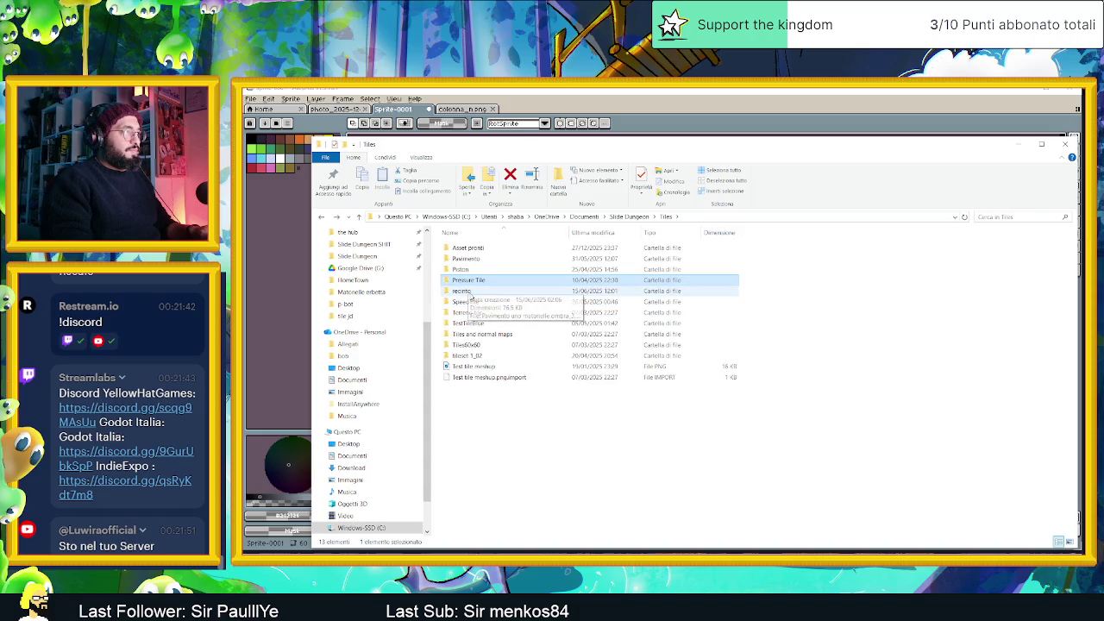
pyautogui.press('Down')
pyautogui.press('Down')
pyautogui.press('Down')
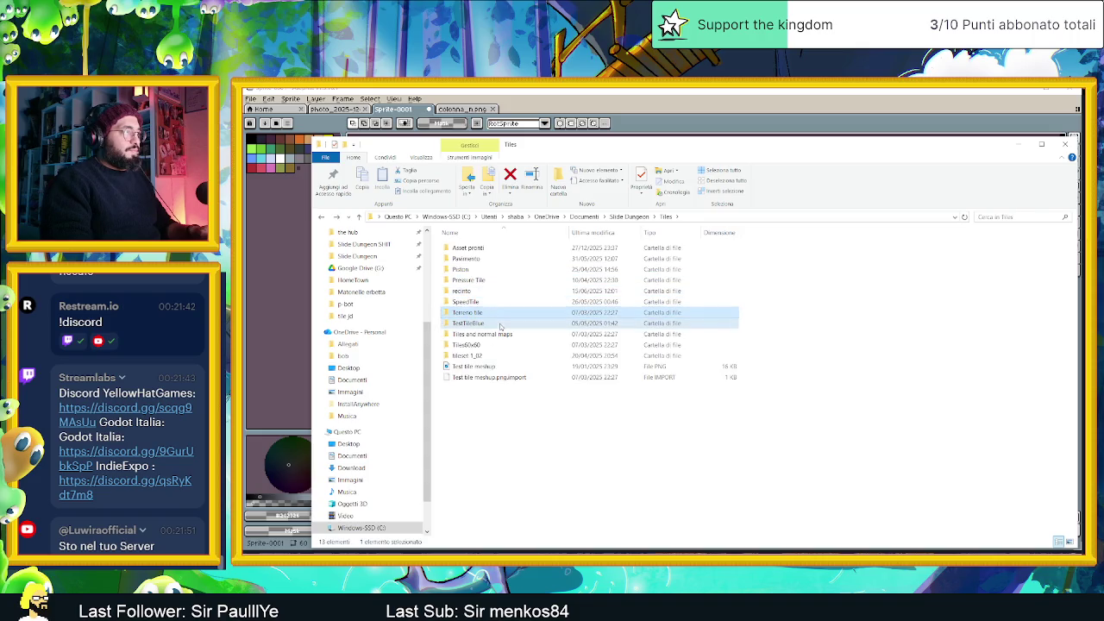
pyautogui.doubleClick(506, 346)
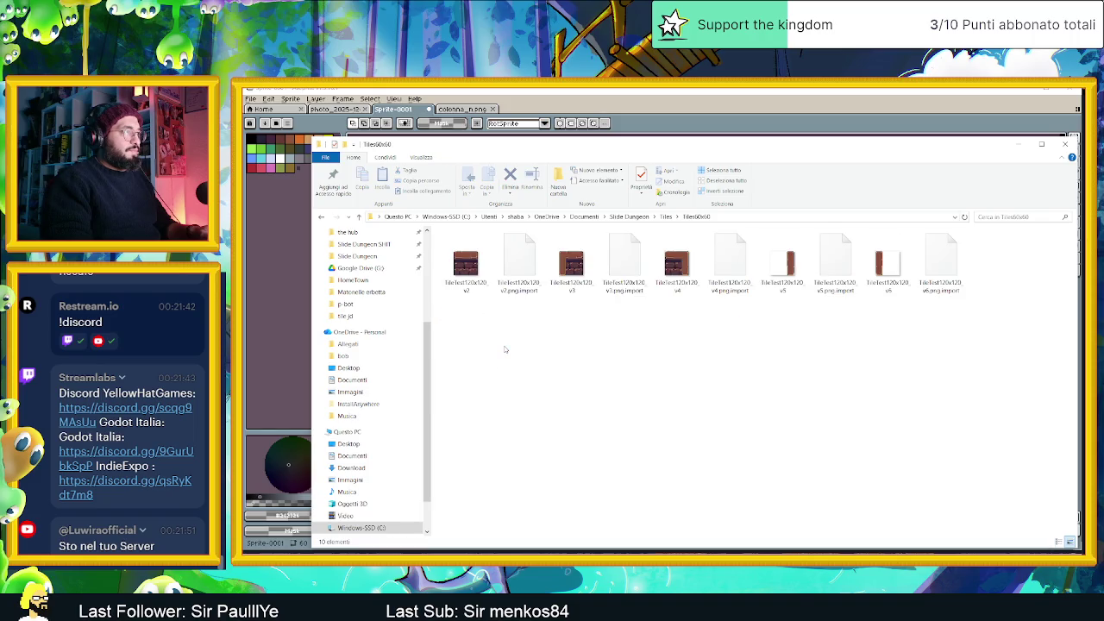
pyautogui.hotkey('alt', 'Left')
pyautogui.doubleClick(492, 361)
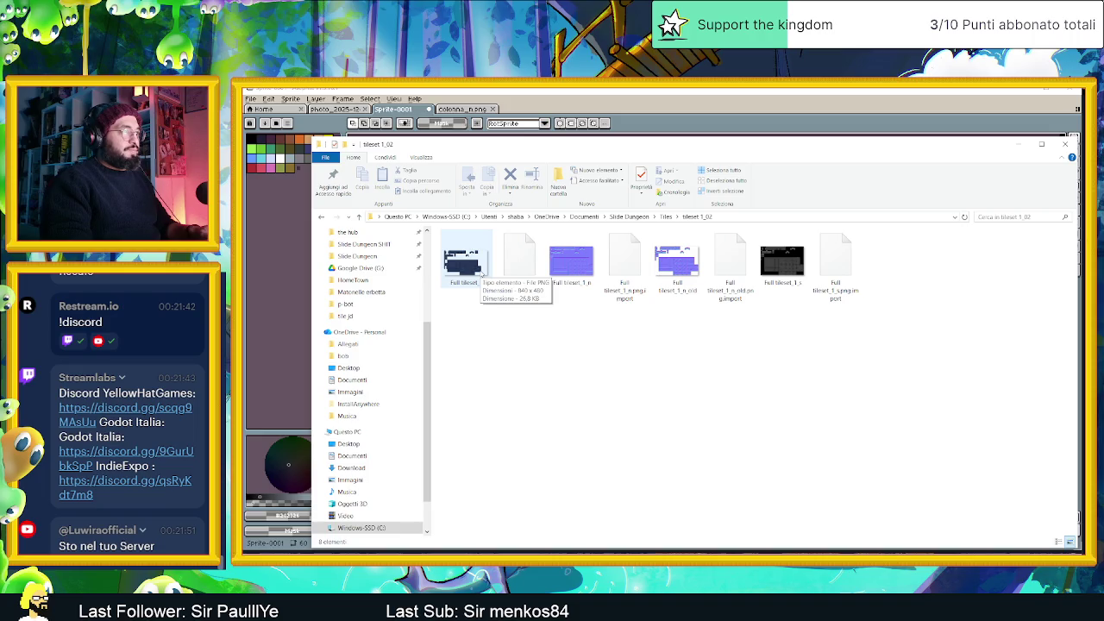
pyautogui.moveTo(704, 144); pyautogui.dragTo(782, 173)
pyautogui.click(531, 292)
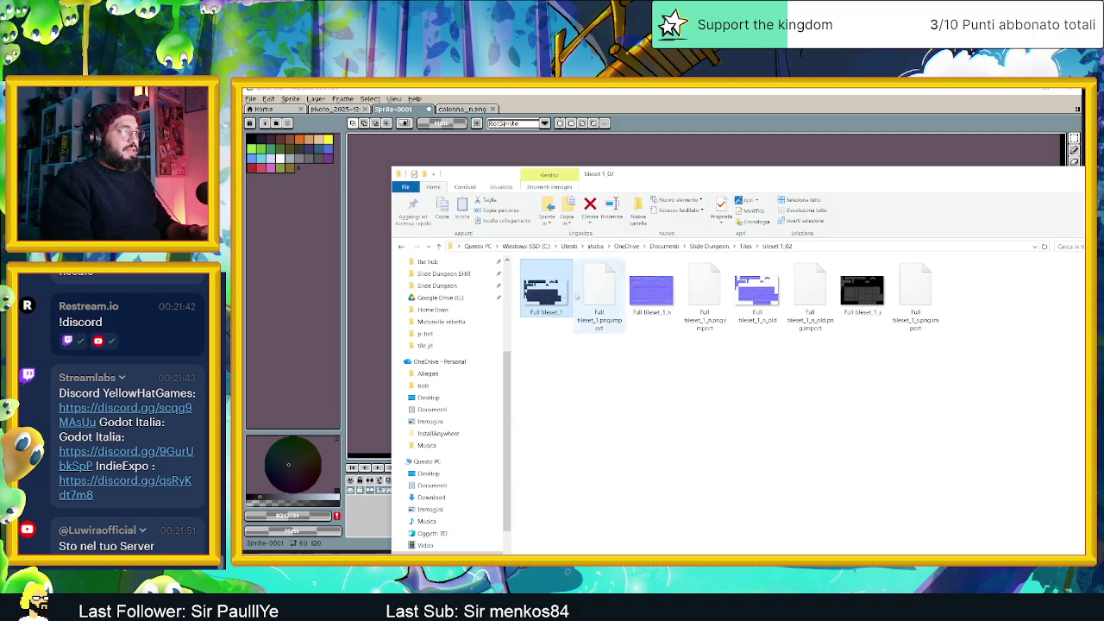
# Preview Full tileset_1.png and peek into the Tiles and normal maps folder
pyautogui.doubleClick(568, 293)
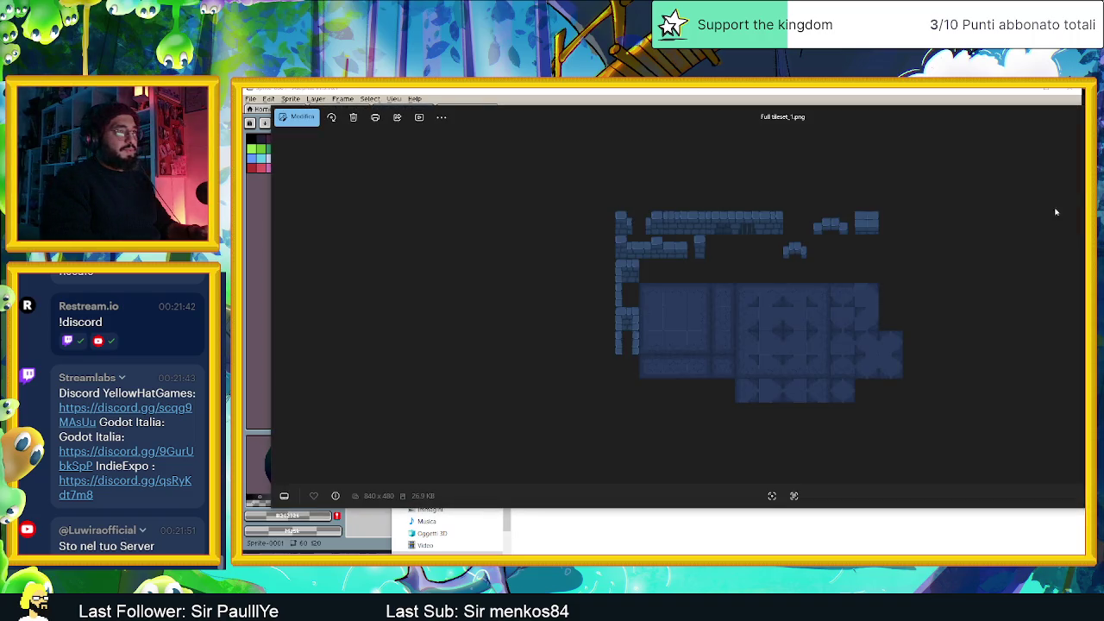
pyautogui.press('Escape')
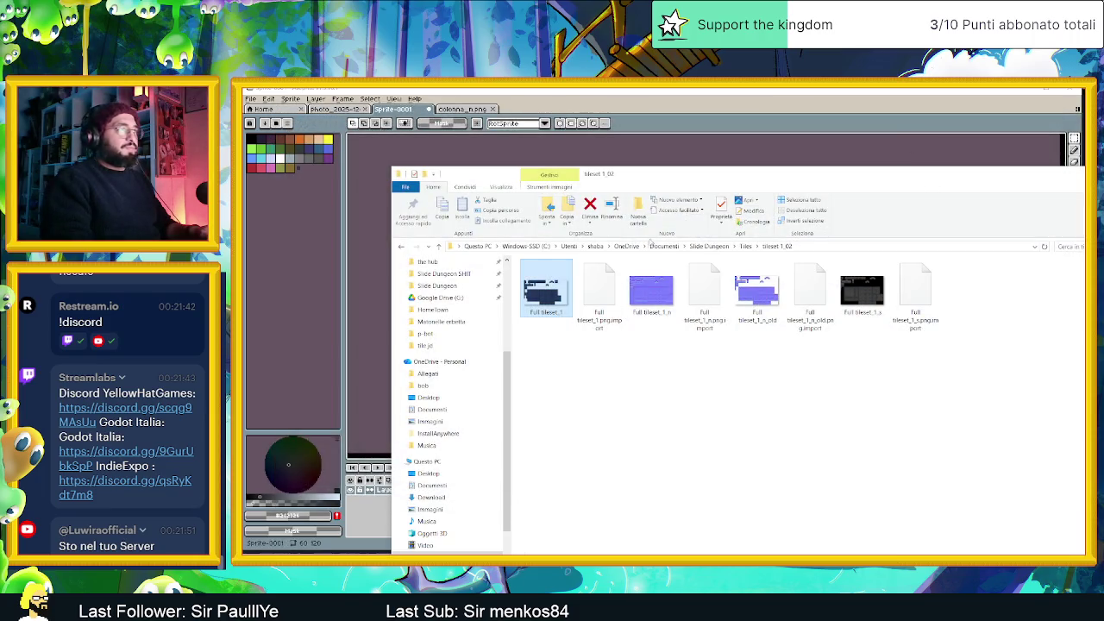
pyautogui.click(744, 246)
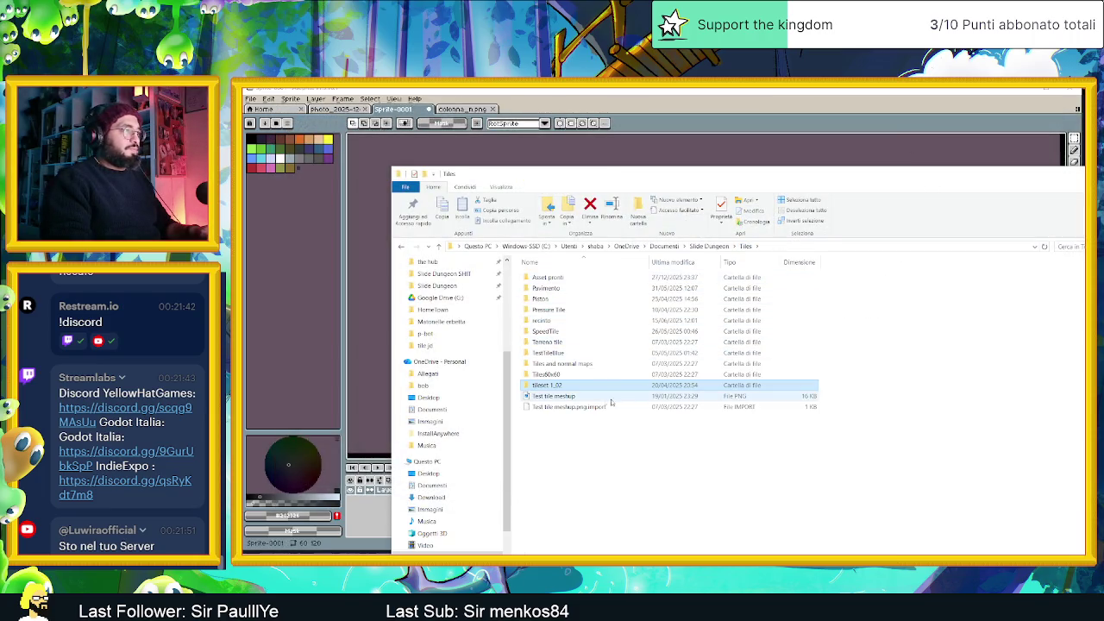
pyautogui.doubleClick(564, 365)
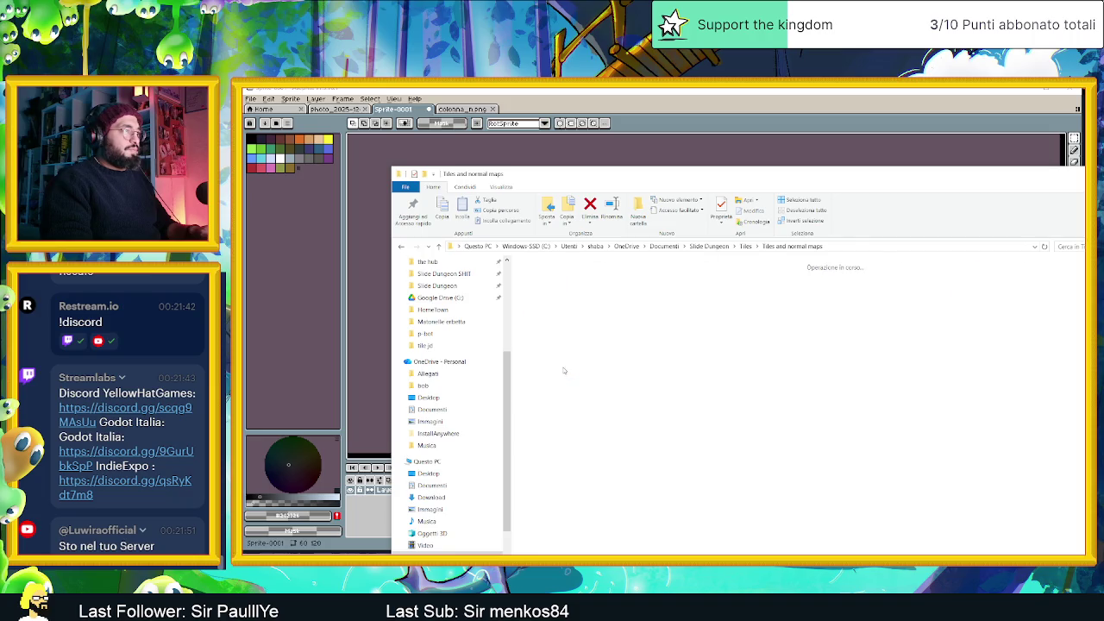
pyautogui.hotkey('alt', 'Left')
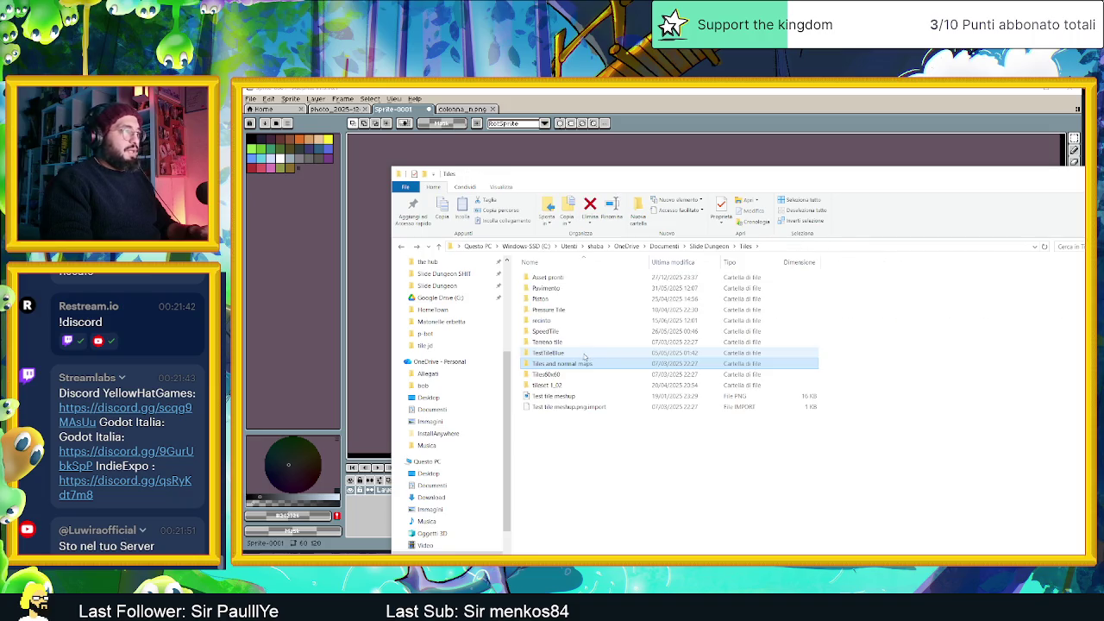
# Open TestTileBlue, check its Pavimenti folder, and preview Full tileset w shadows_t1.png
pyautogui.click(571, 354)
pyautogui.doubleClick(571, 354)
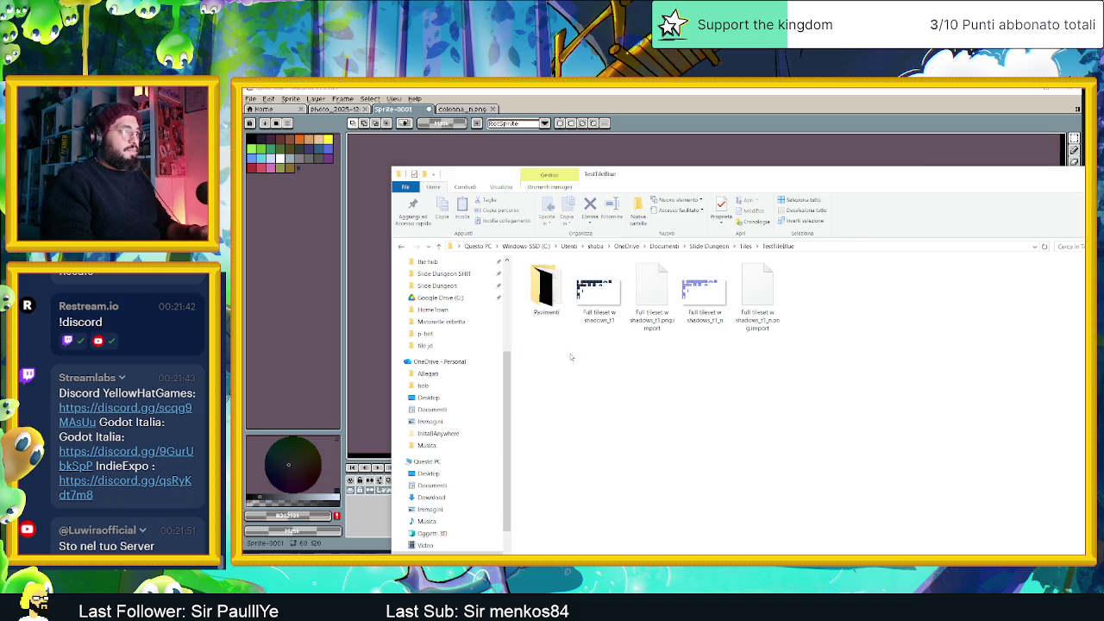
pyautogui.doubleClick(546, 291)
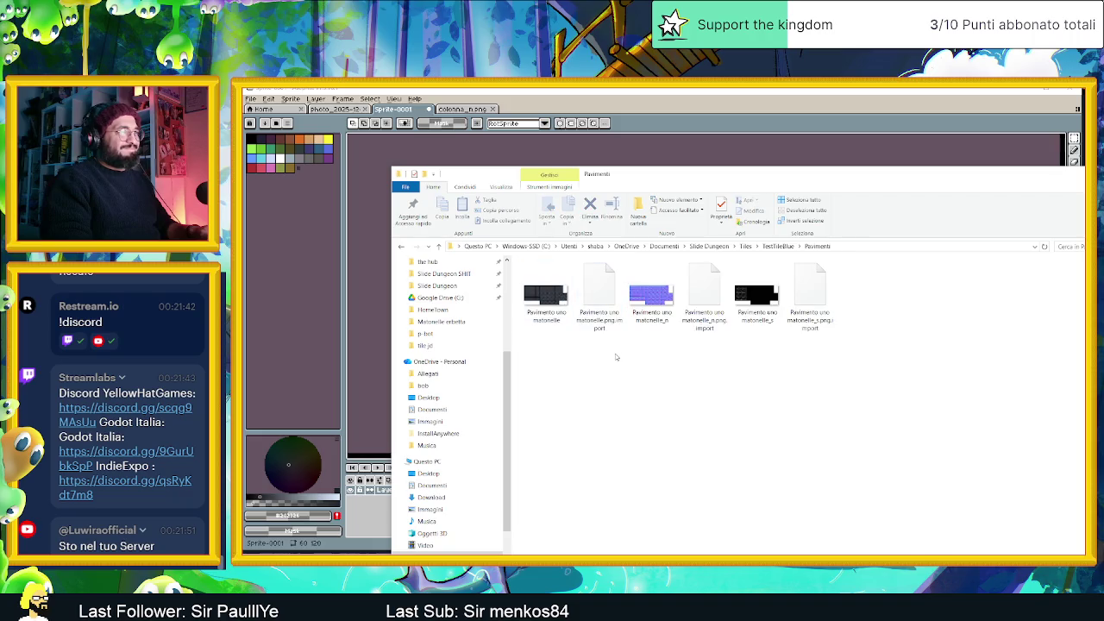
pyautogui.hotkey('alt', 'Left')
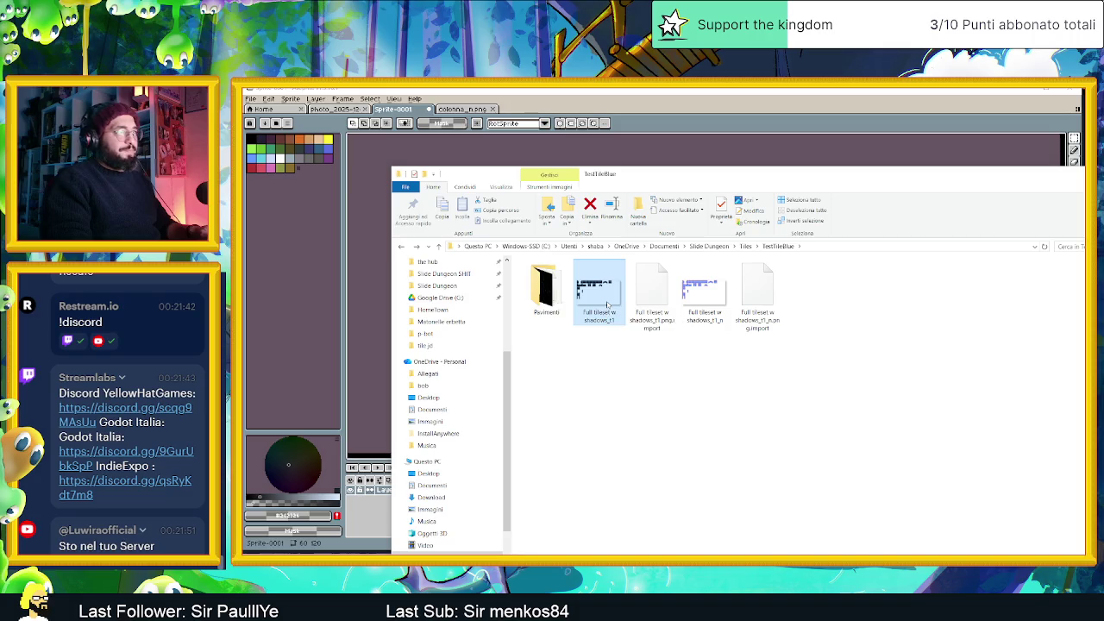
pyautogui.doubleClick(608, 303)
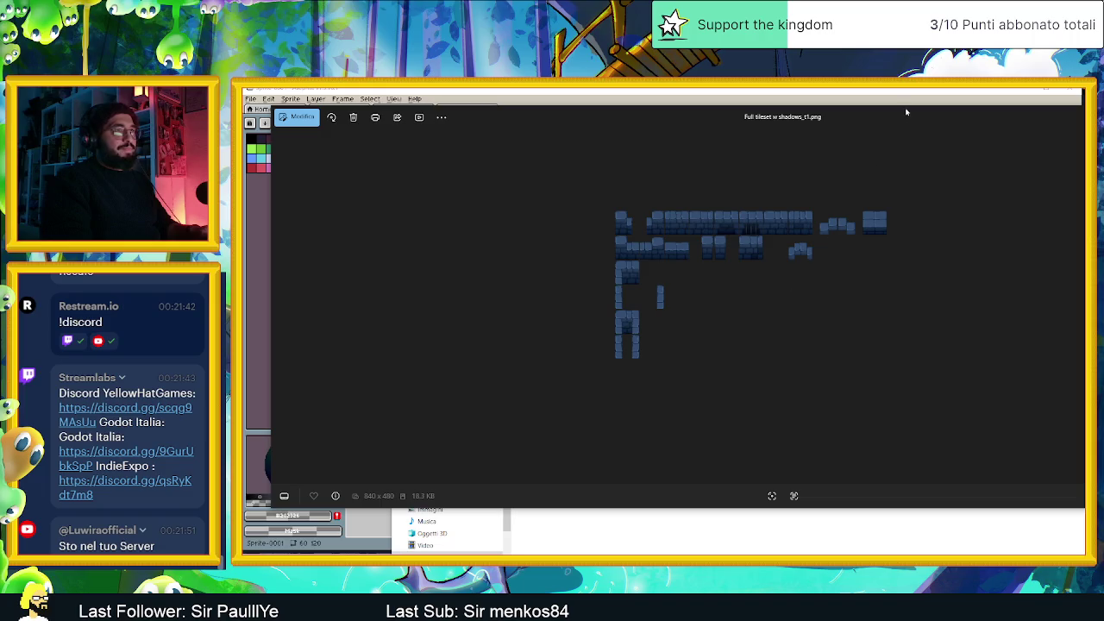
pyautogui.moveTo(906, 112); pyautogui.dragTo(715, 134)
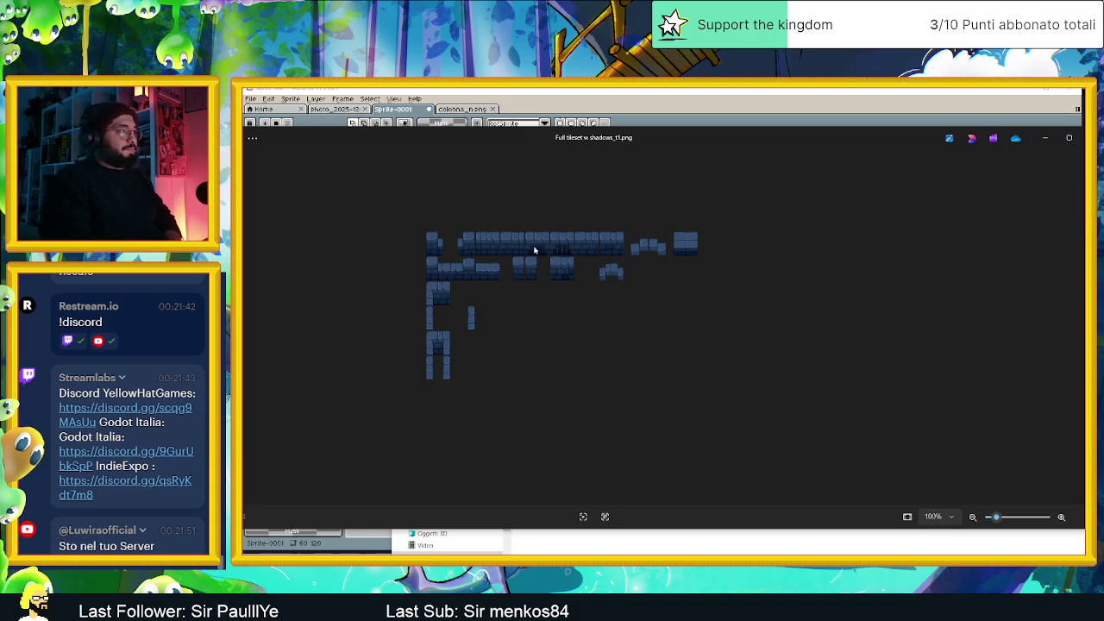
pyautogui.scroll(3, 537, 251)
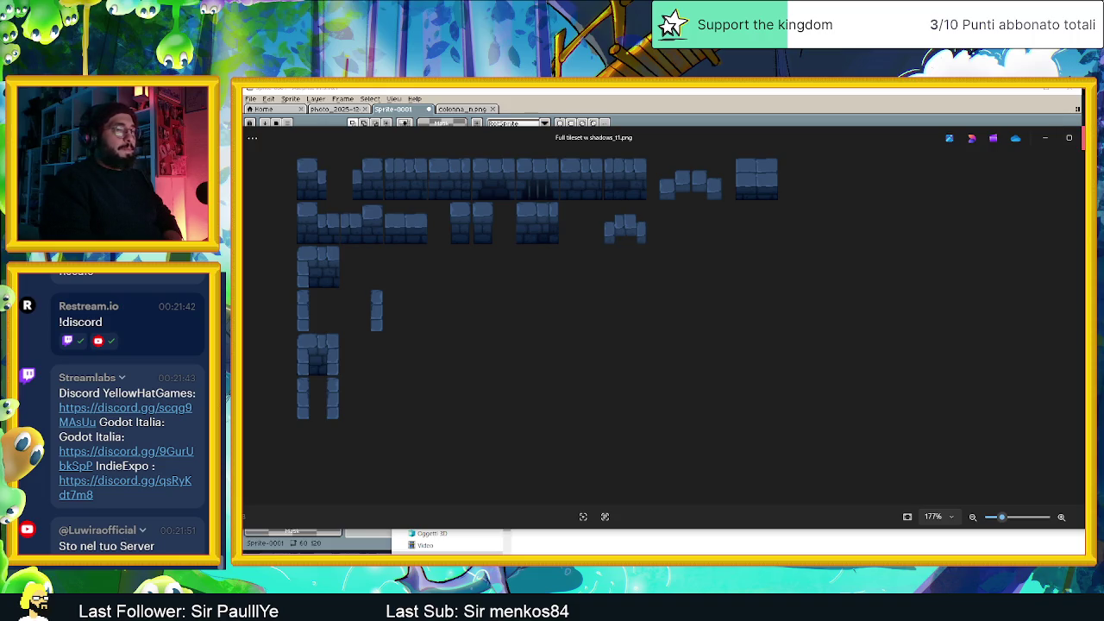
pyautogui.click(1081, 137)
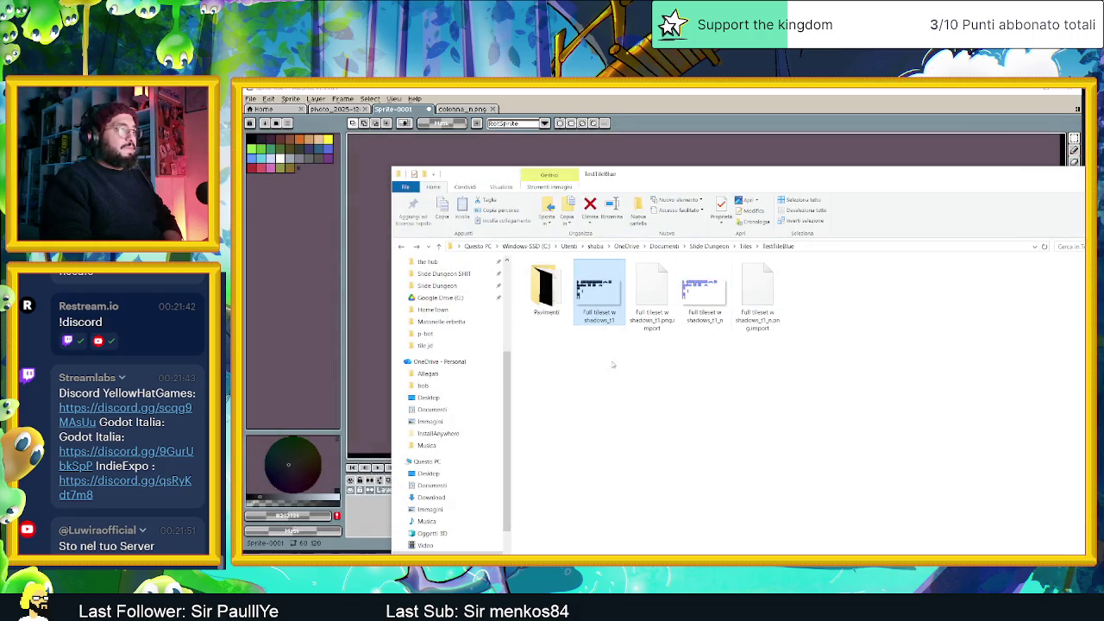
# Select both Full tileset w shadows_t1 images, including the normal-map one, and drag them into Aseprite
pyautogui.moveTo(602, 290)
pyautogui.mouseDown()
pyautogui.moveTo(604, 366)
pyautogui.moveTo(595, 343)
pyautogui.mouseUp()
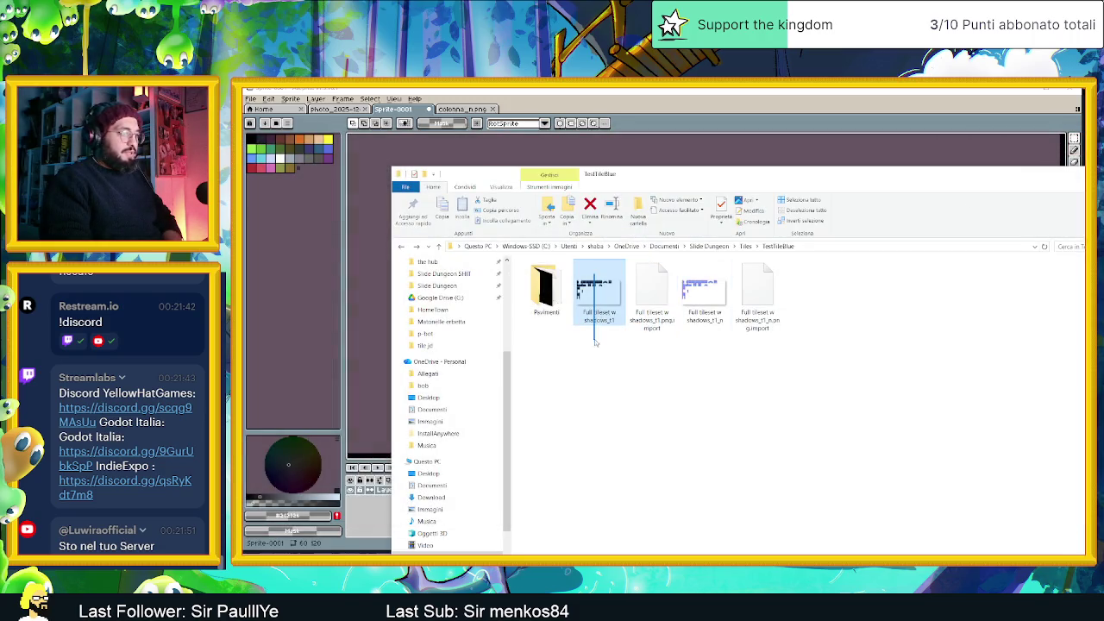
pyautogui.keyDown('ctrl'); pyautogui.click(703, 294); pyautogui.keyUp('ctrl')
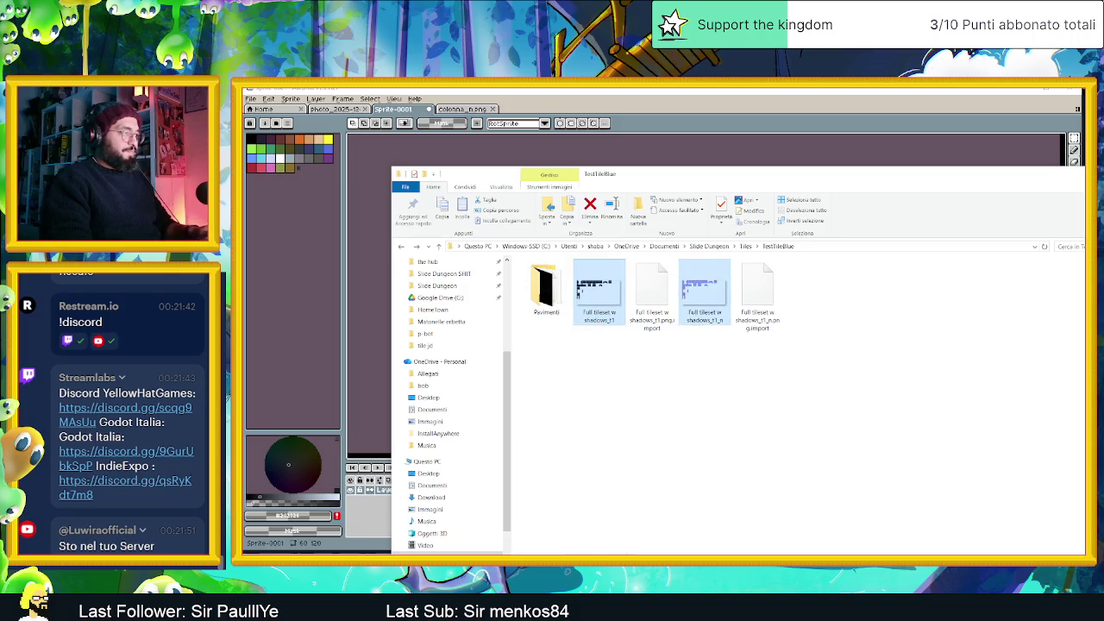
pyautogui.hotkey('alt', 'Tab')
pyautogui.moveTo(720, 144); pyautogui.dragTo(721, 146)
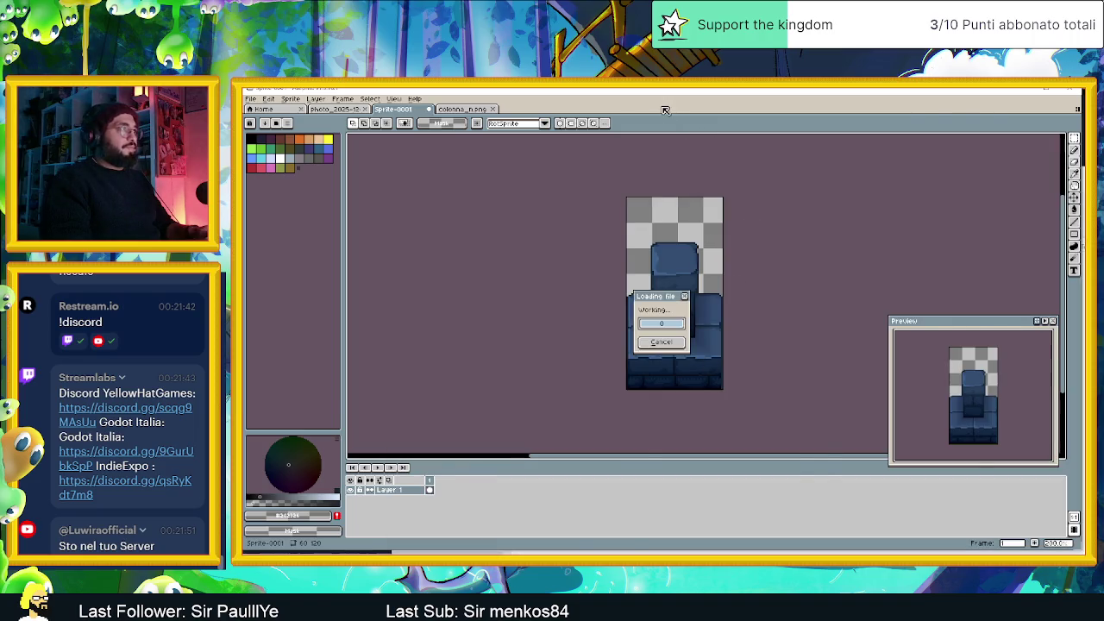
# Look through the View > Show options without changing anything
pyautogui.scroll(-3, 565, 274)
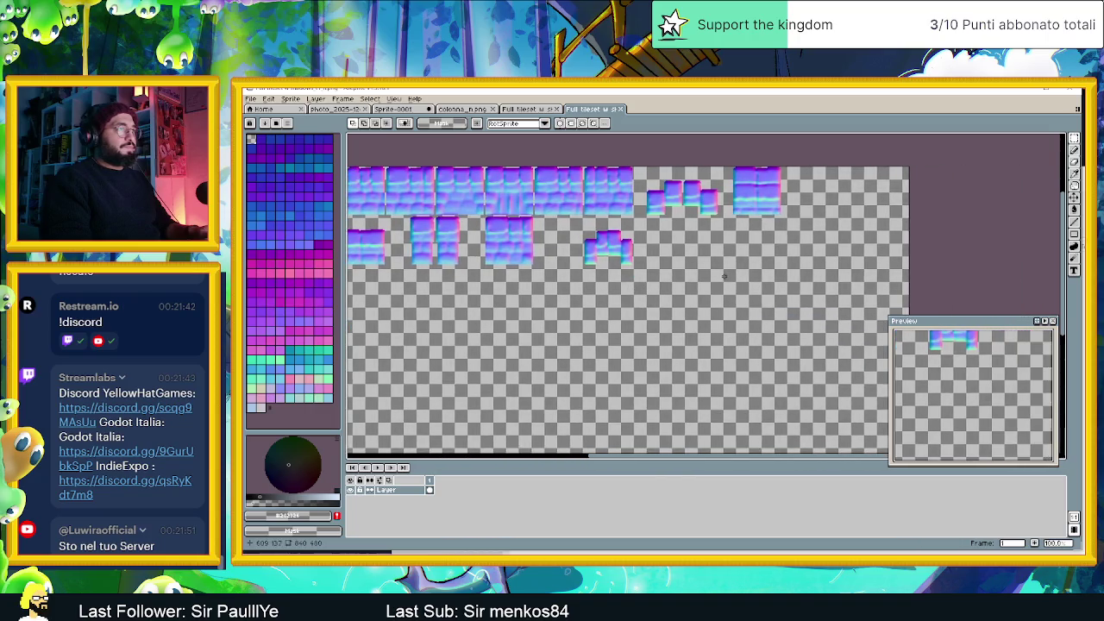
pyautogui.click(395, 100)
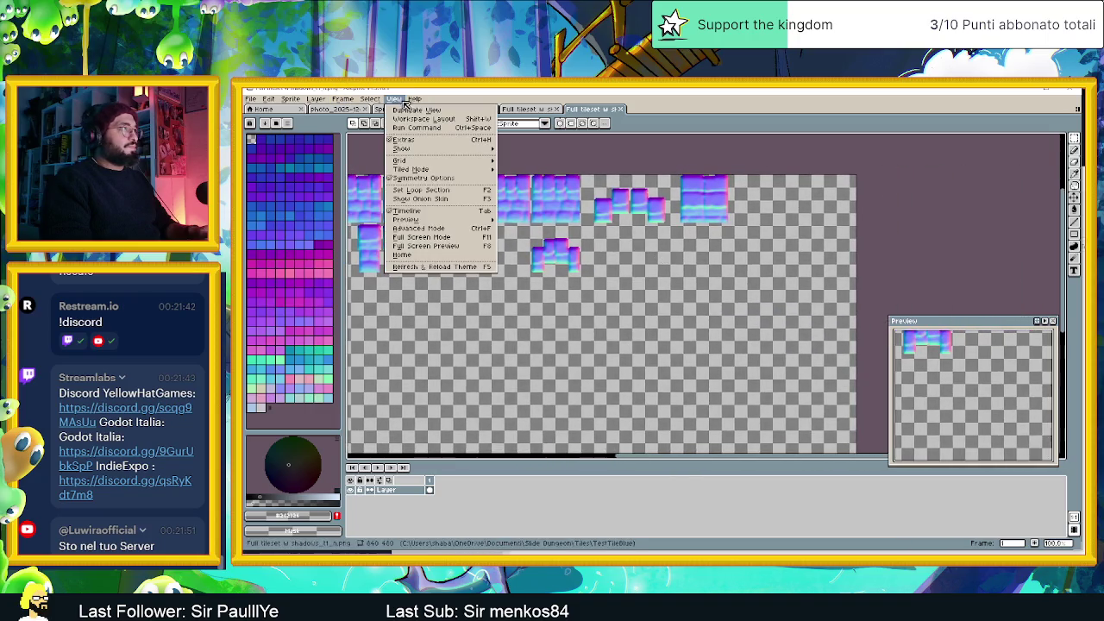
pyautogui.moveTo(429, 162)
pyautogui.moveTo(459, 153)
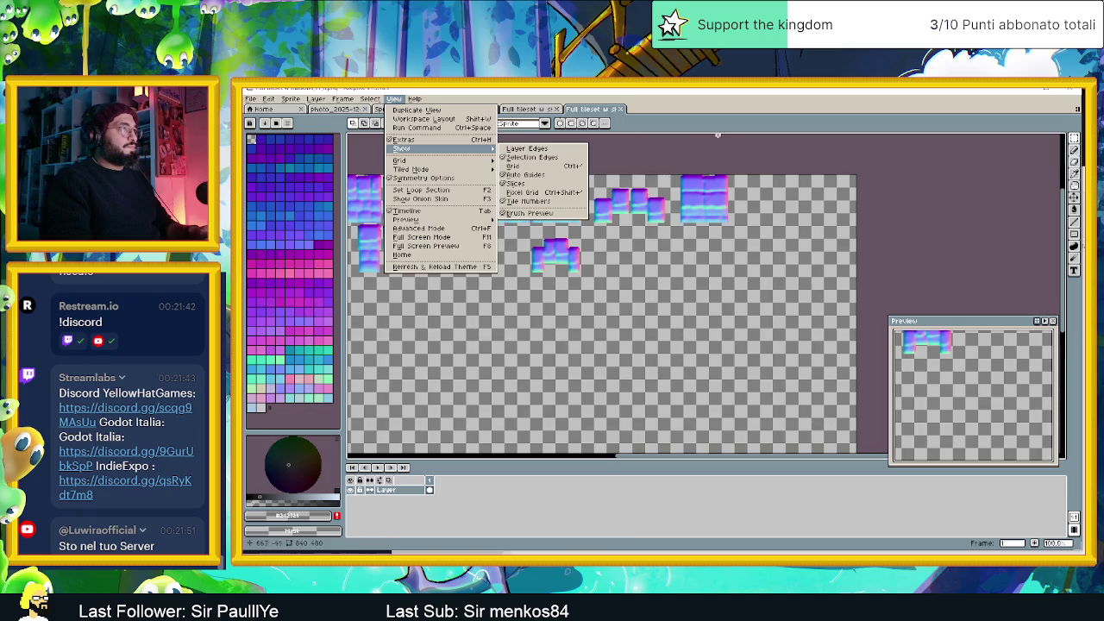
pyautogui.click(722, 137)
pyautogui.scroll(3, 730, 236)
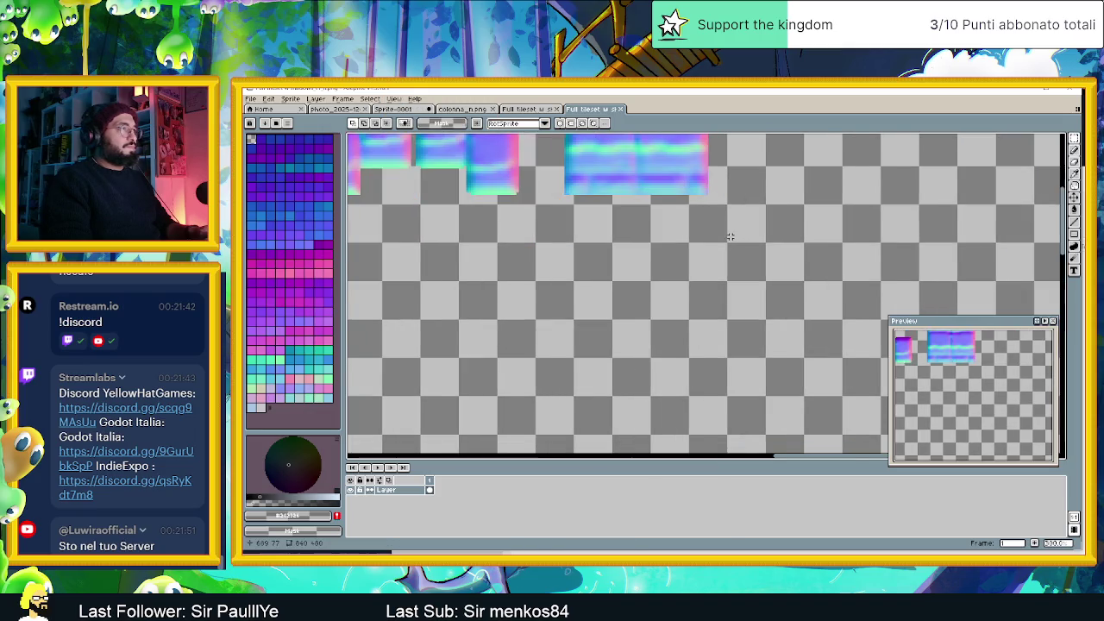
pyautogui.scroll(-2, 730, 237)
pyautogui.scroll(1, 730, 237)
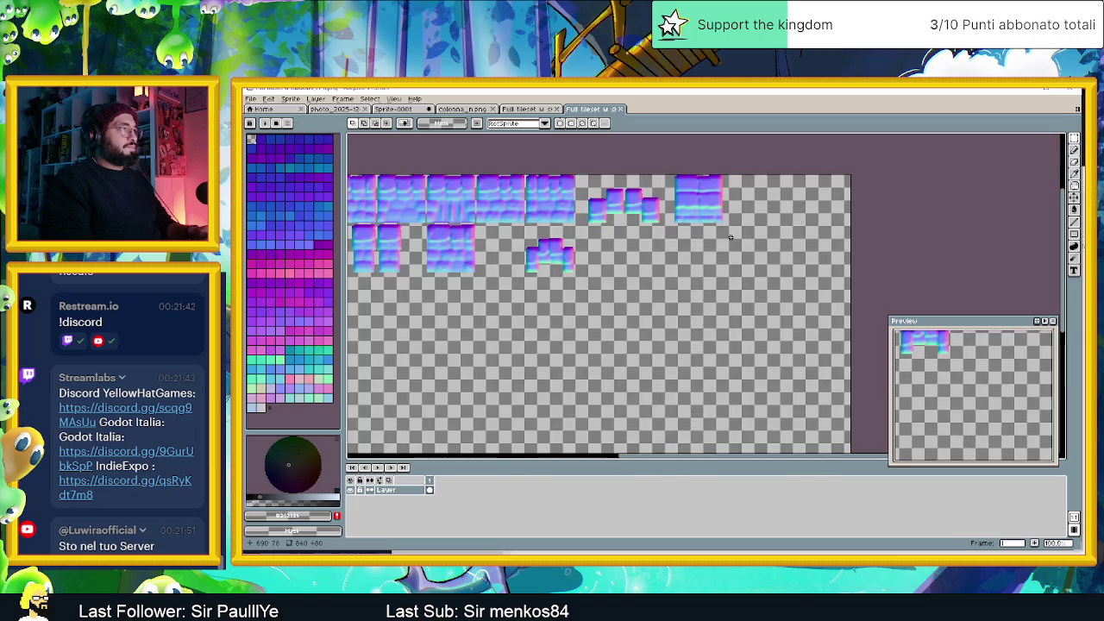
pyautogui.scroll(1, 730, 237)
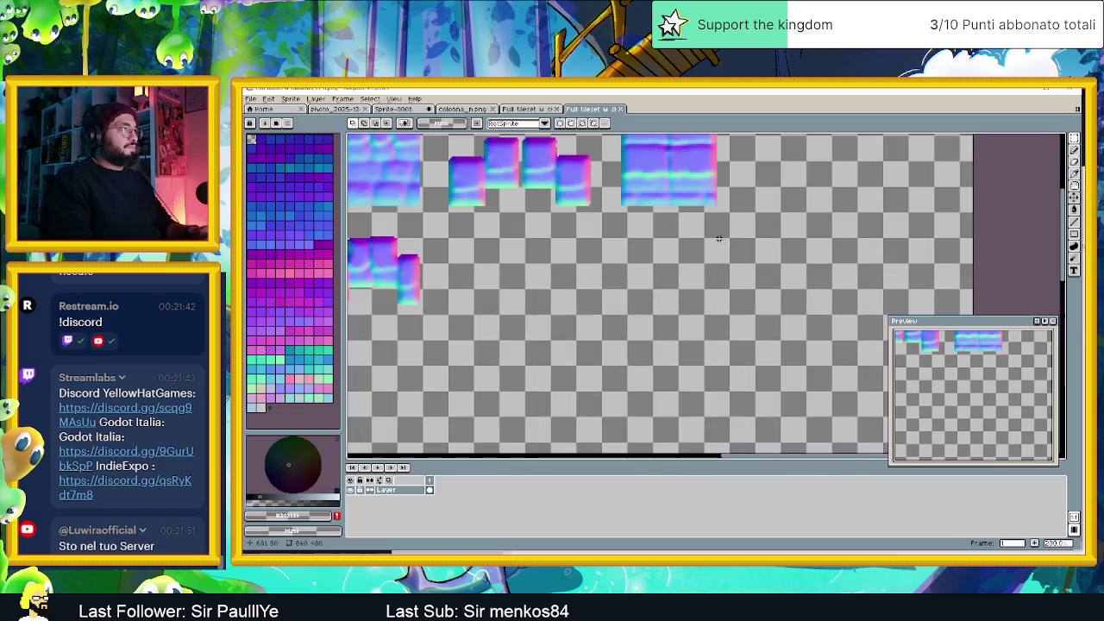
# Toggle the Pixel Grid display on and back off
pyautogui.click(393, 98)
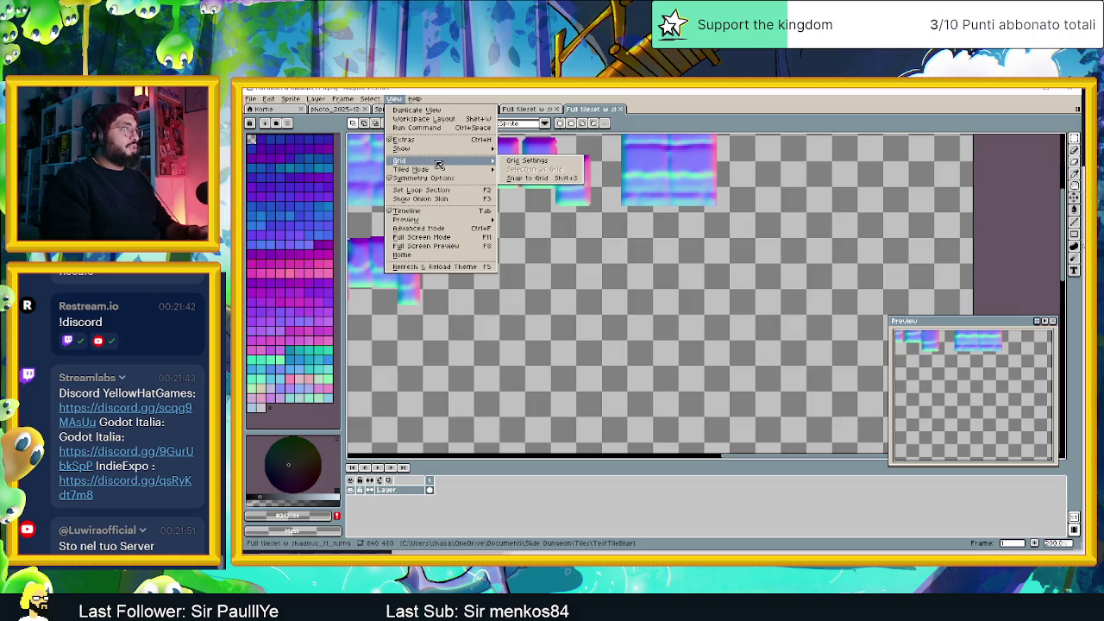
pyautogui.moveTo(464, 154)
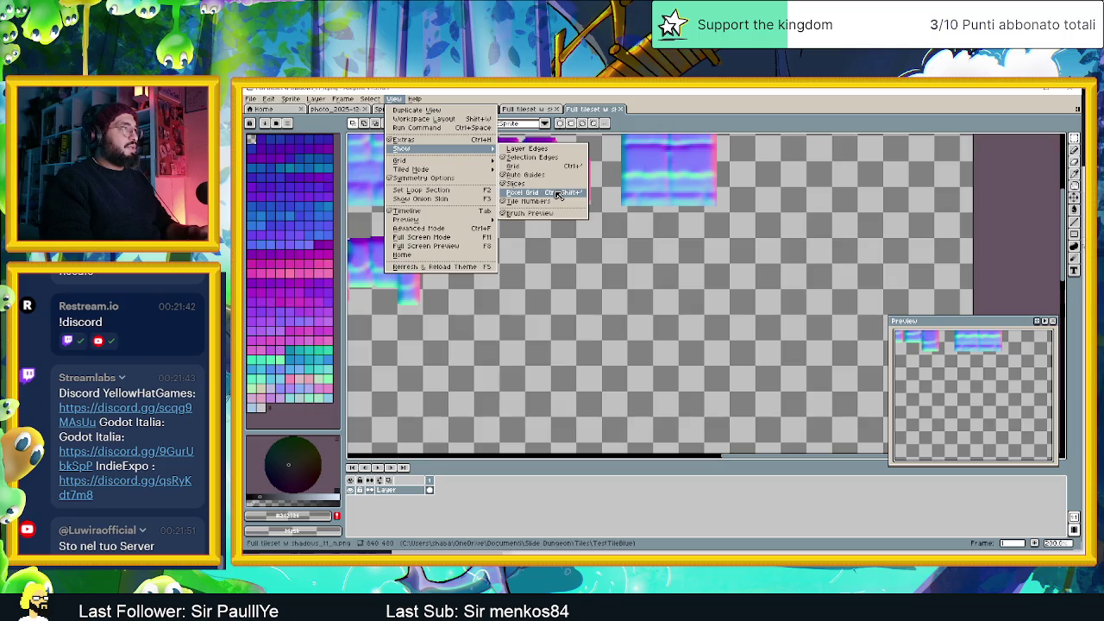
pyautogui.click(557, 192)
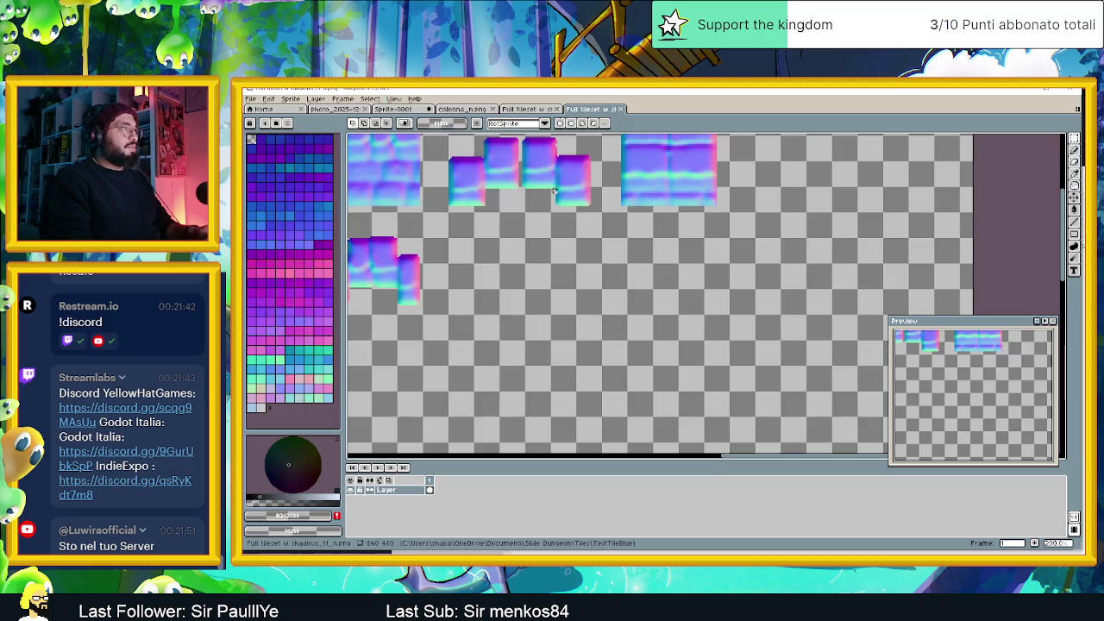
pyautogui.click(393, 99)
pyautogui.moveTo(487, 150)
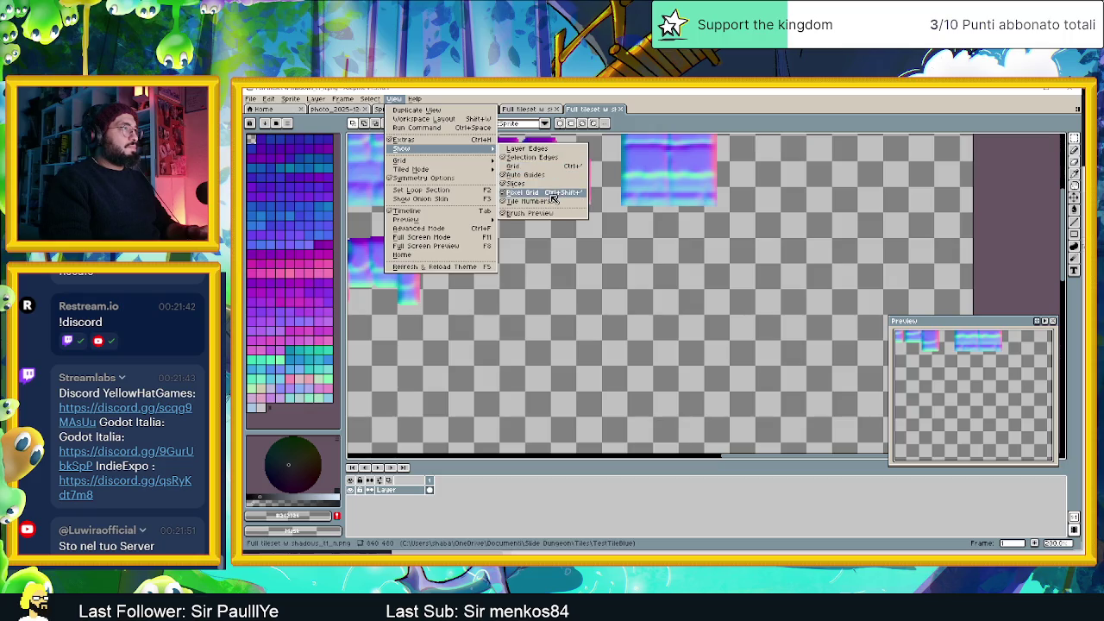
pyautogui.click(553, 199)
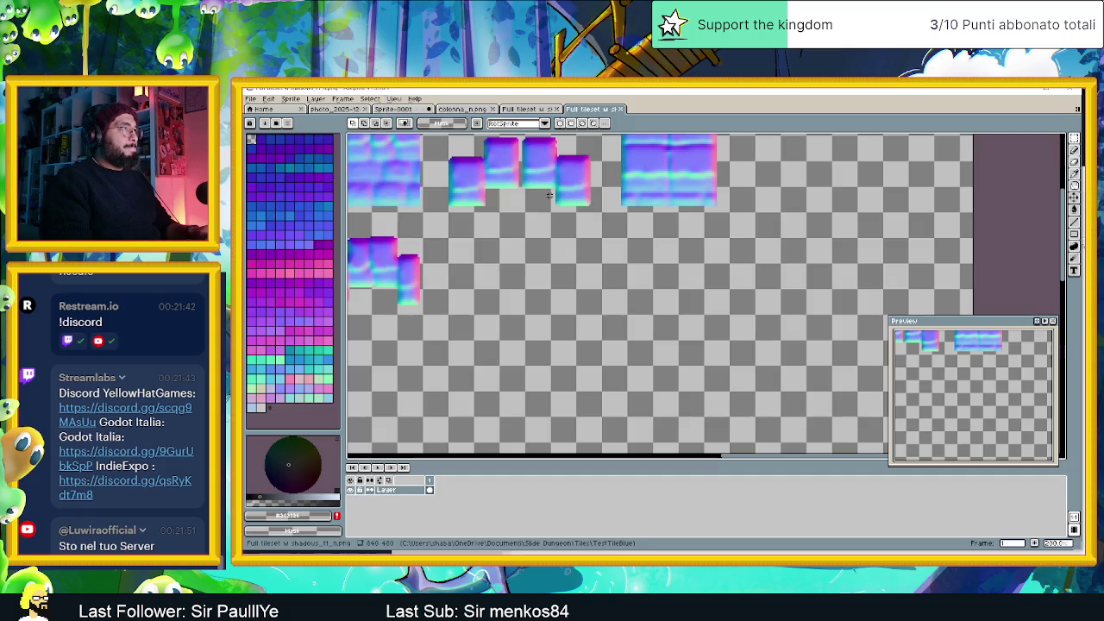
# Add a new empty layer above the normal-map tileset layer
pyautogui.scroll(-2, 549, 202)
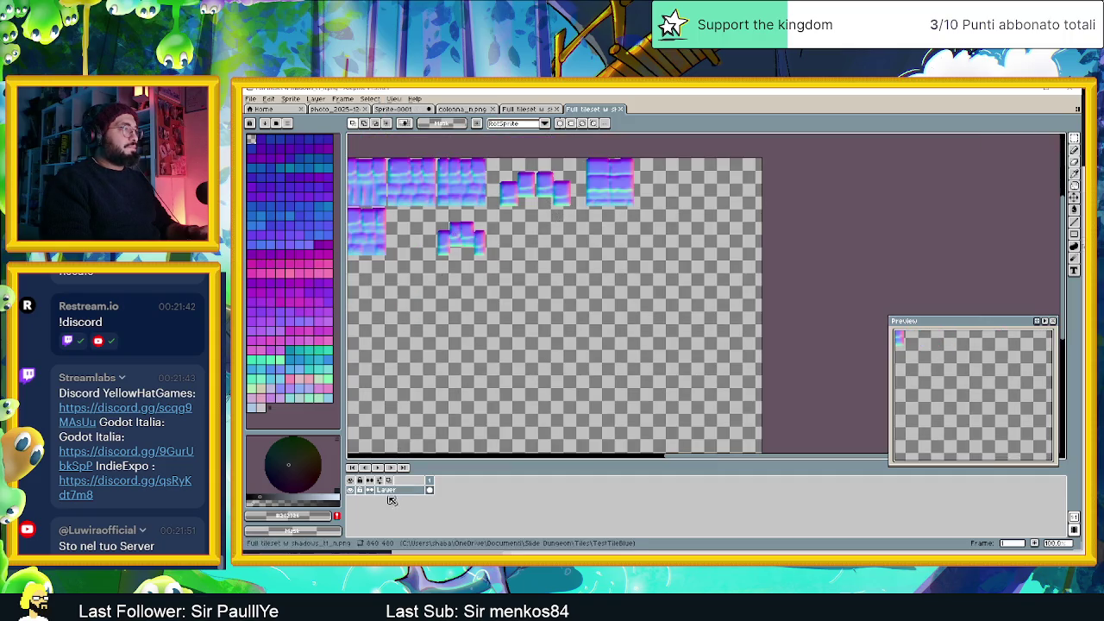
pyautogui.rightClick(393, 489)
pyautogui.moveTo(440, 492)
pyautogui.click(480, 490)
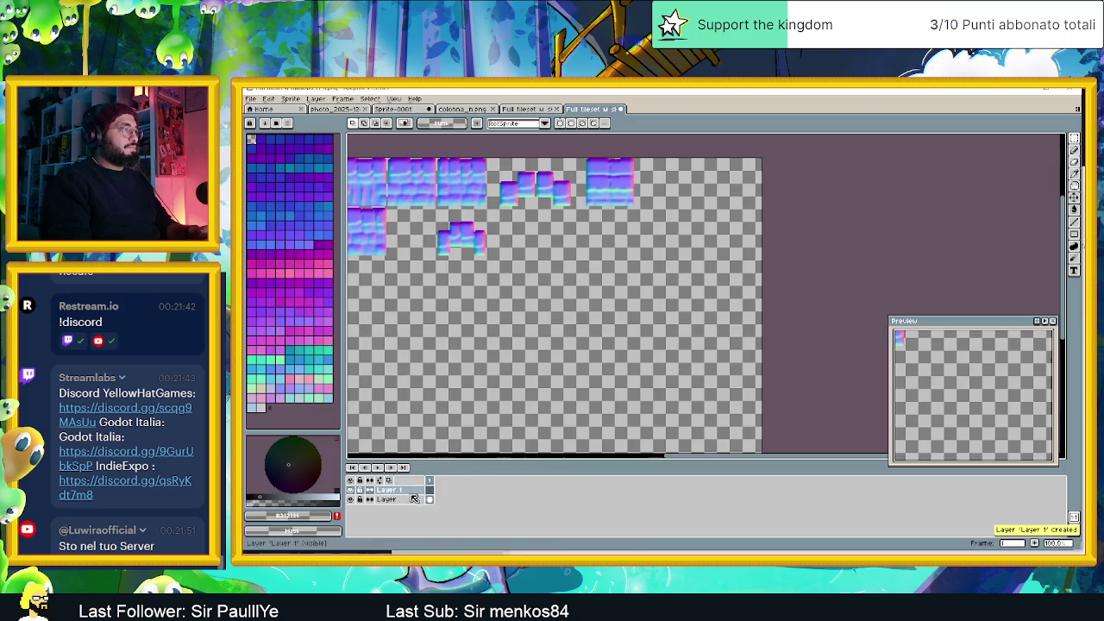
# With the Line tool in red, draw a horizontal guide line under the tiles
pyautogui.click(1075, 222)
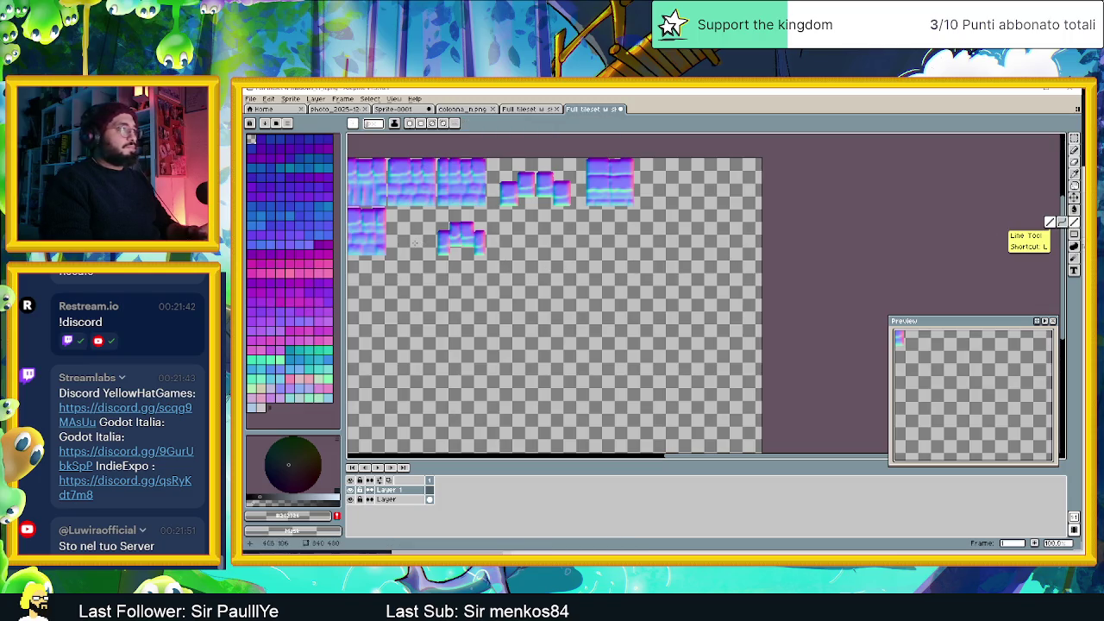
pyautogui.scroll(1, 383, 256)
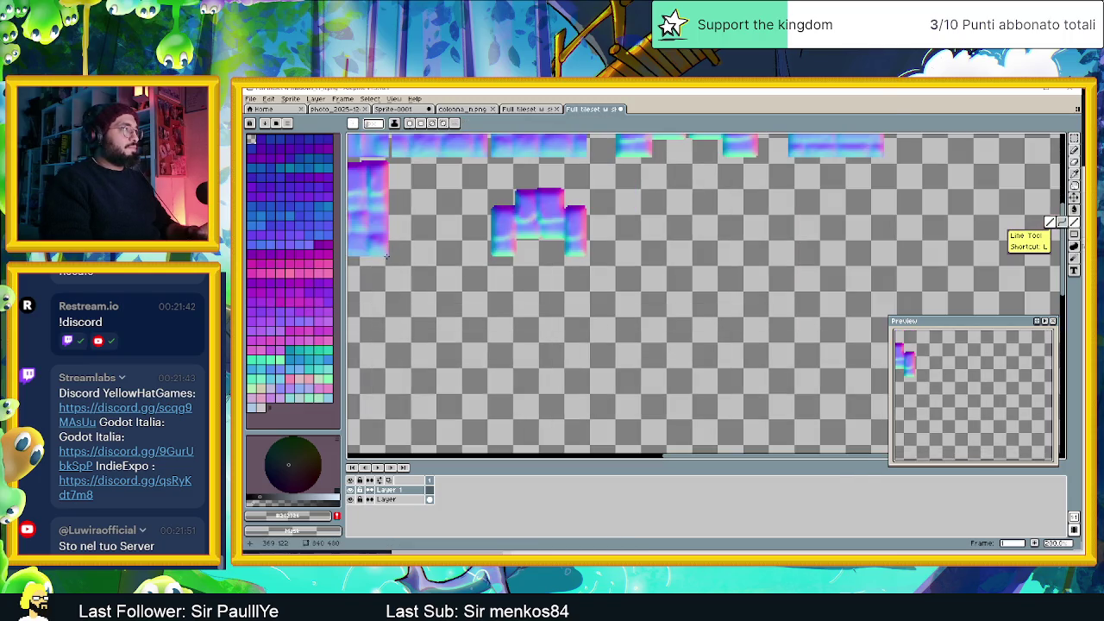
pyautogui.moveTo(386, 256); pyautogui.dragTo(554, 257)
pyautogui.moveTo(651, 258); pyautogui.dragTo(862, 257)
pyautogui.press('Escape')
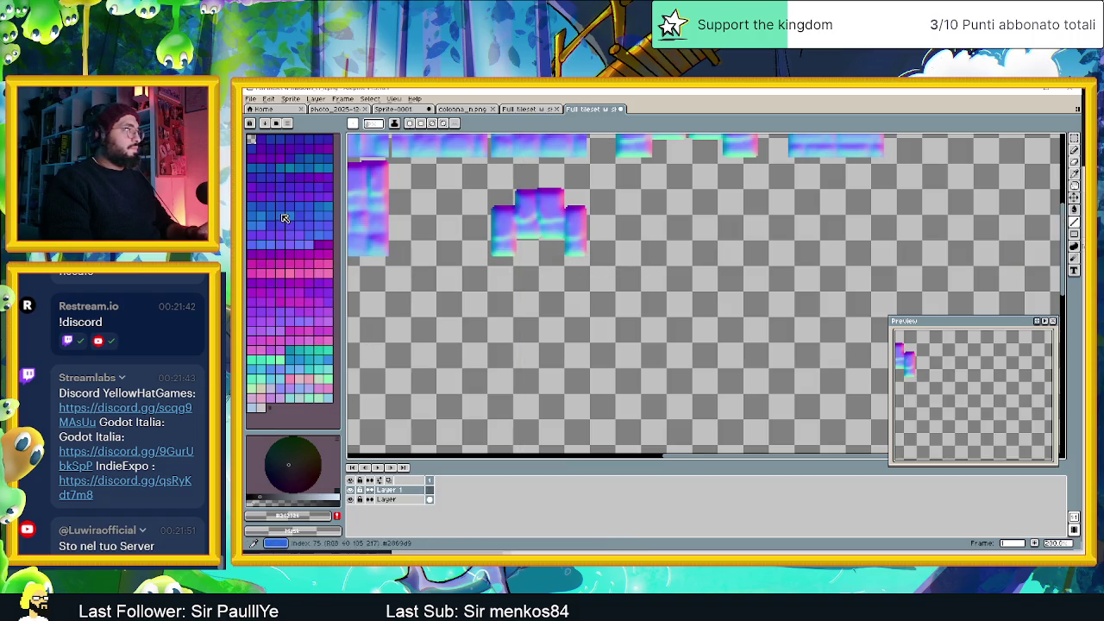
pyautogui.click(267, 143)
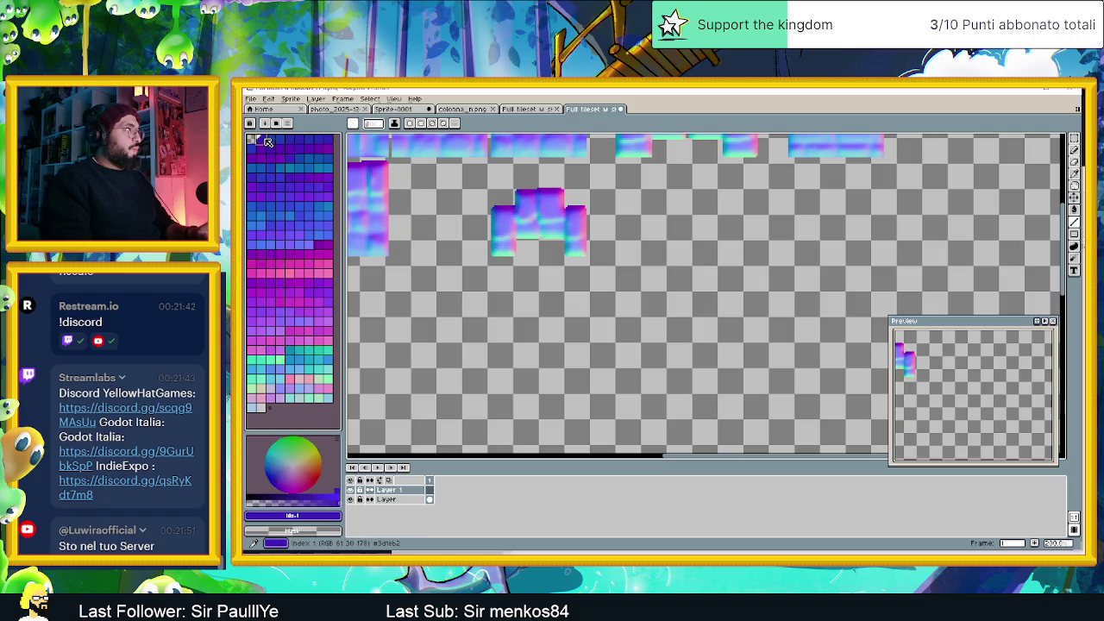
pyautogui.moveTo(386, 255); pyautogui.dragTo(478, 255)
pyautogui.hotkey('ctrl', 'z')
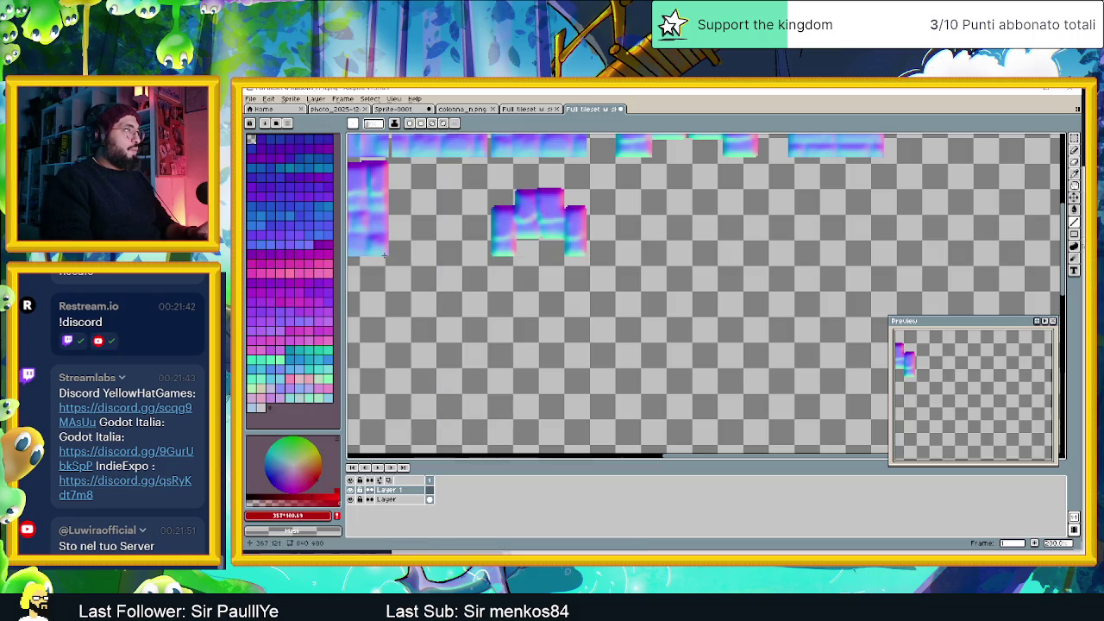
pyautogui.moveTo(386, 254); pyautogui.dragTo(991, 256)
# Draw a red vertical guide line down the canvas
pyautogui.scroll(3, 377, 236)
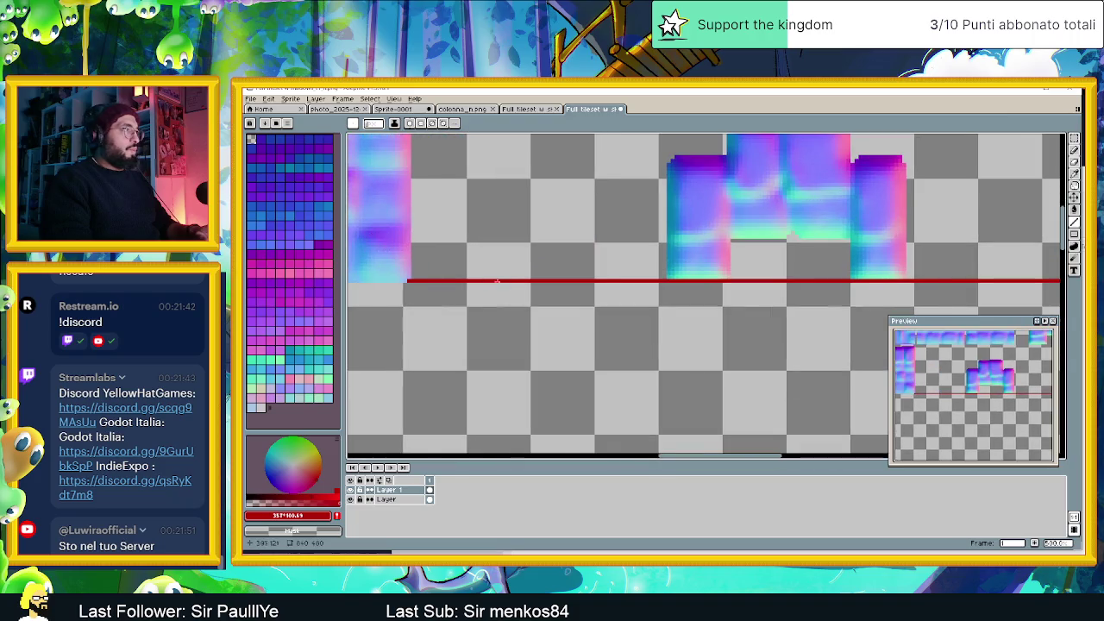
pyautogui.scroll(-3, 486, 281)
pyautogui.moveTo(483, 285); pyautogui.dragTo(539, 285)
pyautogui.scroll(3, 540, 285)
pyautogui.moveTo(399, 294); pyautogui.dragTo(717, 328)
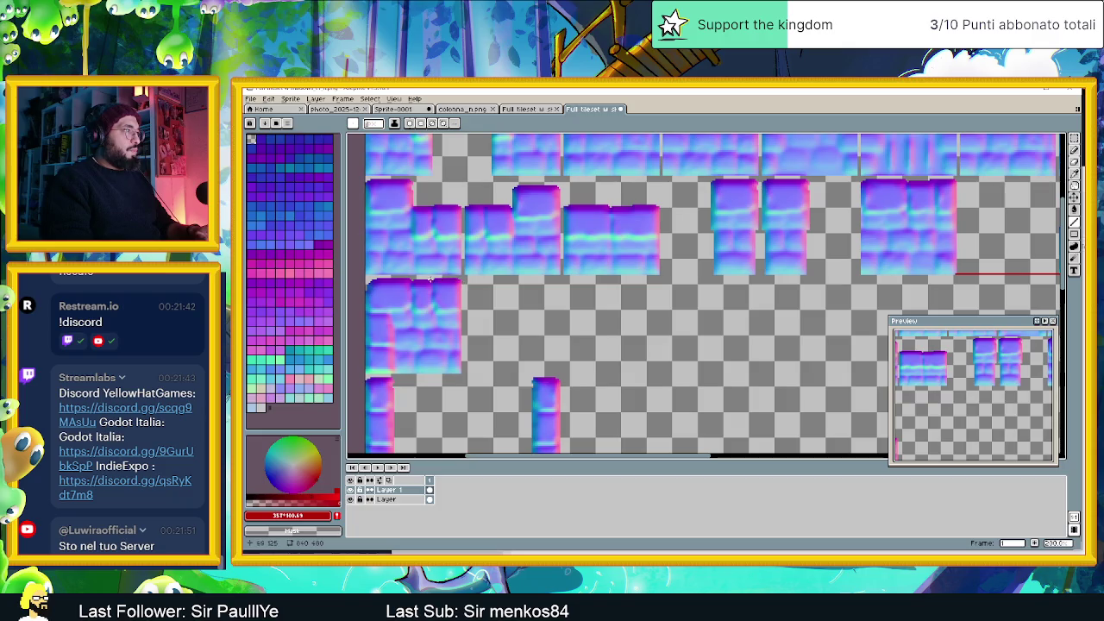
pyautogui.hscroll(-5, 796, 289)
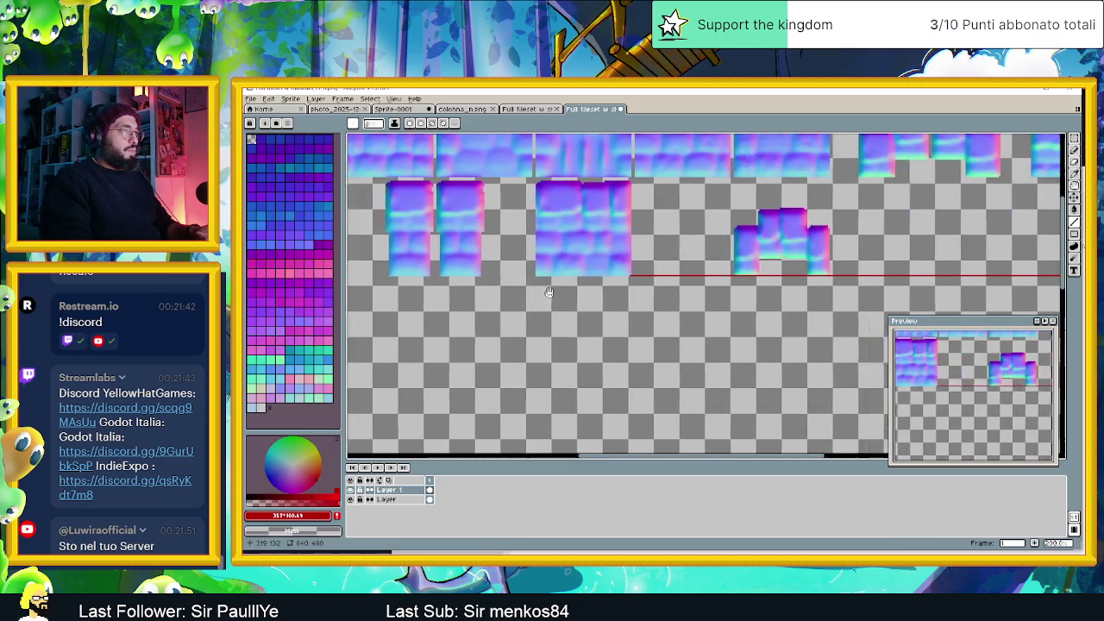
pyautogui.scroll(3, 798, 288)
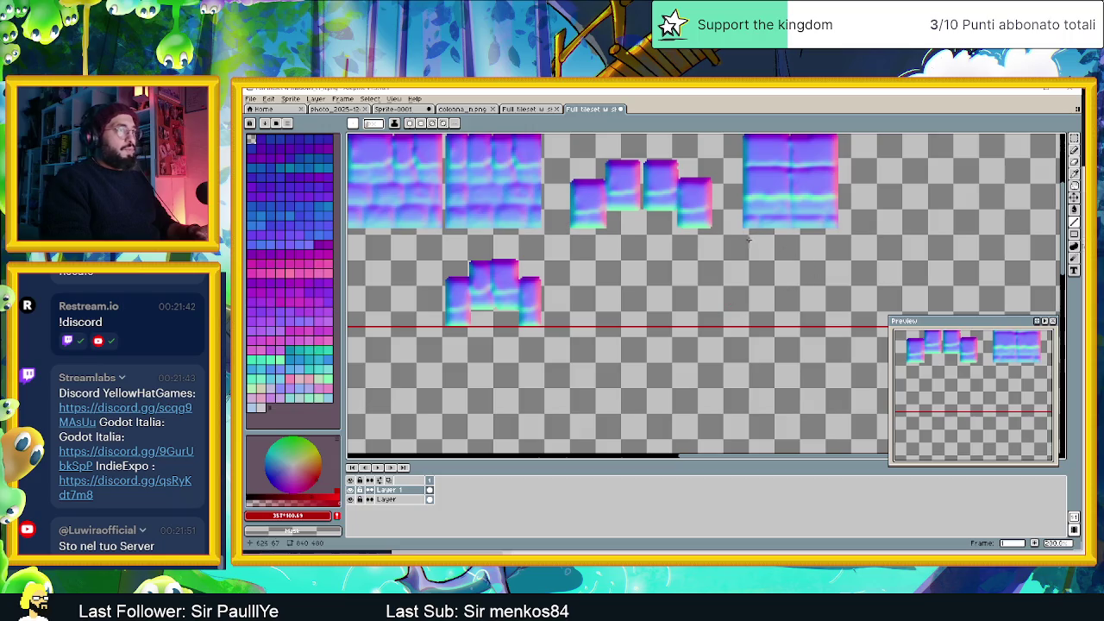
pyautogui.moveTo(742, 228); pyautogui.dragTo(750, 453)
pyautogui.scroll(-4, 749, 271)
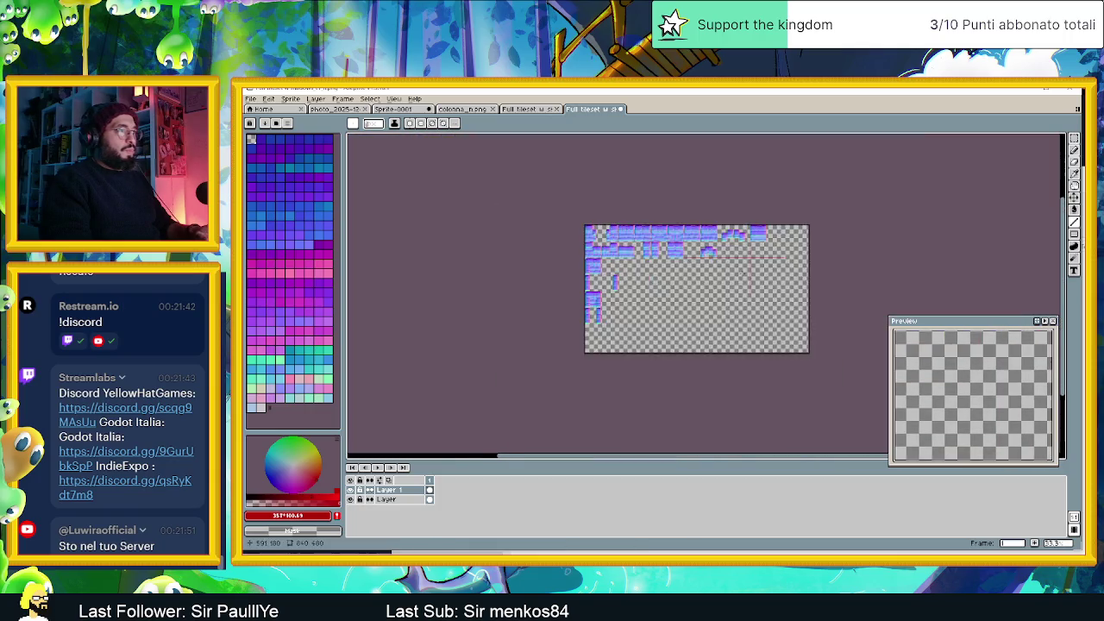
pyautogui.scroll(3, 741, 273)
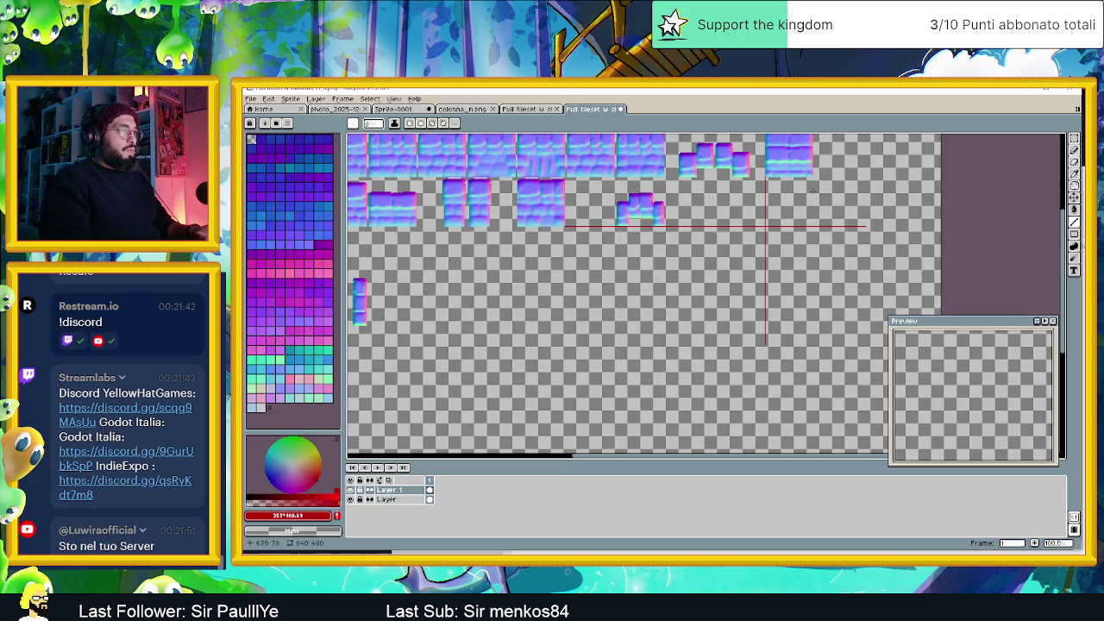
pyautogui.scroll(1, 697, 222)
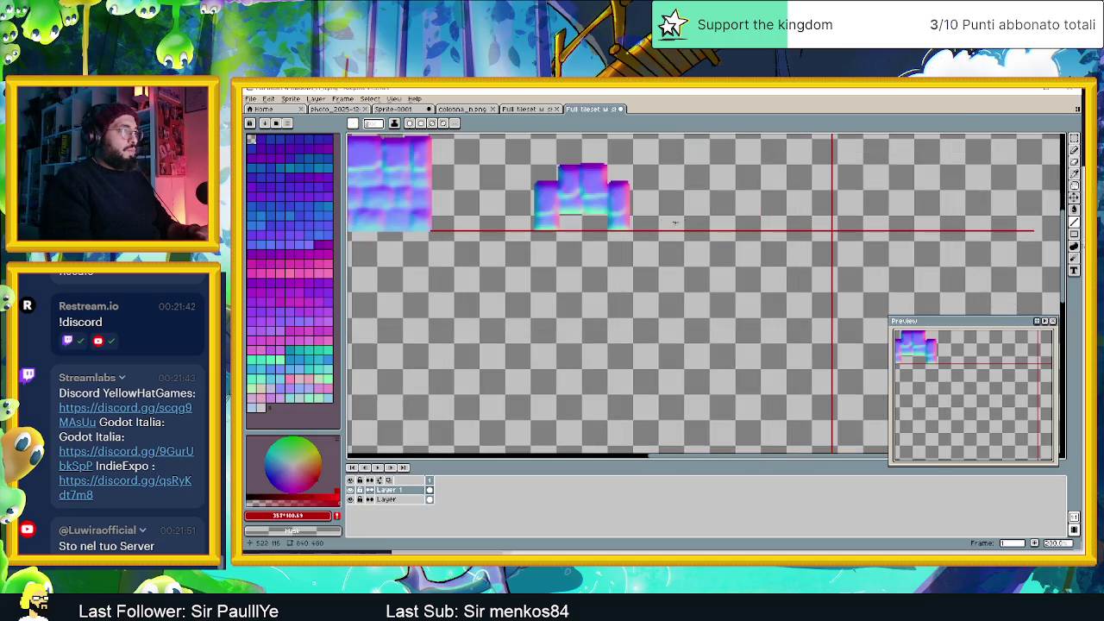
pyautogui.scroll(-2, 434, 226)
pyautogui.scroll(3, 555, 262)
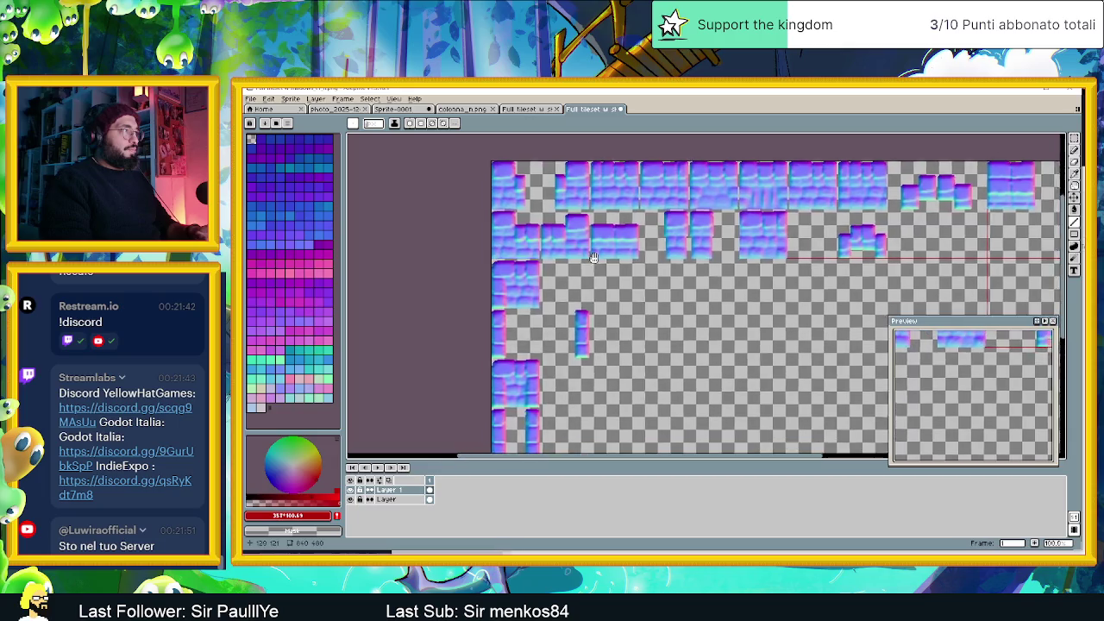
pyautogui.scroll(1, 471, 251)
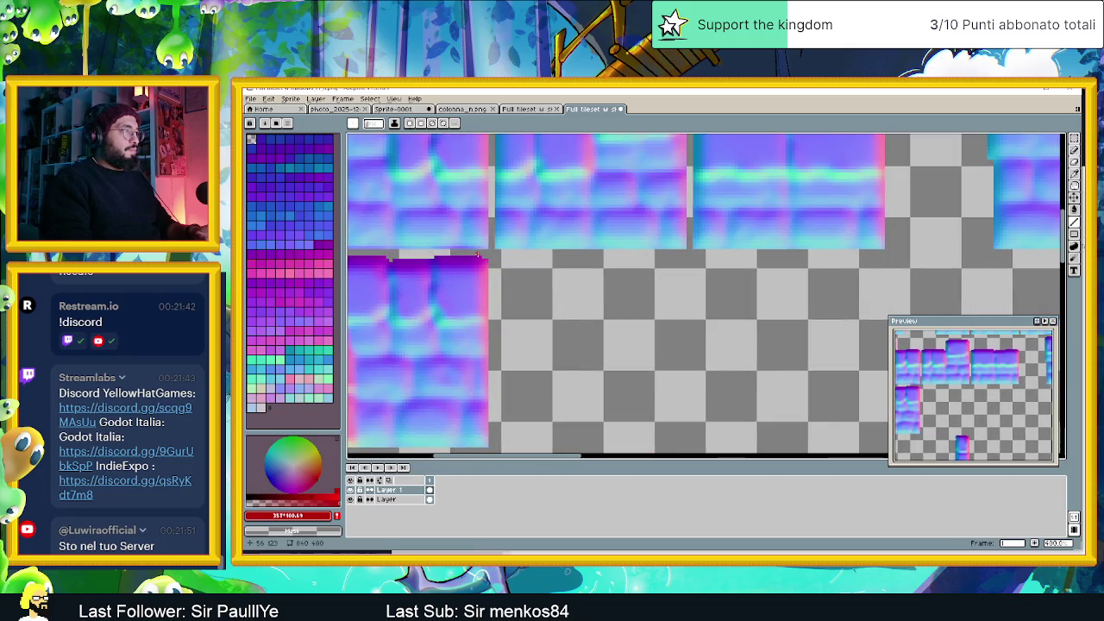
pyautogui.scroll(-4, 477, 253)
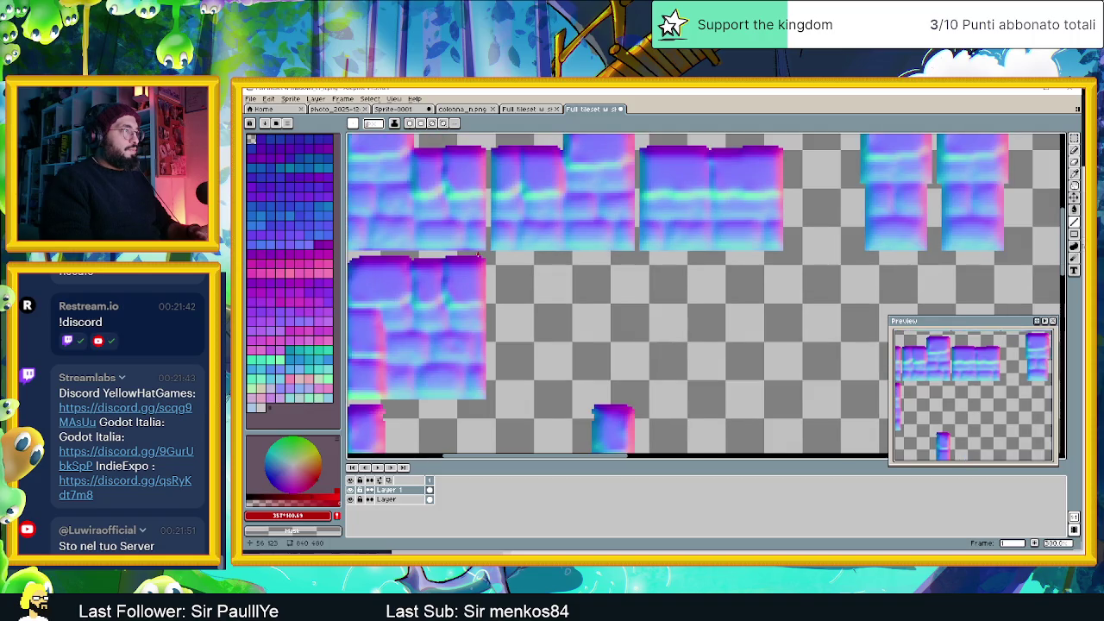
pyautogui.scroll(1, 509, 252)
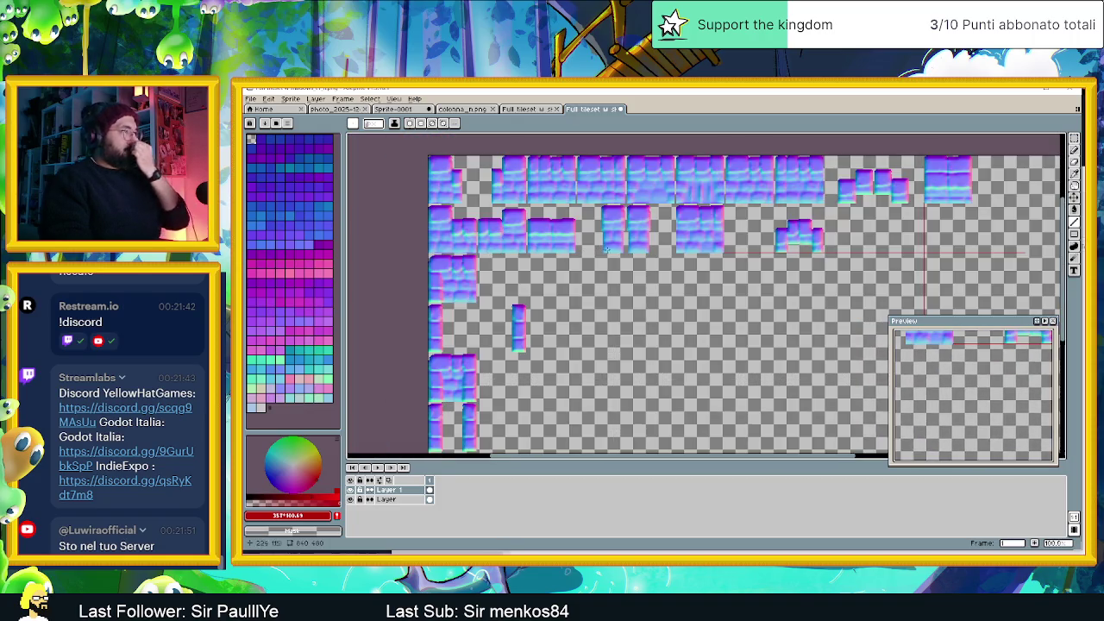
pyautogui.scroll(-1, 629, 290)
pyautogui.scroll(1, 713, 298)
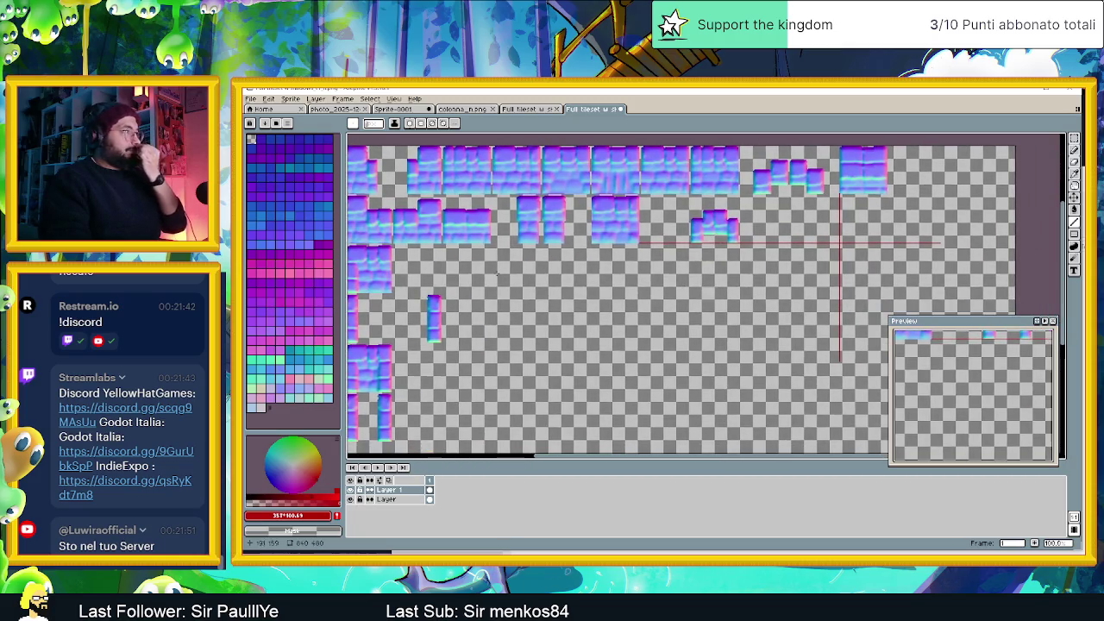
pyautogui.scroll(1, 391, 245)
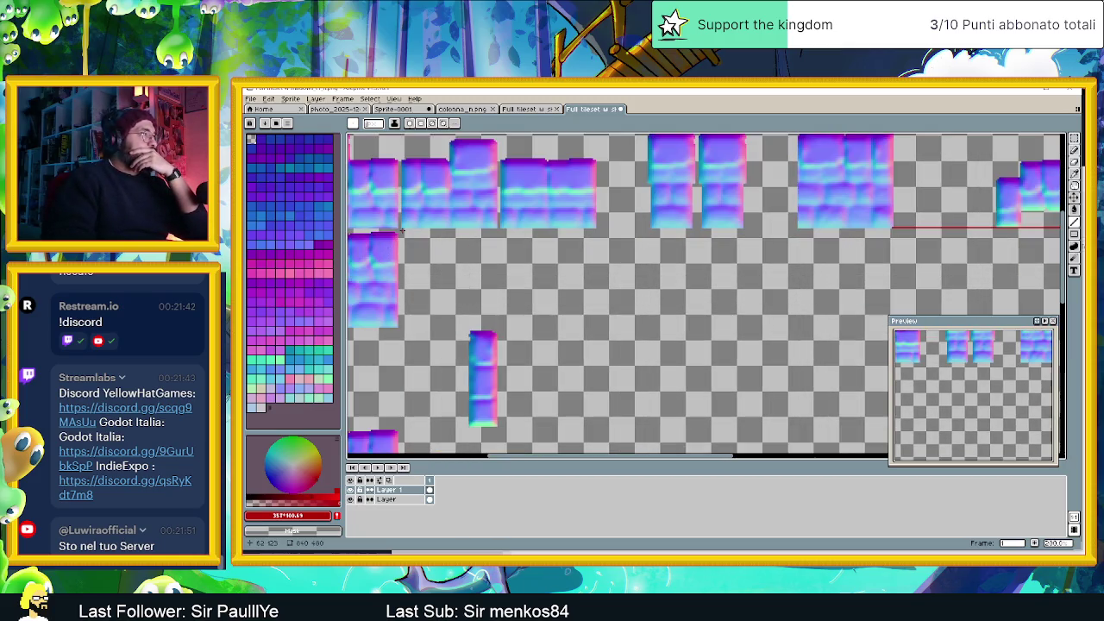
pyautogui.scroll(1, 400, 233)
pyautogui.scroll(-2, 400, 241)
pyautogui.scroll(2, 424, 286)
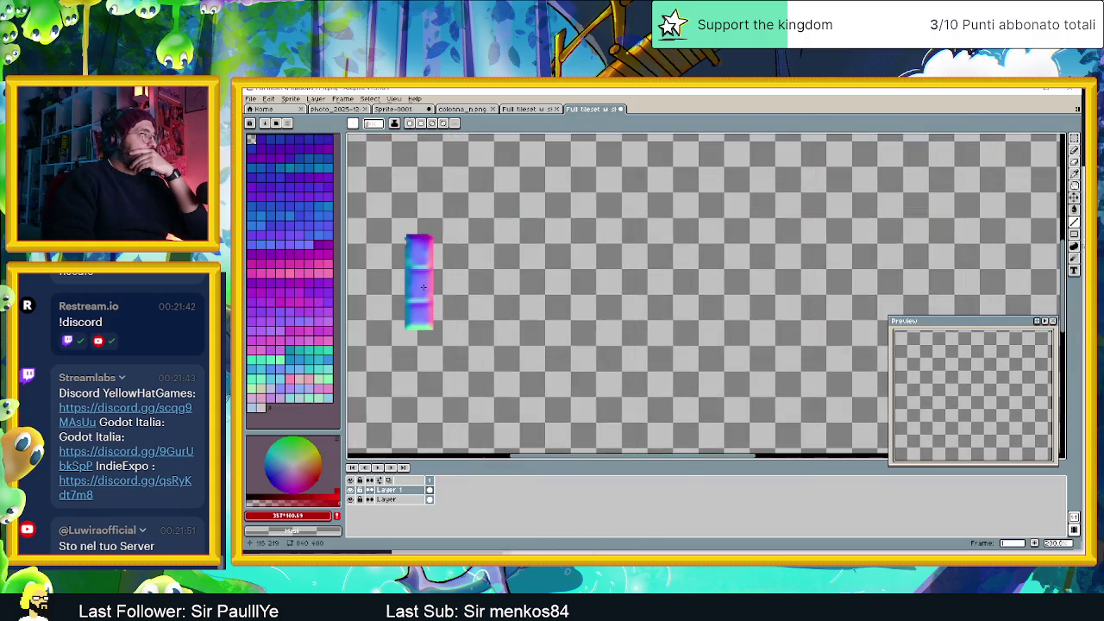
# Draw a second red horizontal guide line across the canvas
pyautogui.moveTo(373, 261); pyautogui.dragTo(954, 248)
pyautogui.hscroll(10, 955, 248)
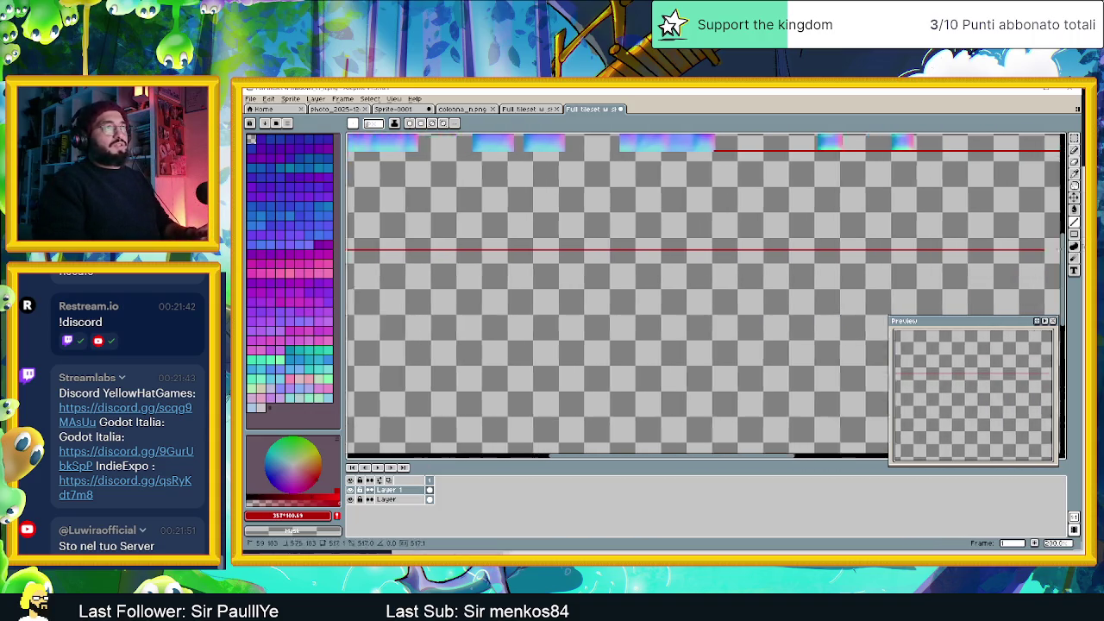
pyautogui.hscroll(-10, 646, 210)
pyautogui.scroll(-2, 646, 209)
pyautogui.scroll(1, 647, 209)
pyautogui.scroll(1, 646, 210)
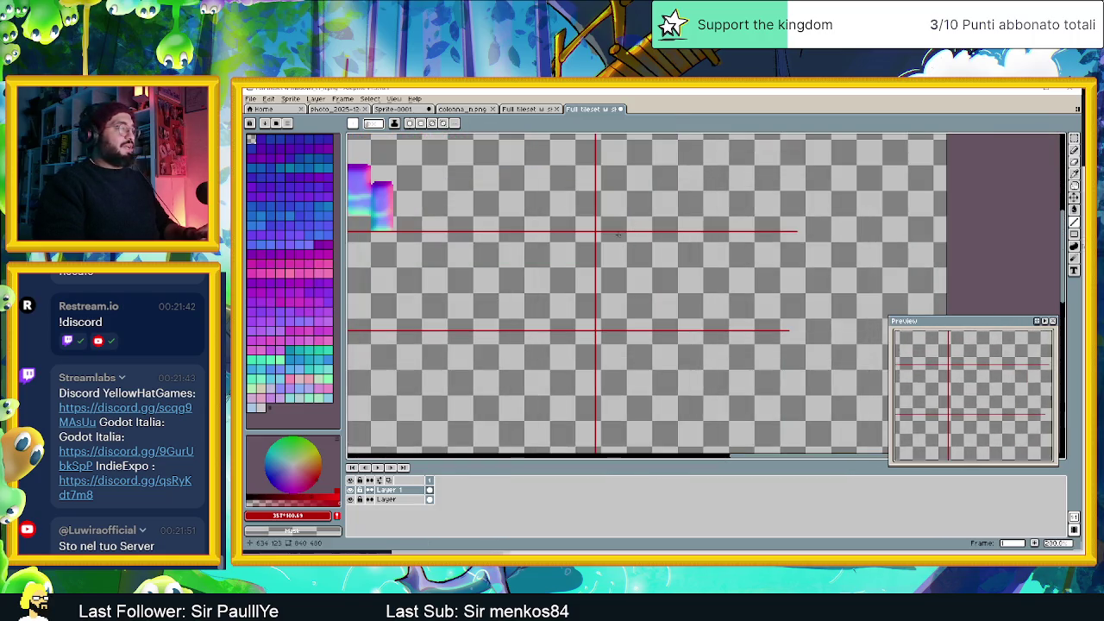
pyautogui.scroll(-1, 618, 236)
pyautogui.scroll(1, 609, 264)
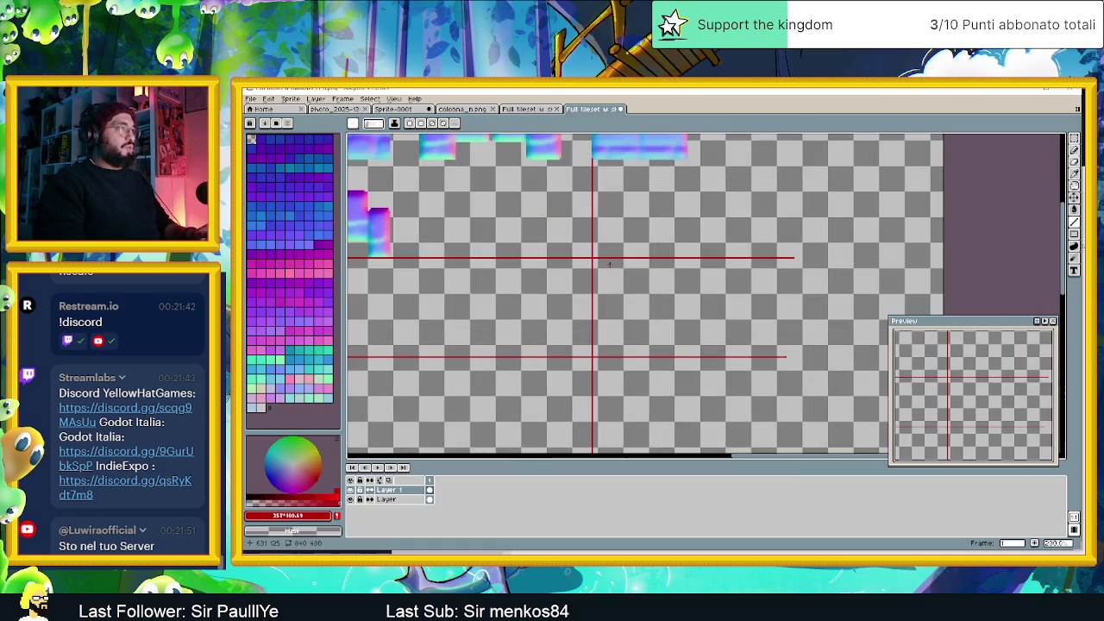
pyautogui.scroll(1, 609, 264)
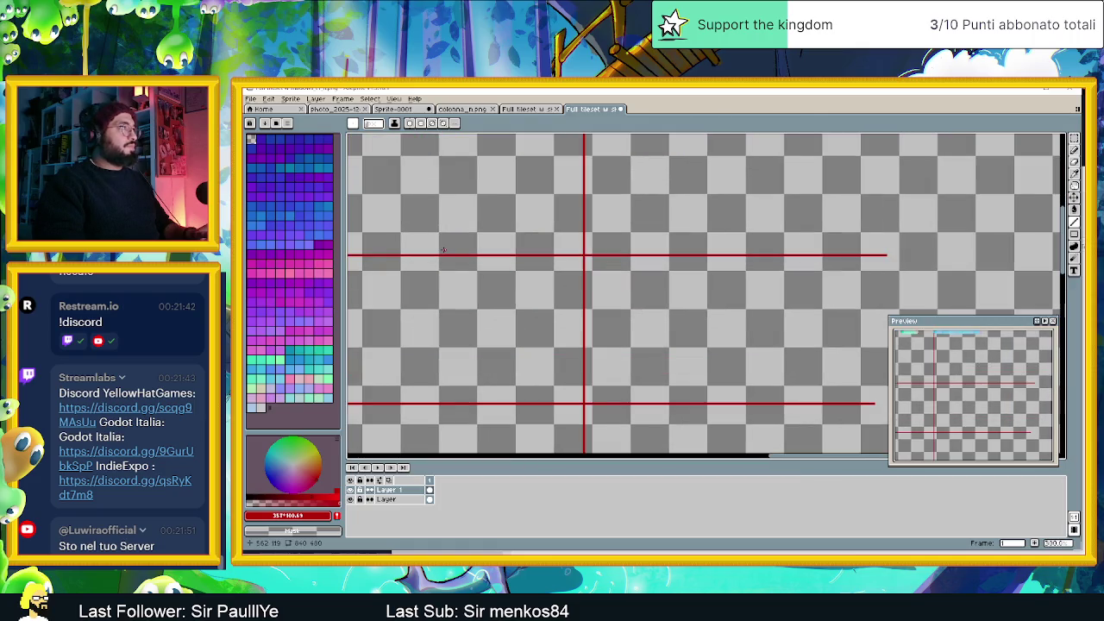
# Copy the whole colonna_n pillar sprite and paste it into the normal-map tileset
pyautogui.click(388, 499)
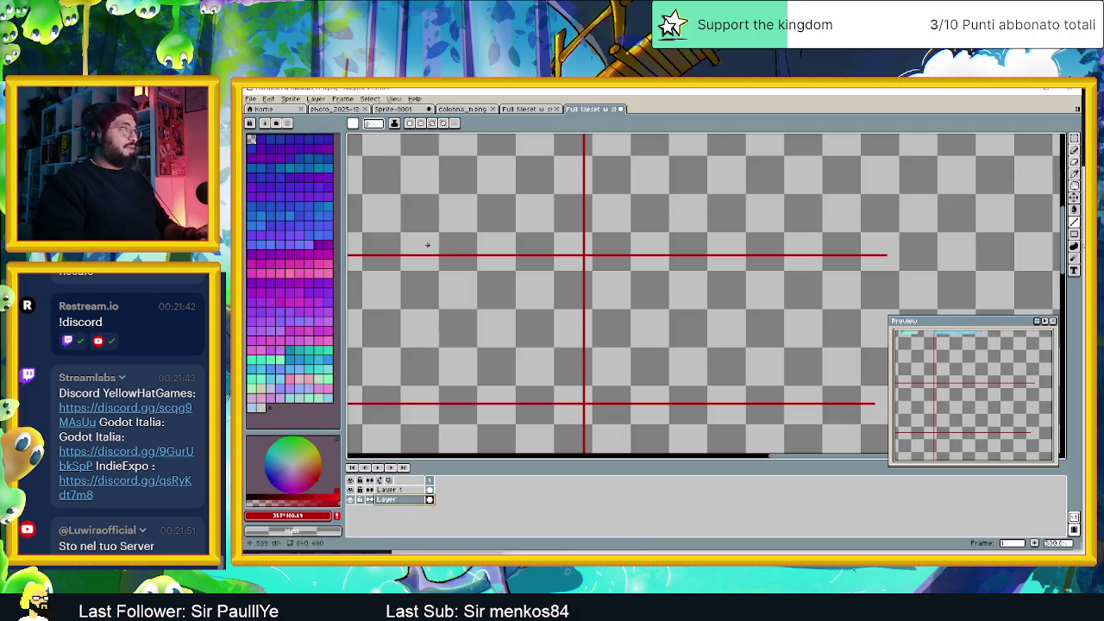
pyautogui.click(515, 109)
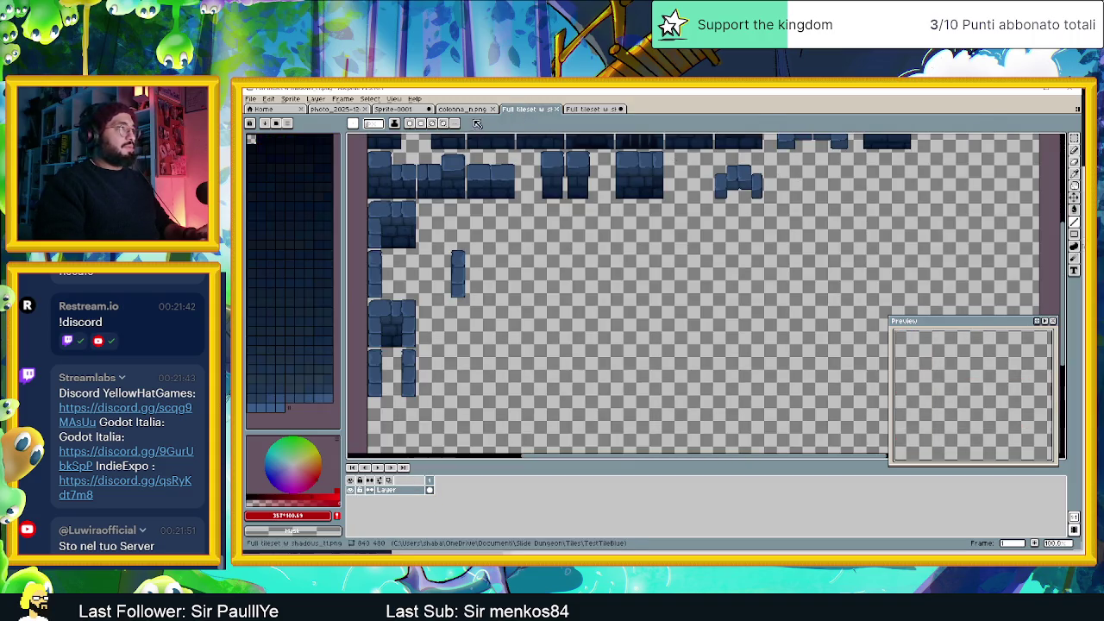
pyautogui.click(472, 111)
pyautogui.hotkey('ctrl', 'a')
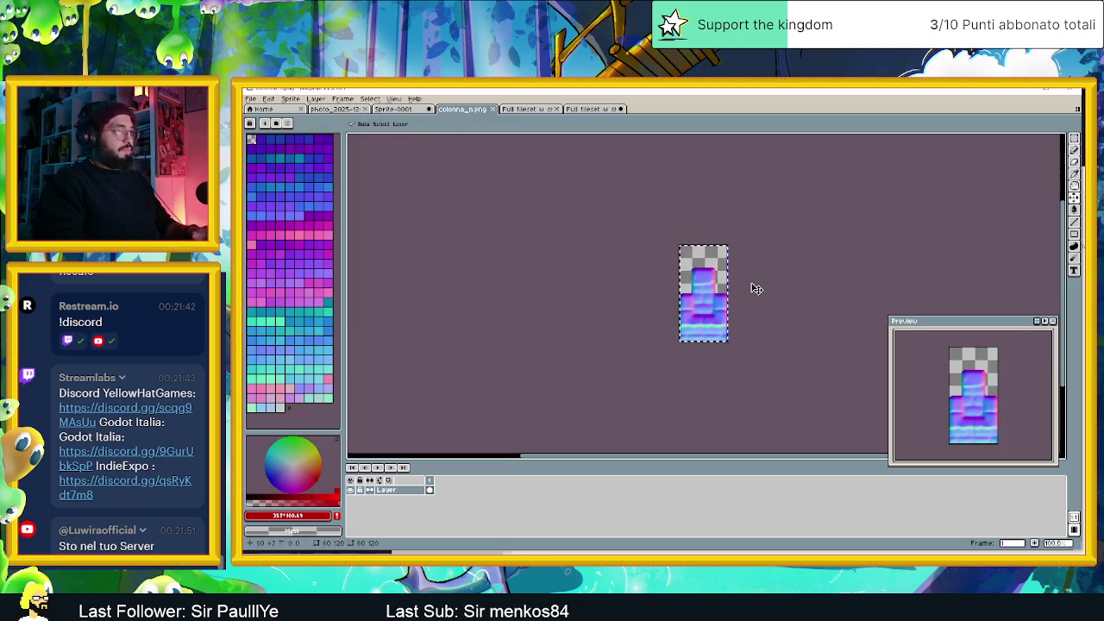
pyautogui.press('m')
pyautogui.click(595, 109)
pyautogui.hotkey('ctrl', 'v')
# Align the pasted pillar to the red guide corner, commit it, and check its top block
pyautogui.moveTo(712, 372)
pyautogui.mouseDown()
pyautogui.moveTo(671, 328)
pyautogui.moveTo(665, 338)
pyautogui.mouseUp()
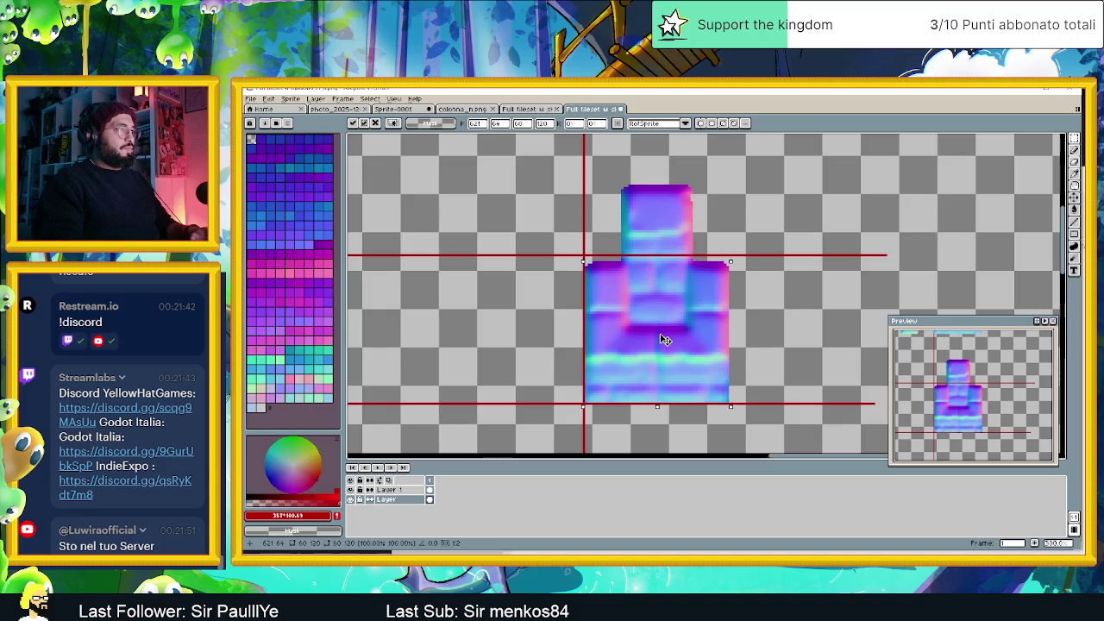
pyautogui.click(742, 223)
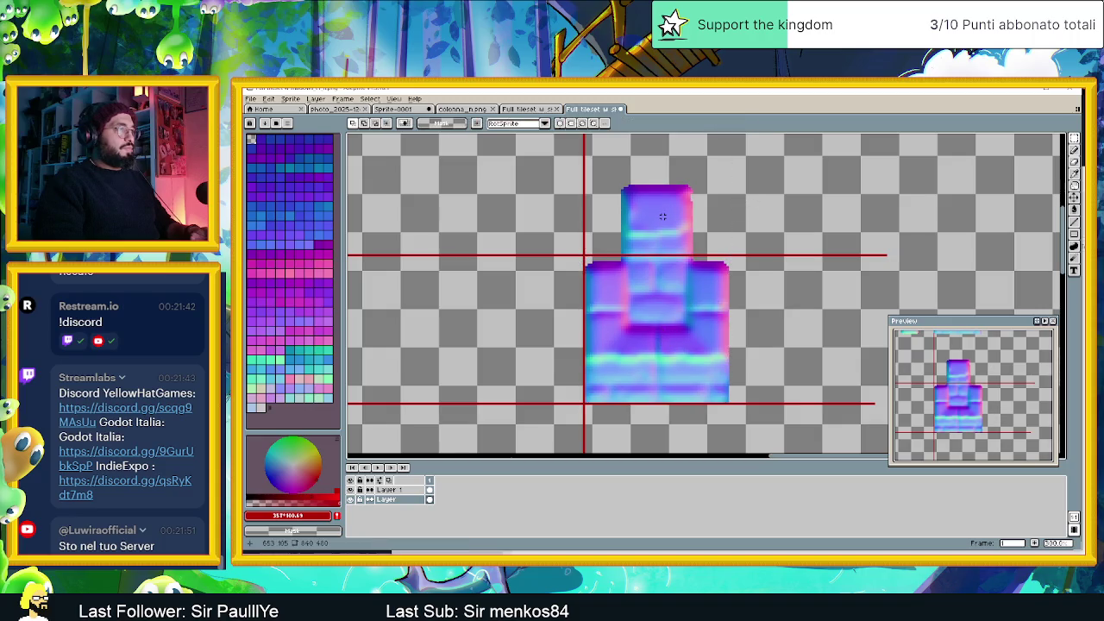
pyautogui.scroll(1, 663, 217)
pyautogui.moveTo(577, 159)
pyautogui.mouseDown()
pyautogui.moveTo(661, 199)
pyautogui.moveTo(588, 189)
pyautogui.moveTo(733, 278)
pyautogui.moveTo(684, 250)
pyautogui.mouseUp()
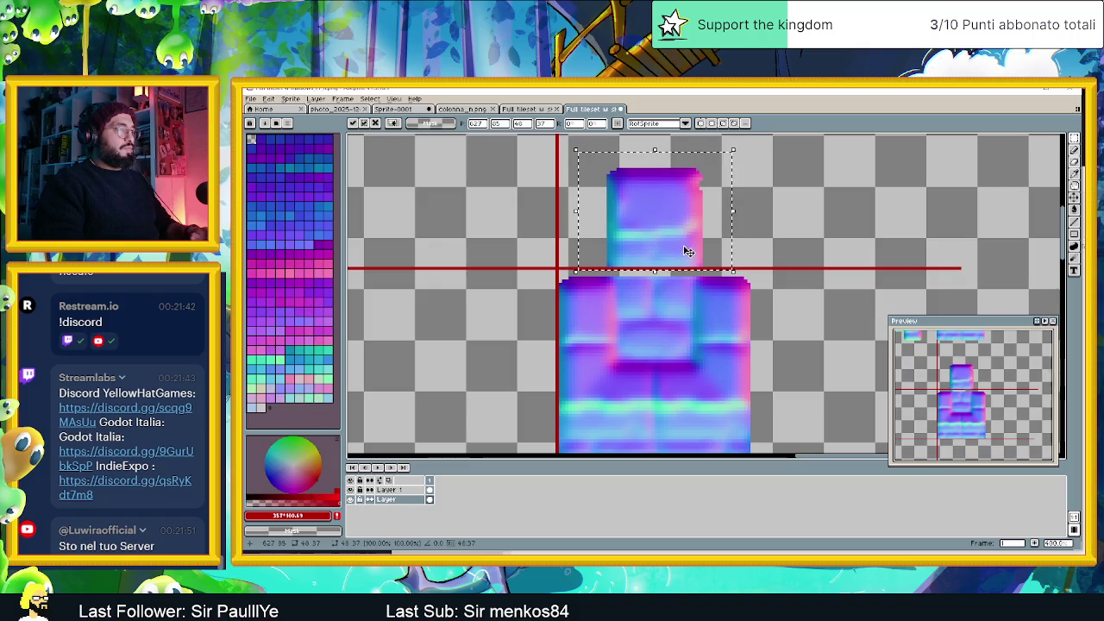
pyautogui.click(805, 240)
pyautogui.scroll(-3, 802, 270)
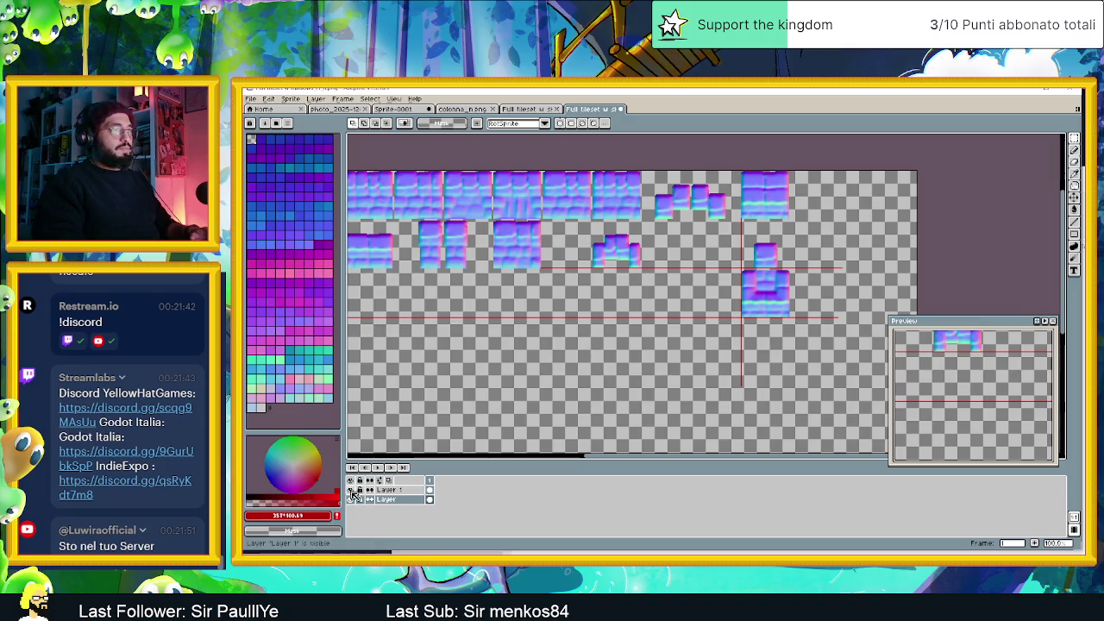
# Hide the red guide layer in the normal-map tileset
pyautogui.click(354, 491)
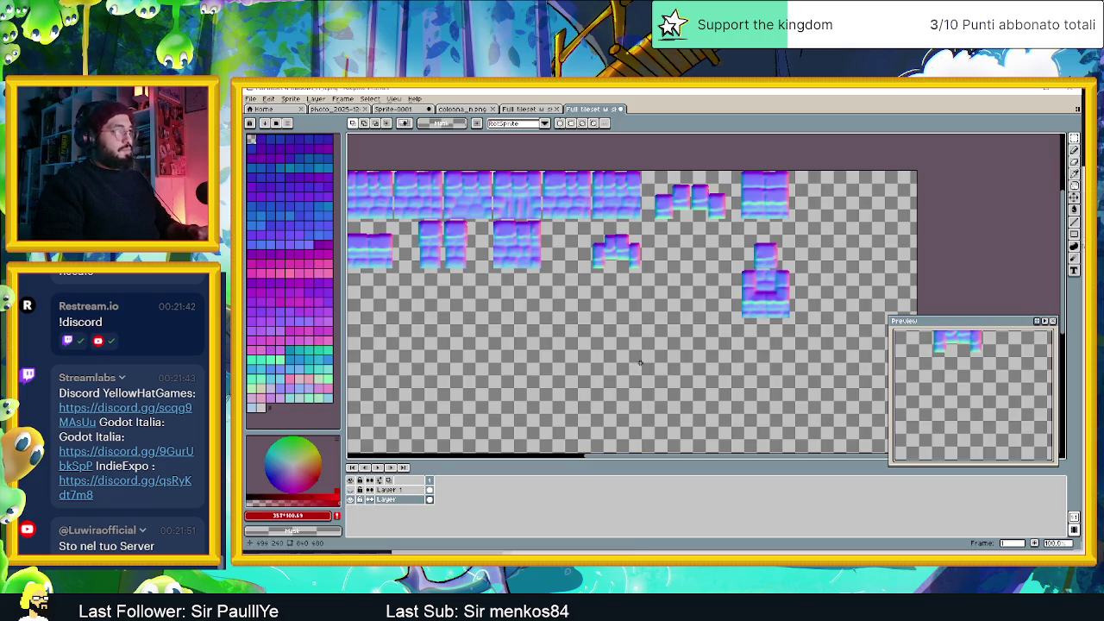
pyautogui.hotkey('ctrl', 'shift', 'Tab')
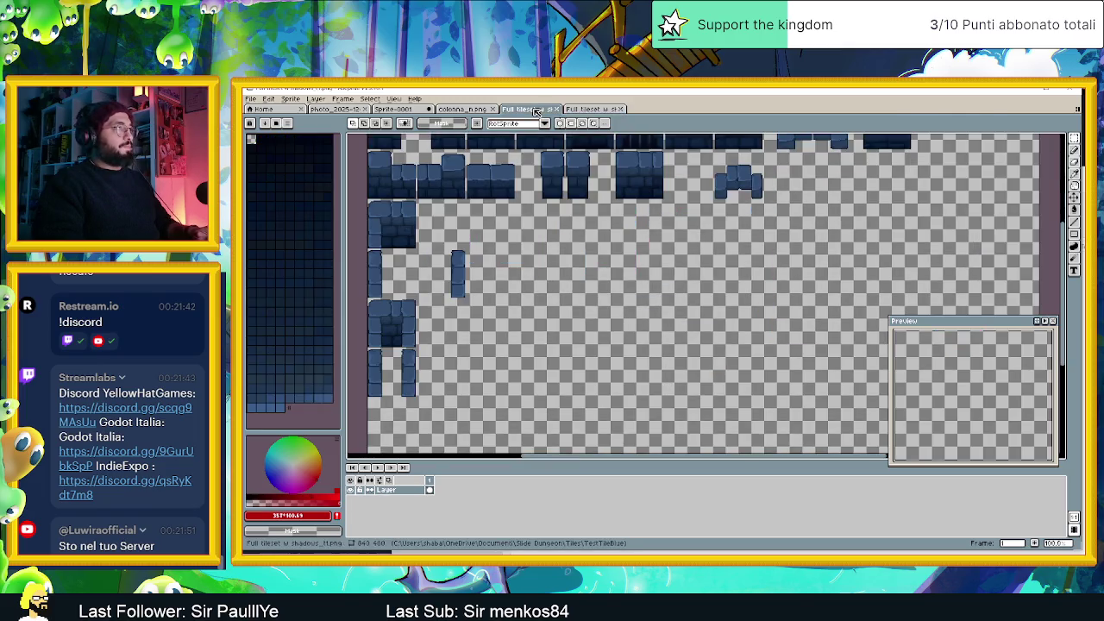
pyautogui.scroll(3, 608, 250)
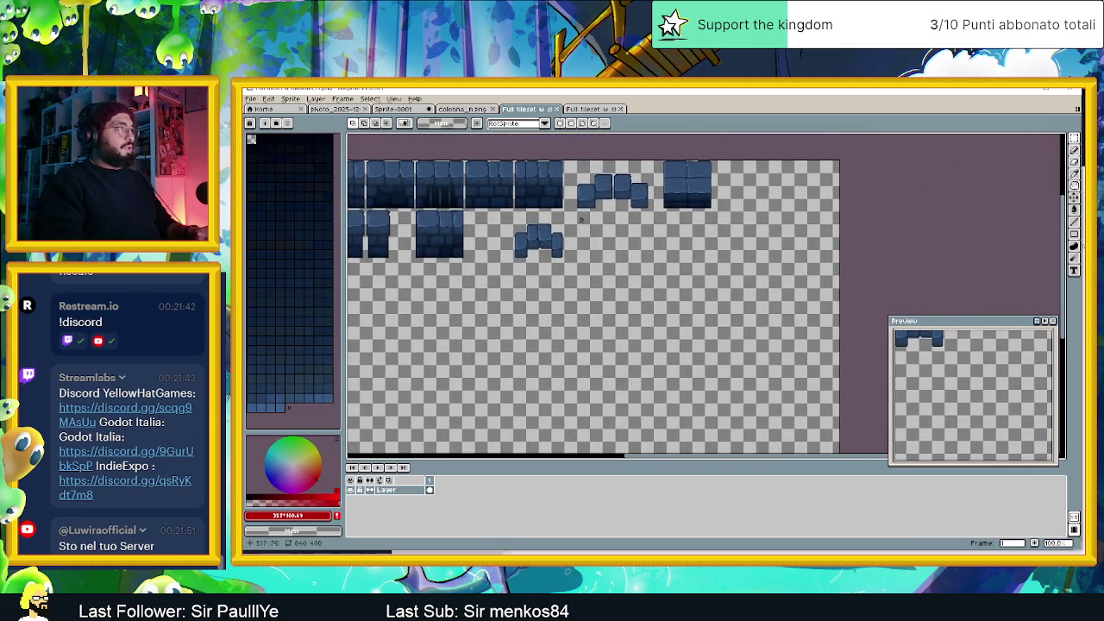
pyautogui.hotkey('ctrl', 'Tab')
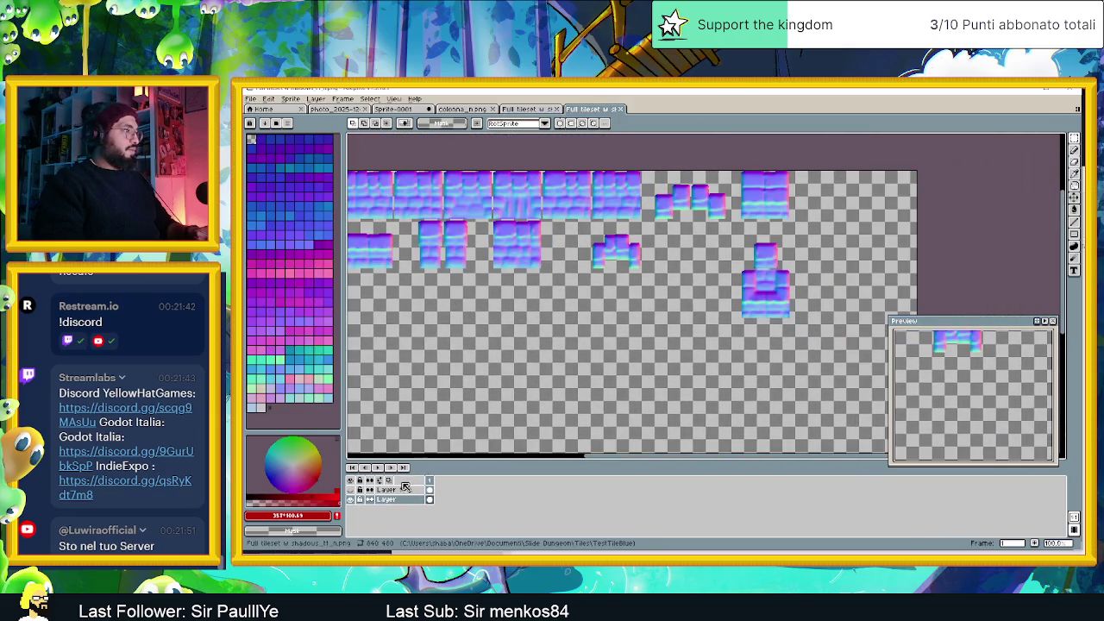
# Paste a copy of guide Layer 1 into the blue tileset, then bring up Sprite-0001
pyautogui.click(387, 489)
pyautogui.hotkey('ctrl', 'c')
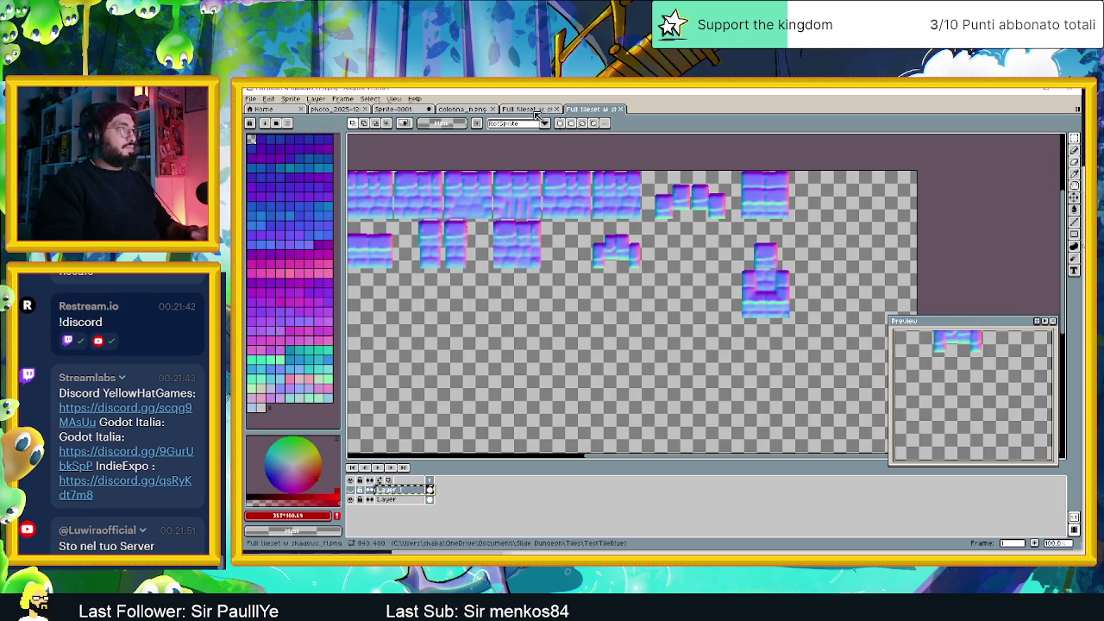
pyautogui.hotkey('ctrl', 'shift', 'Tab')
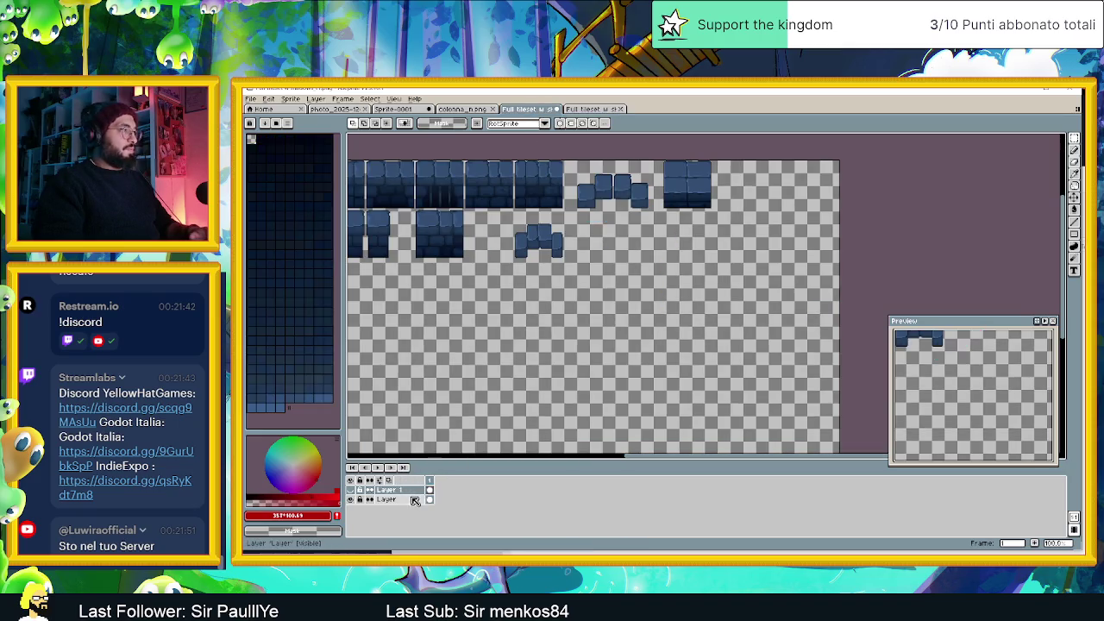
pyautogui.hotkey('ctrl', 'v')
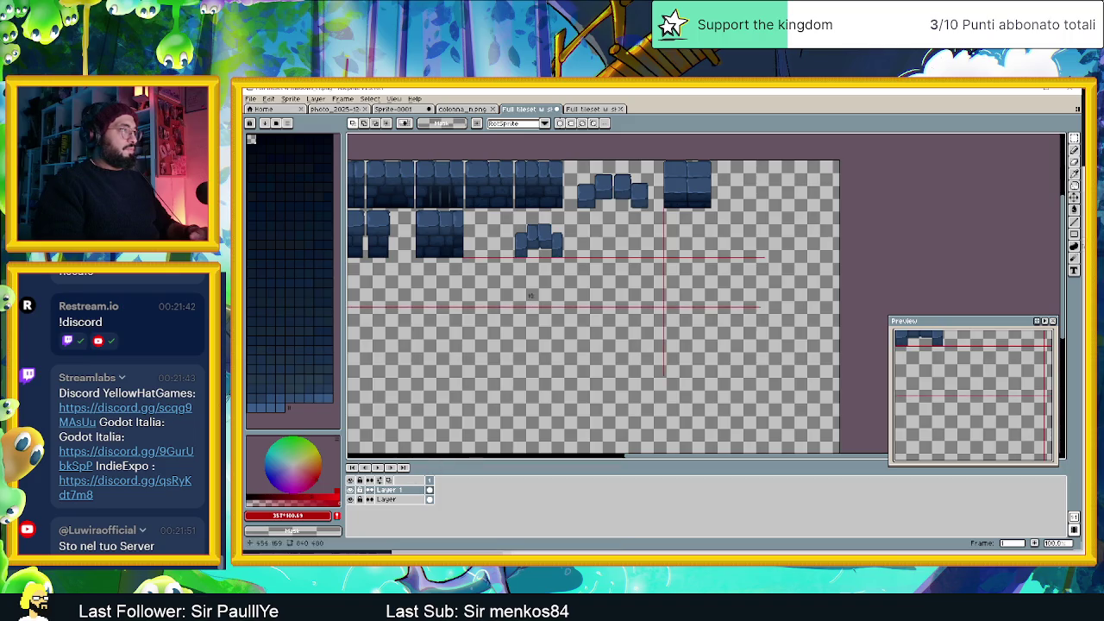
pyautogui.scroll(2, 500, 246)
pyautogui.scroll(-1, 501, 245)
pyautogui.scroll(1, 501, 246)
pyautogui.hscroll(3, 669, 282)
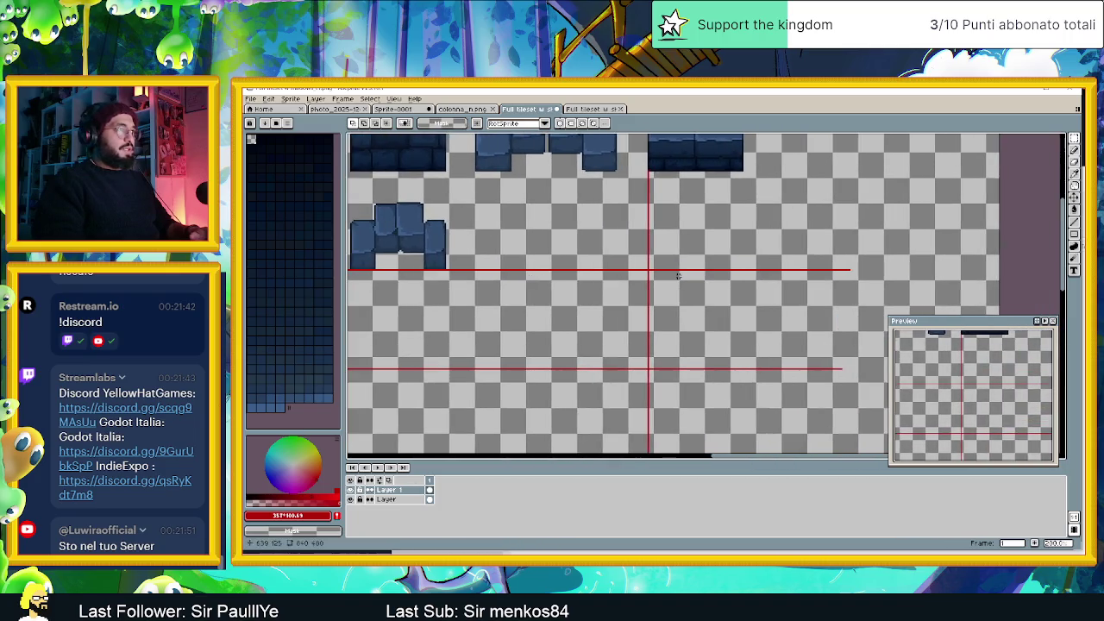
pyautogui.click(418, 111)
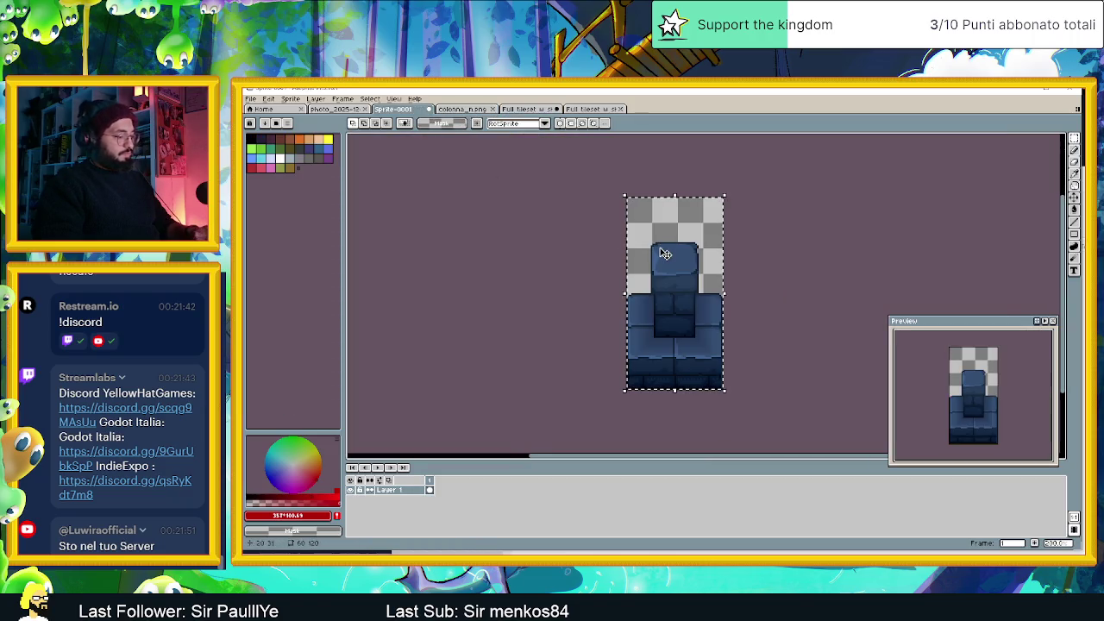
# Paste the blue column into the blue tileset and nudge it onto the red guides
pyautogui.click(581, 110)
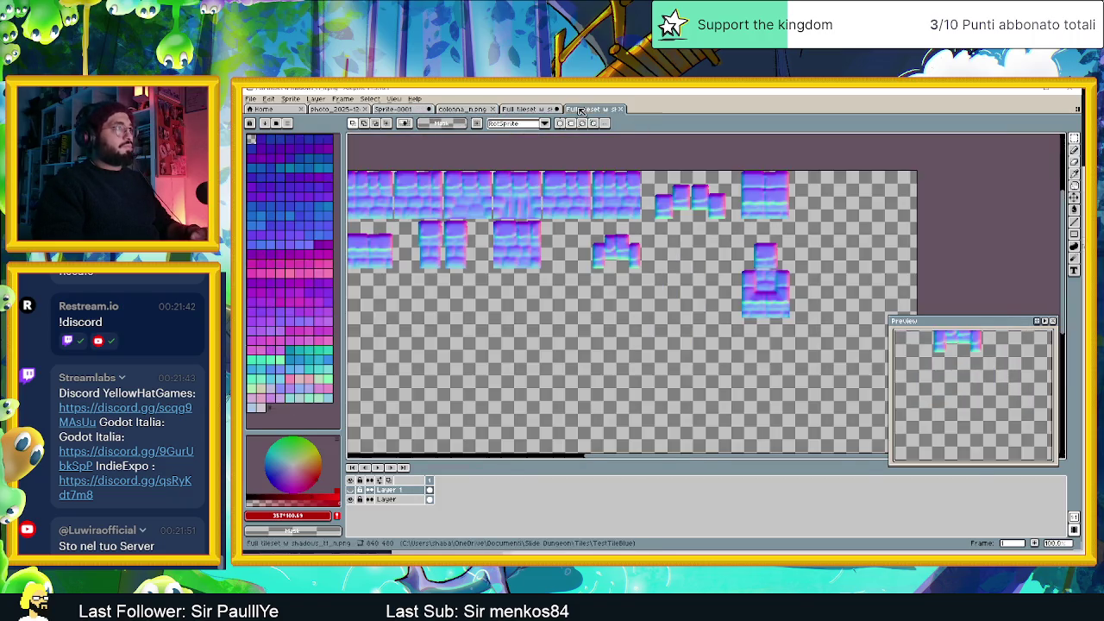
pyautogui.click(524, 109)
pyautogui.hotkey('ctrl', 'v')
pyautogui.moveTo(695, 223); pyautogui.dragTo(699, 308)
pyautogui.scroll(2, 681, 345)
pyautogui.press('Down')
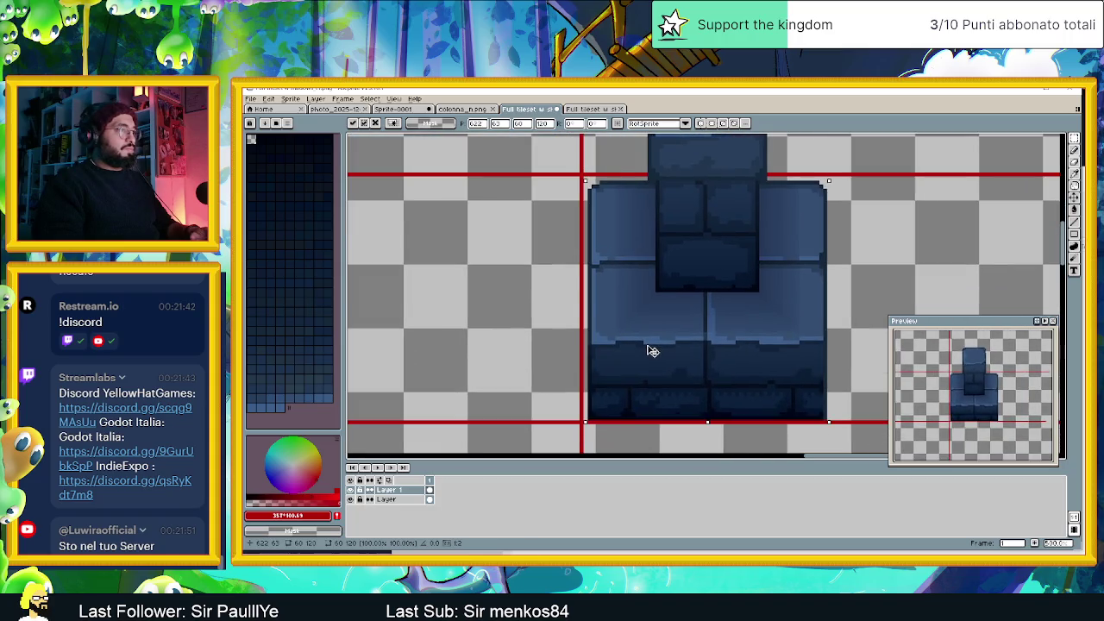
pyautogui.press('Left')
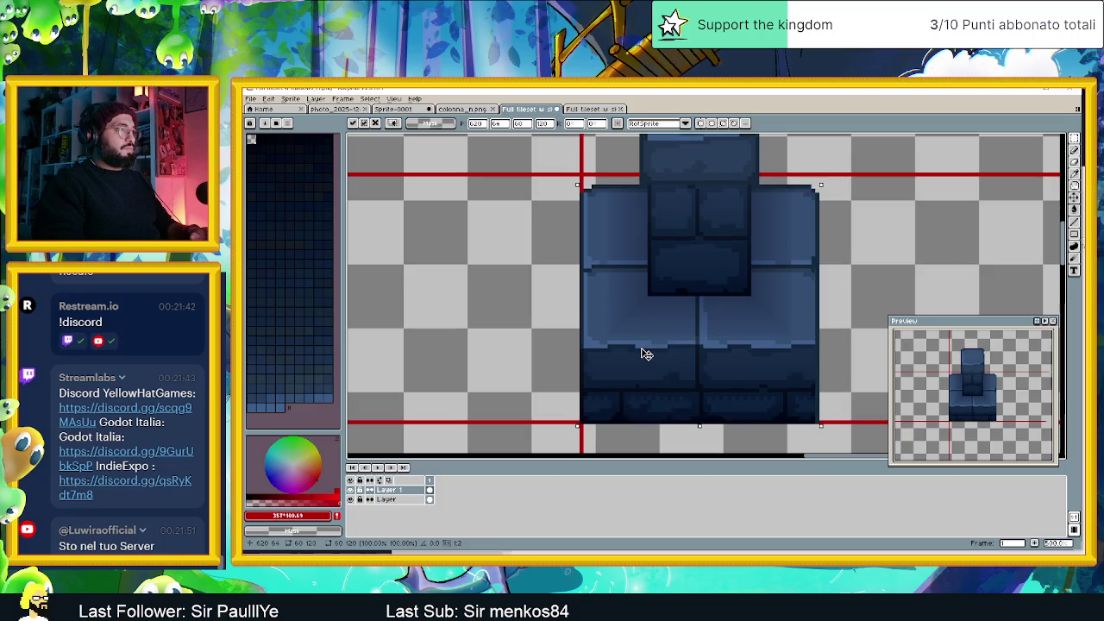
# Show the red guide layer on the normal-map tileset
pyautogui.click(581, 111)
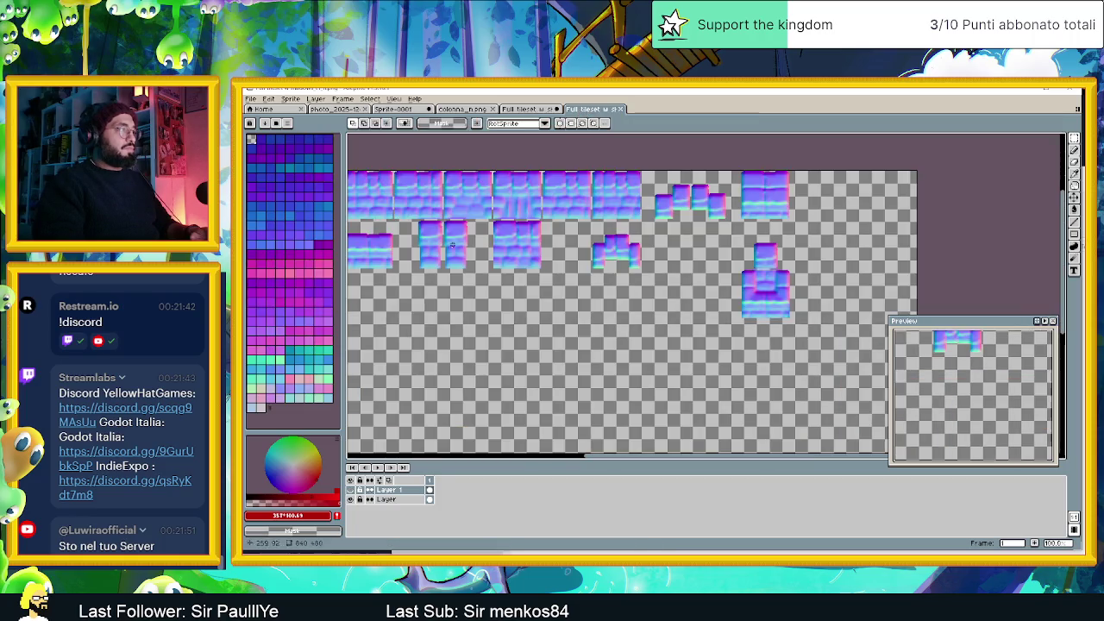
pyautogui.click(353, 490)
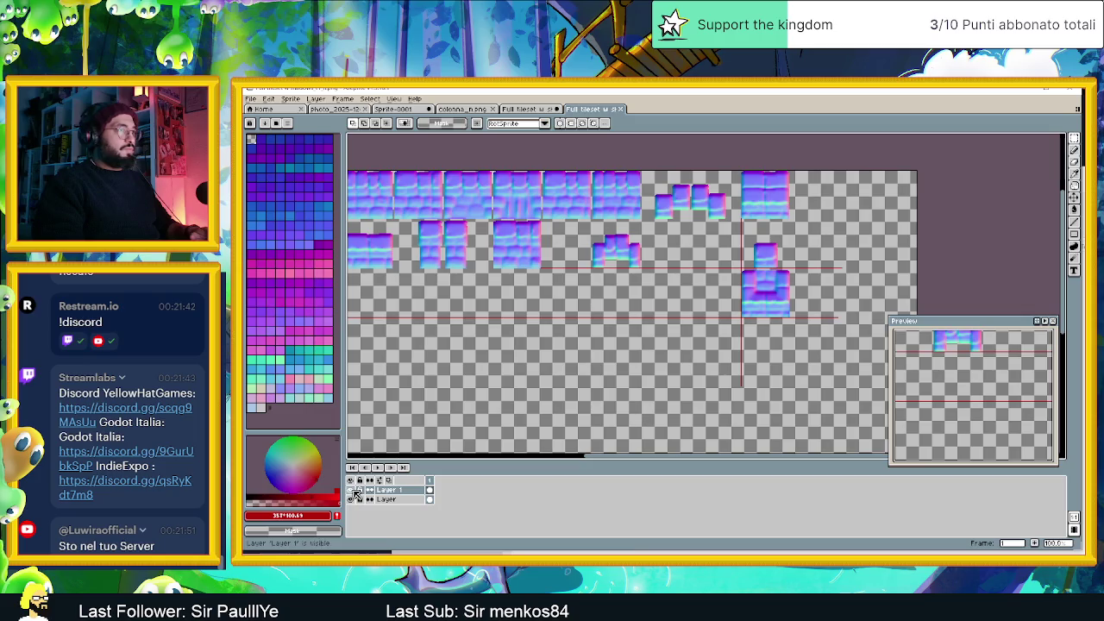
pyautogui.scroll(2, 779, 272)
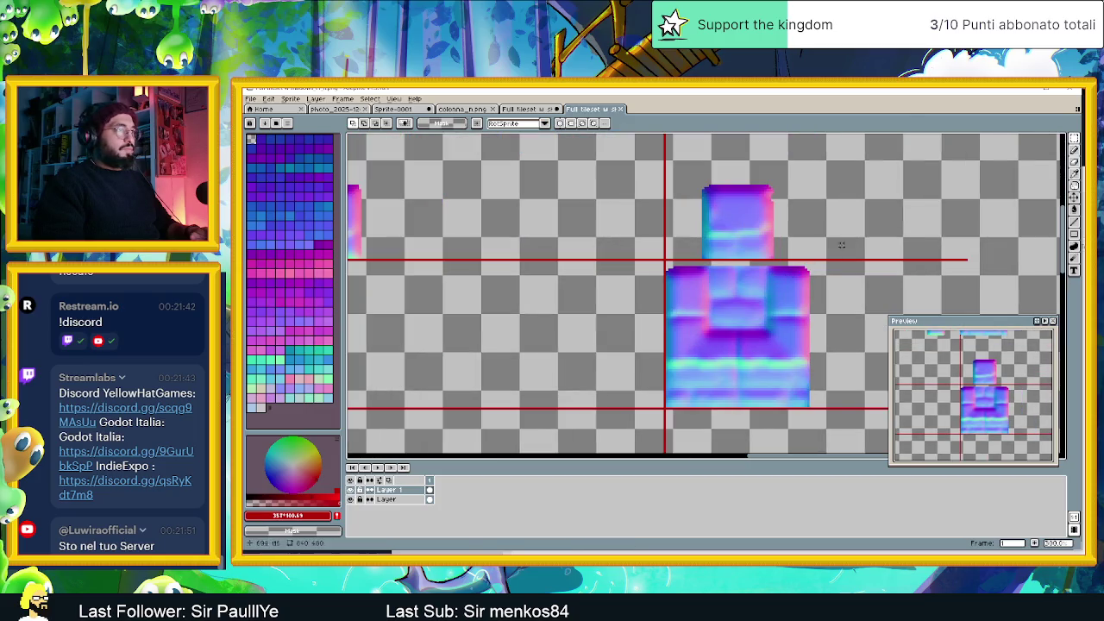
# Select the normal-map column and shift it about 3 px left
pyautogui.moveTo(833, 163); pyautogui.dragTo(653, 431)
pyautogui.moveTo(647, 436); pyautogui.dragTo(645, 435)
pyautogui.click(406, 499)
pyautogui.click(739, 337)
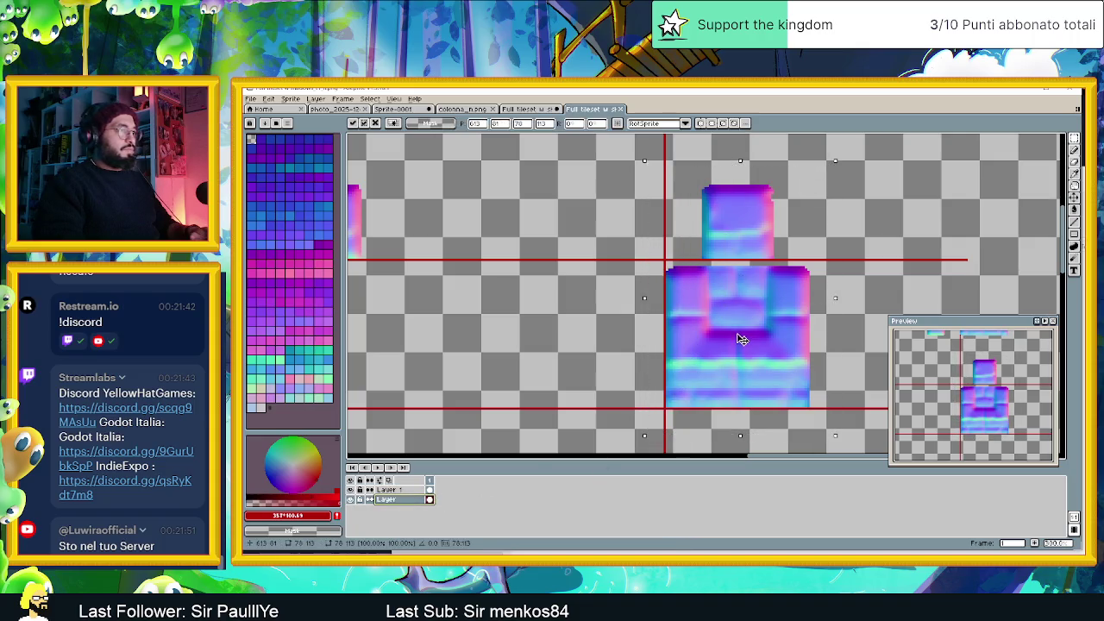
pyautogui.moveTo(739, 338); pyautogui.dragTo(738, 338)
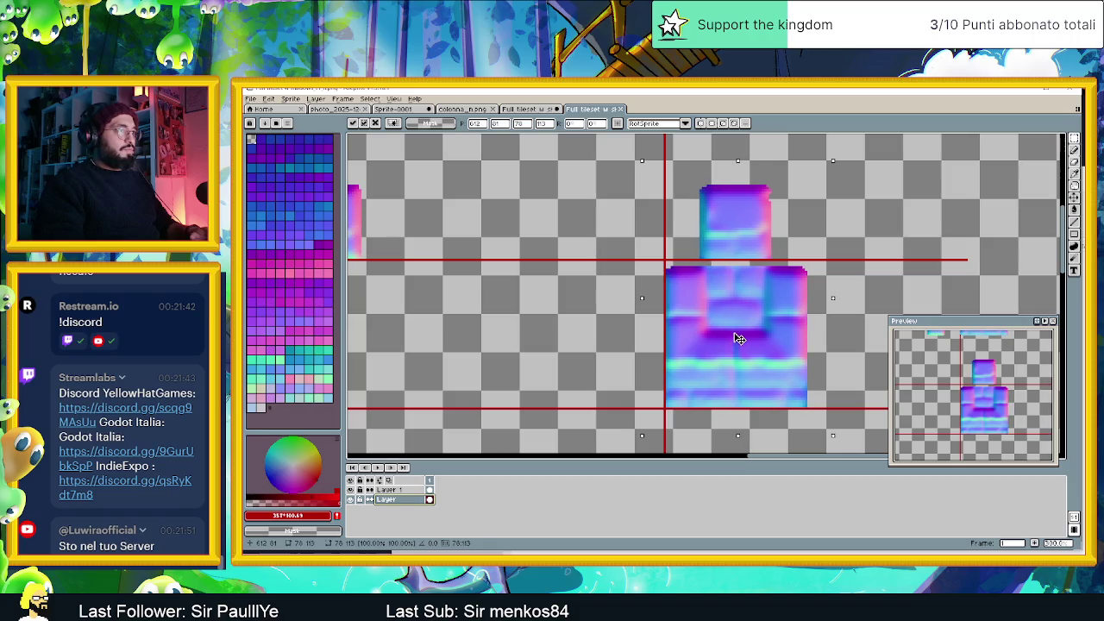
pyautogui.scroll(-3, 744, 333)
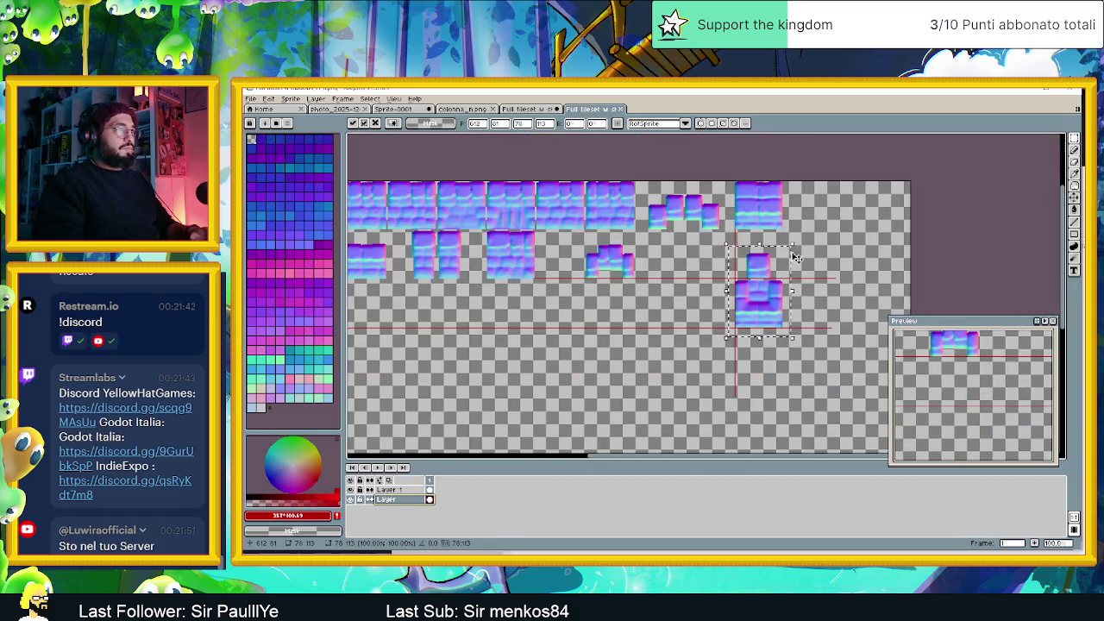
pyautogui.click(833, 252)
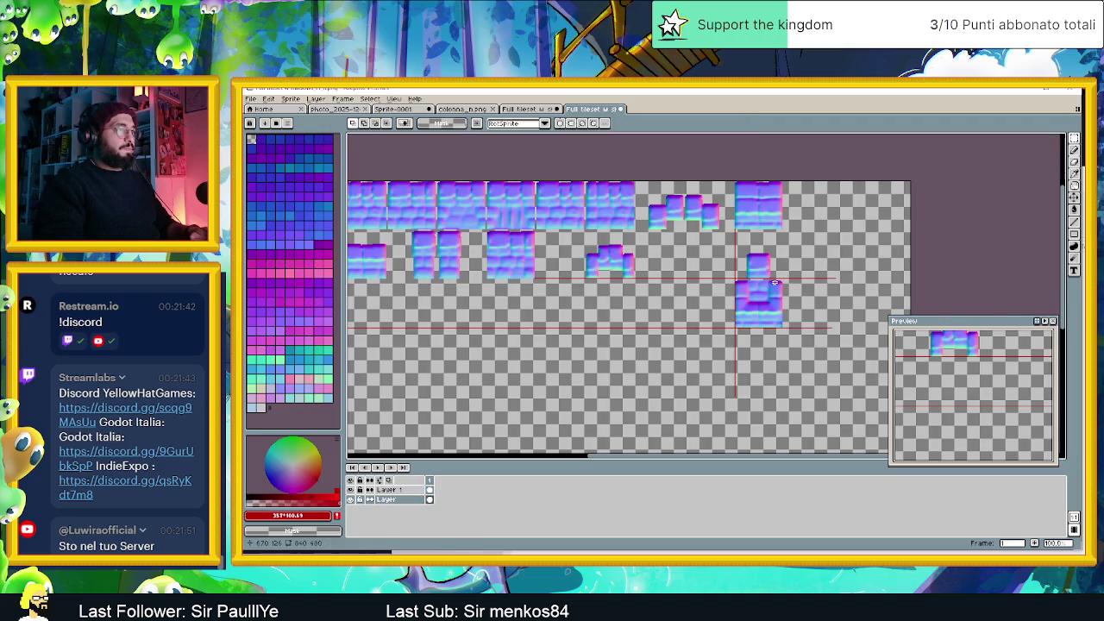
pyautogui.scroll(3, 774, 282)
pyautogui.scroll(-1, 770, 298)
# Nudge the column slightly up, checking alignment against the red guides, and commit it
pyautogui.moveTo(809, 180); pyautogui.dragTo(635, 436)
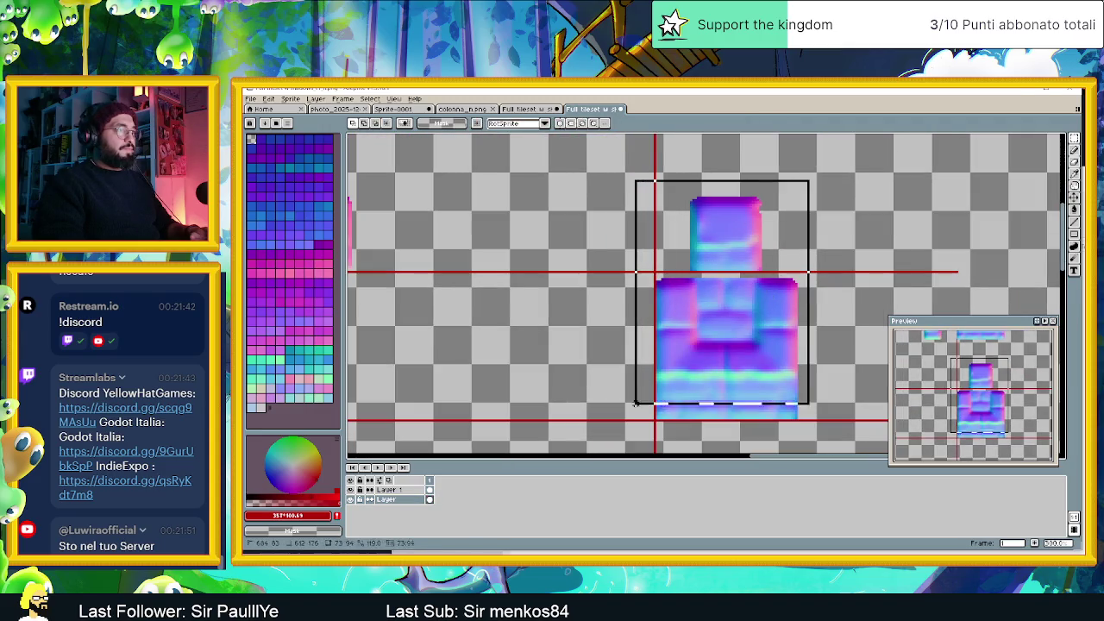
pyautogui.moveTo(697, 406); pyautogui.dragTo(701, 404)
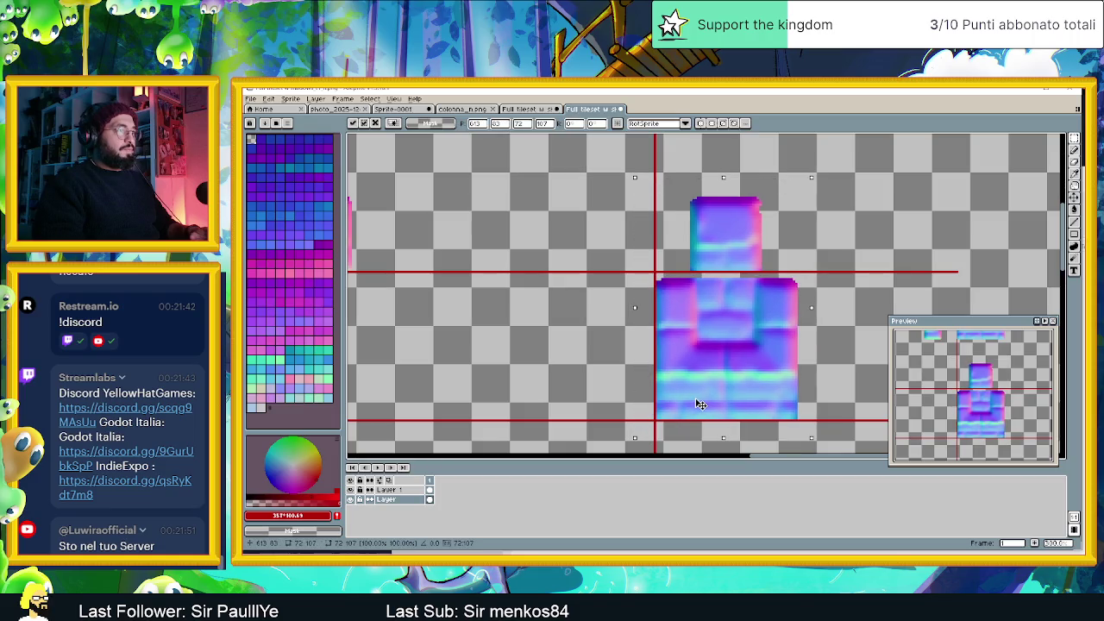
pyautogui.click(353, 490)
pyautogui.click(353, 491)
pyautogui.click(353, 490)
pyautogui.click(353, 490)
pyautogui.click(352, 490)
pyautogui.click(353, 490)
pyautogui.click(353, 490)
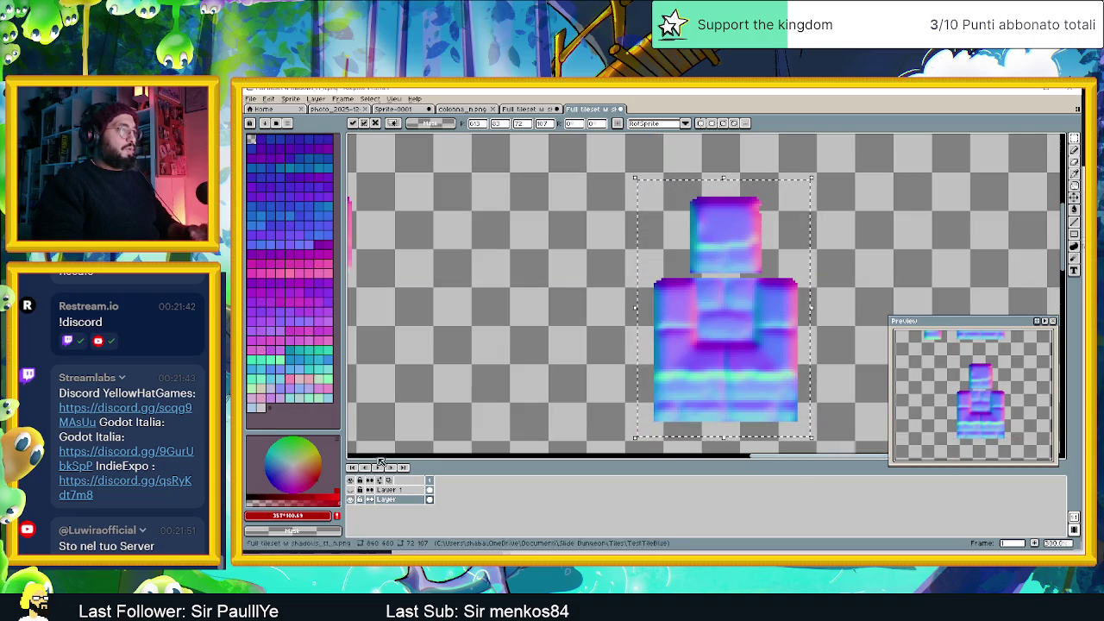
pyautogui.click(474, 317)
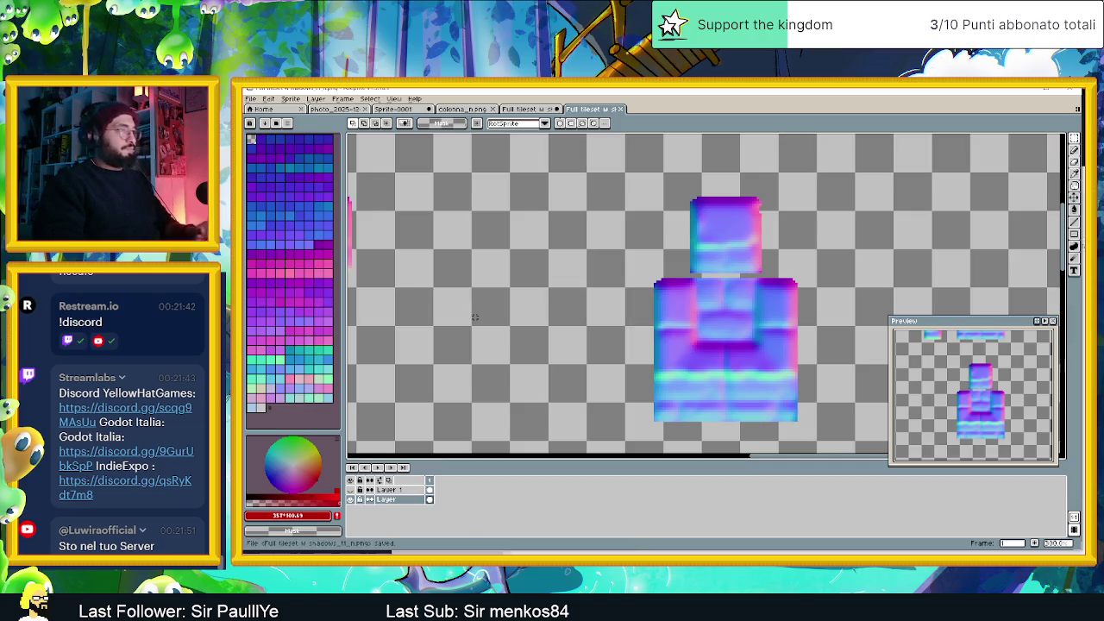
# Paste the blue column into the blue tileset's empty bottom layer and align its top block
pyautogui.click(530, 107)
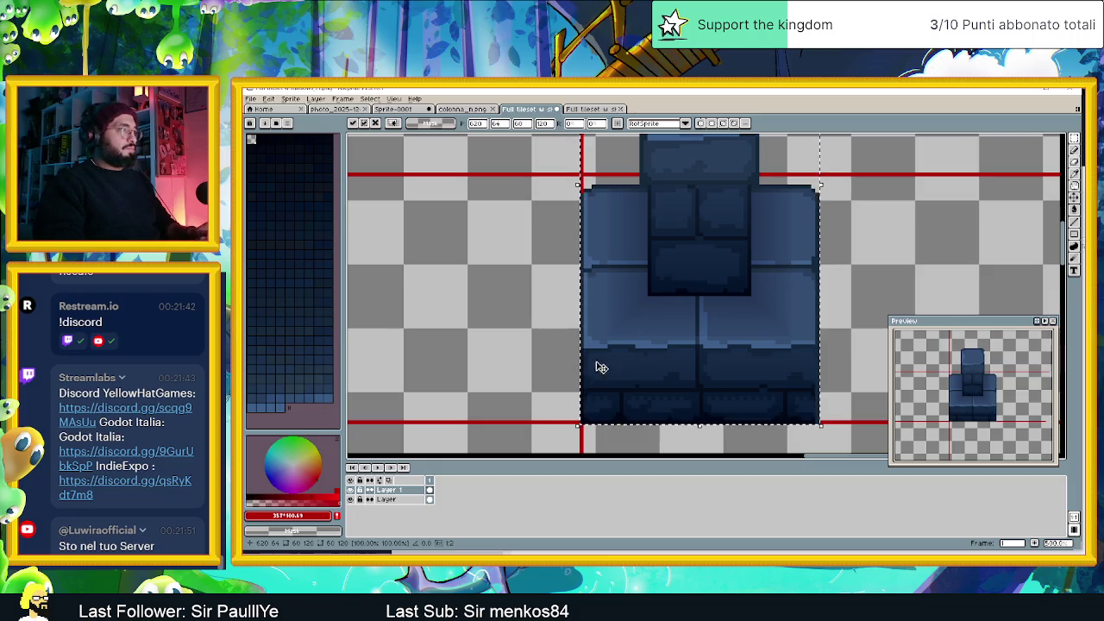
pyautogui.click(405, 501)
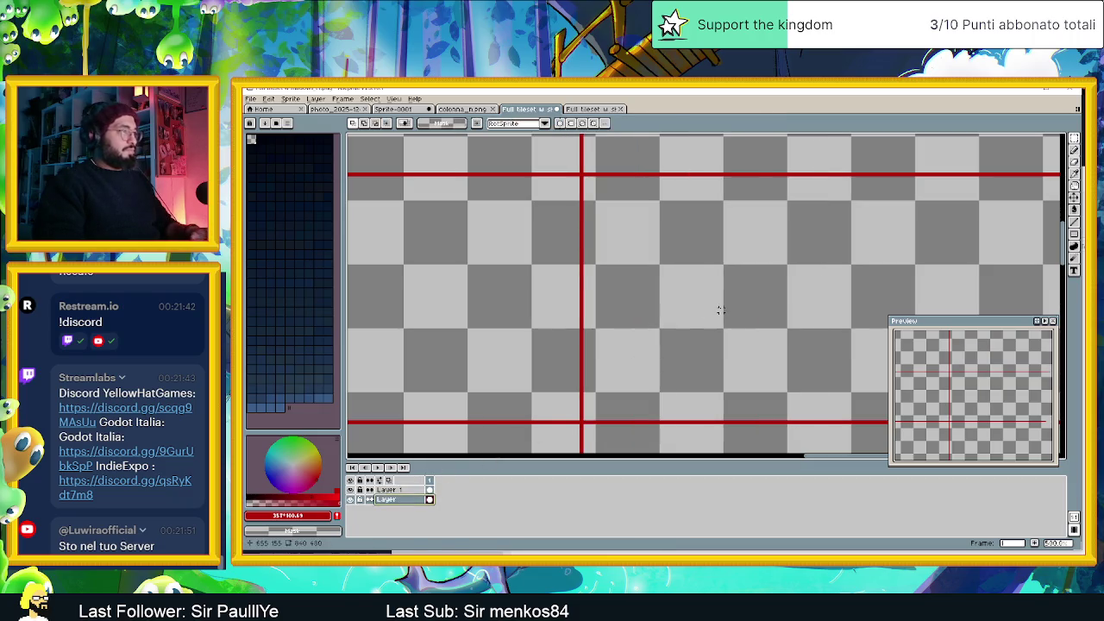
pyautogui.hotkey('ctrl', 'v')
pyautogui.moveTo(683, 337); pyautogui.dragTo(679, 252)
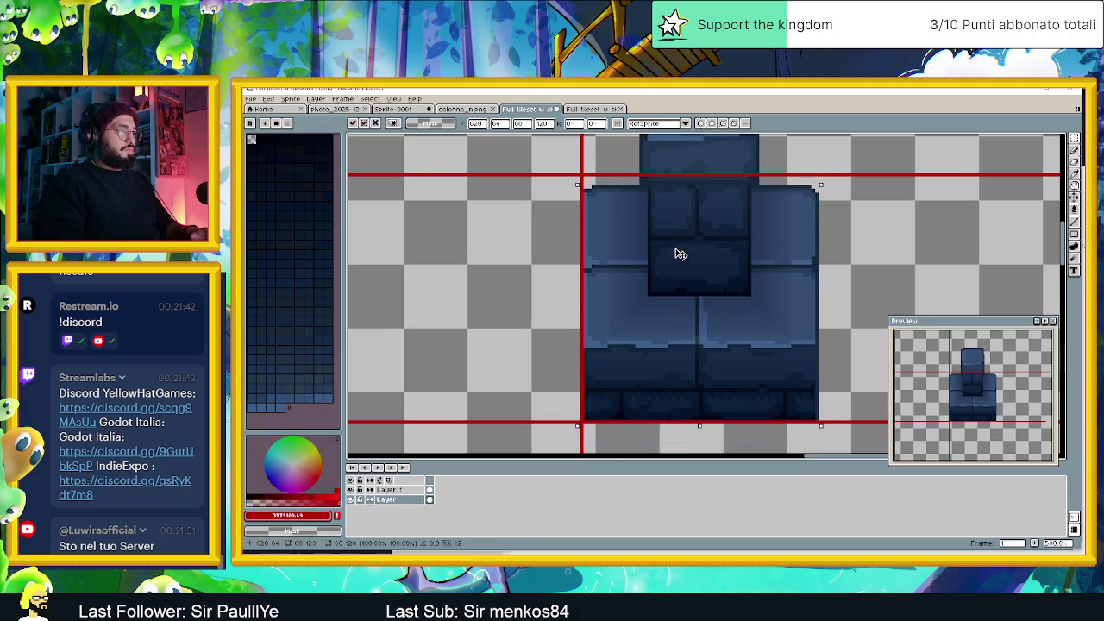
pyautogui.click(785, 177)
pyautogui.moveTo(785, 177); pyautogui.dragTo(743, 311)
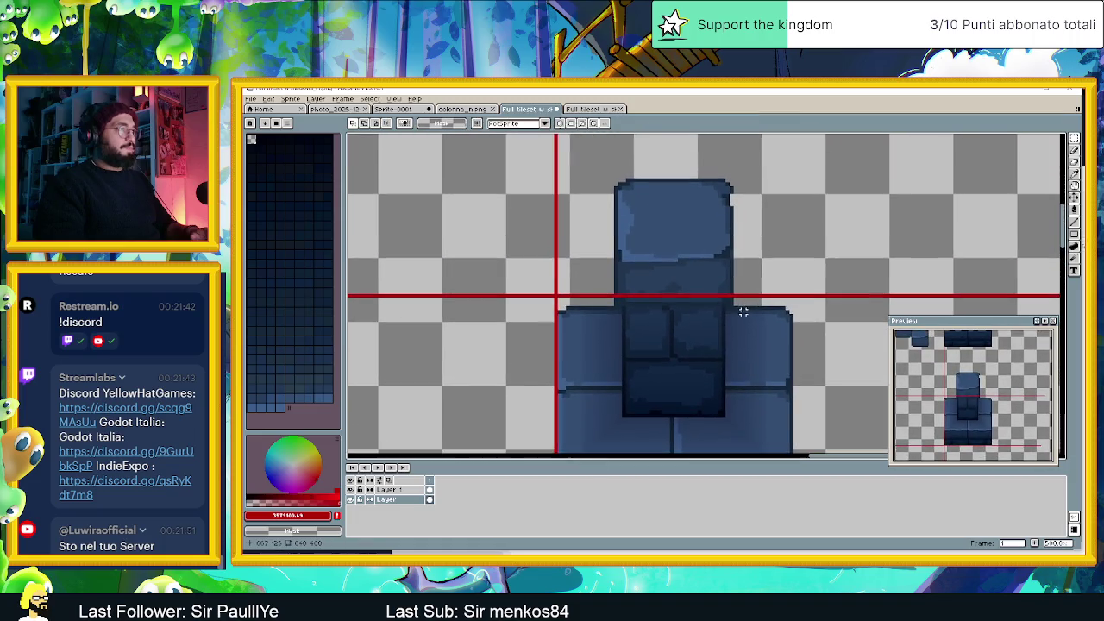
pyautogui.moveTo(591, 155)
pyautogui.mouseDown()
pyautogui.moveTo(756, 303)
pyautogui.moveTo(705, 286)
pyautogui.mouseUp()
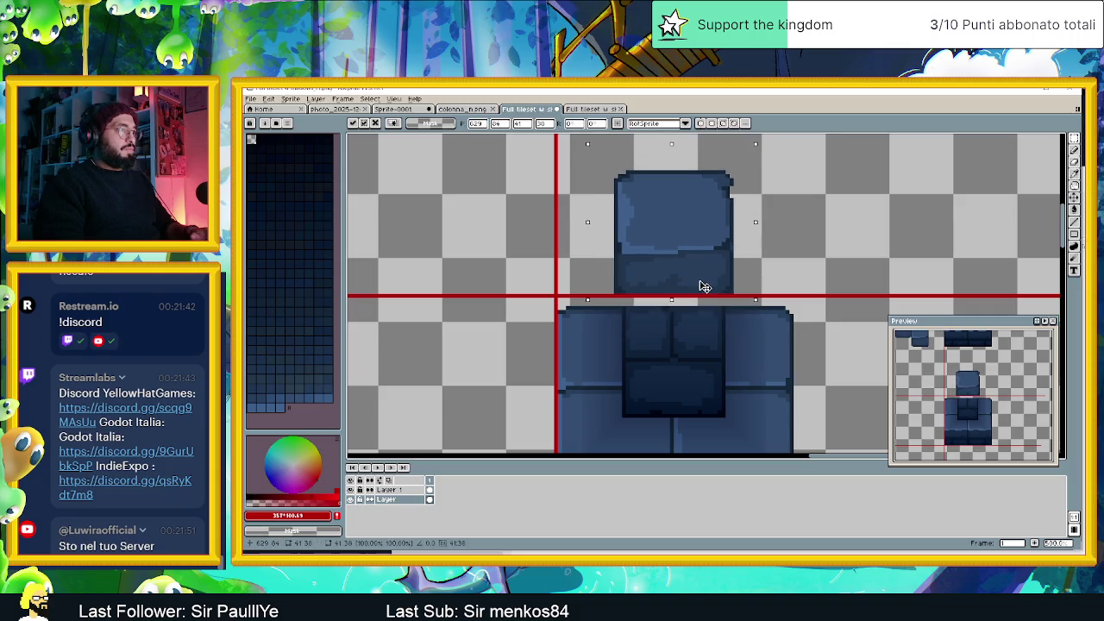
pyautogui.click(830, 255)
# Save the blue tileset with Layer 1 hidden and return to Godot
pyautogui.scroll(-3, 831, 255)
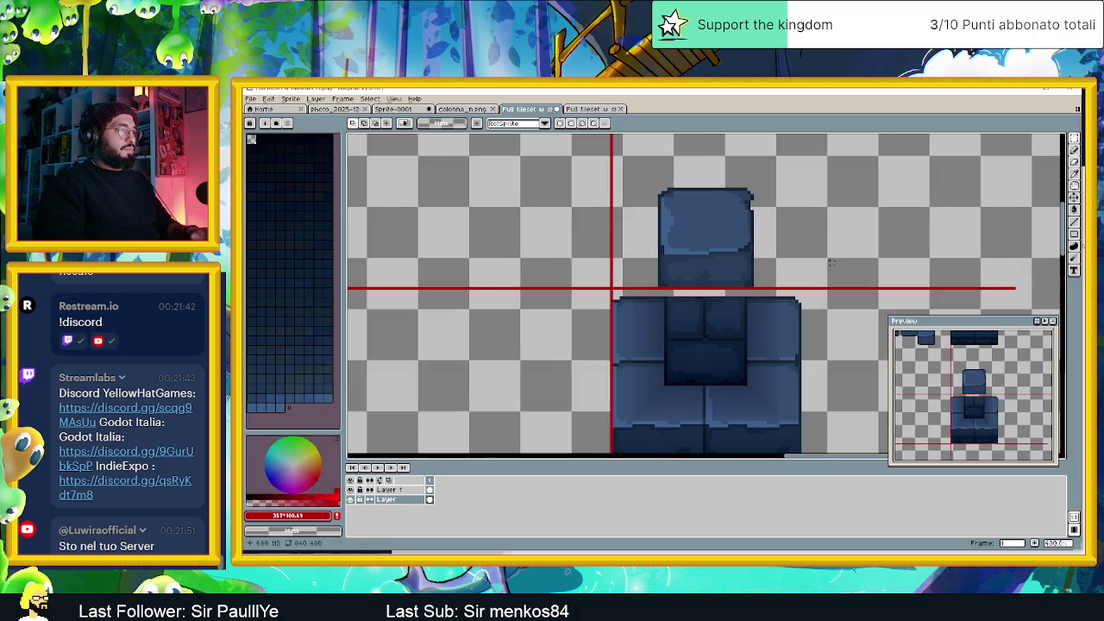
pyautogui.hotkey('ctrl', 's')
pyautogui.click(351, 489)
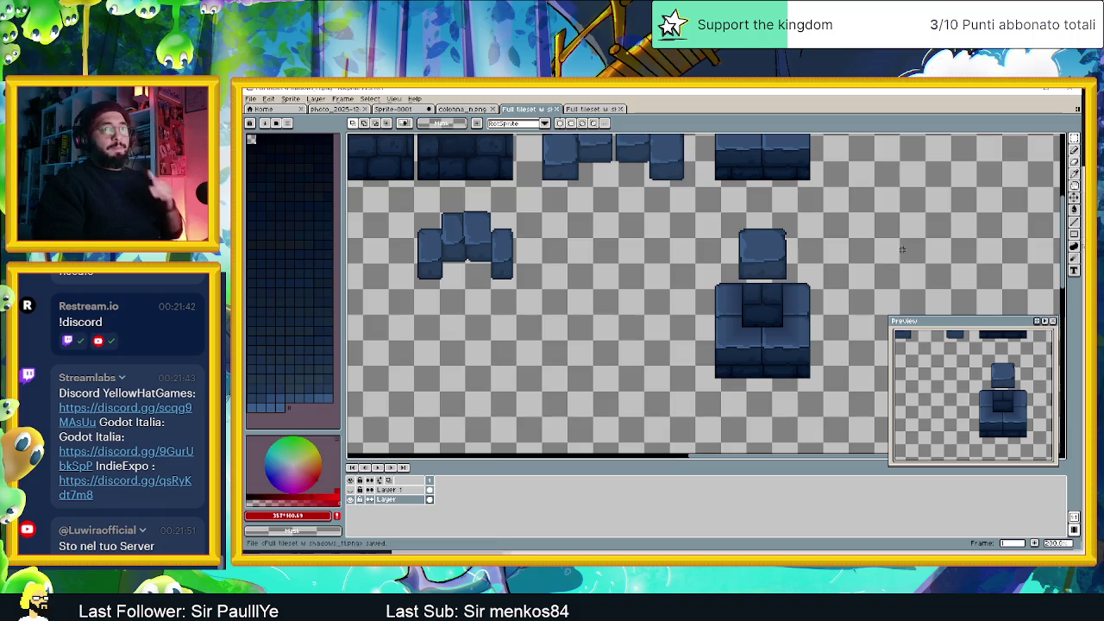
pyautogui.click(1046, 89)
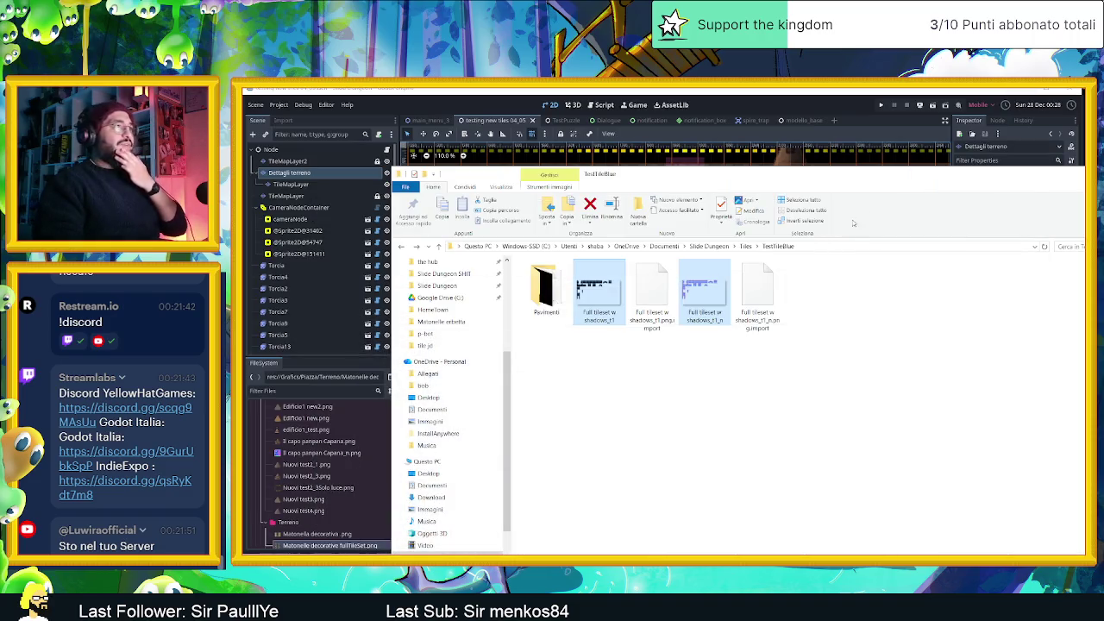
# Select the TileMapLayer node holding the blue walls and enlarge the tile atlas panel
pyautogui.click(1015, 90)
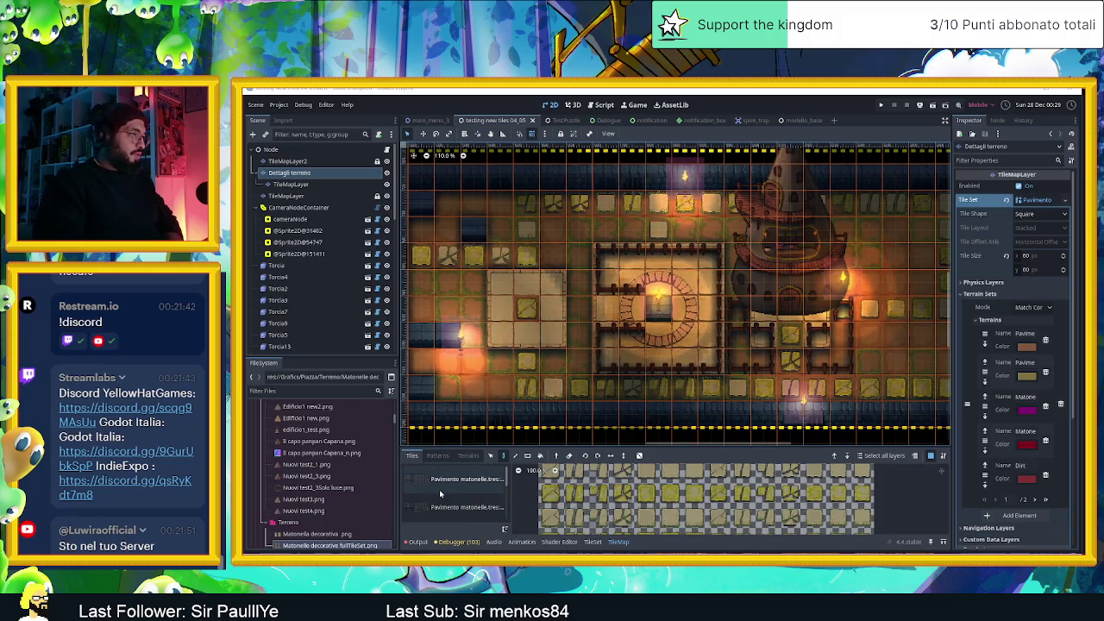
pyautogui.click(298, 164)
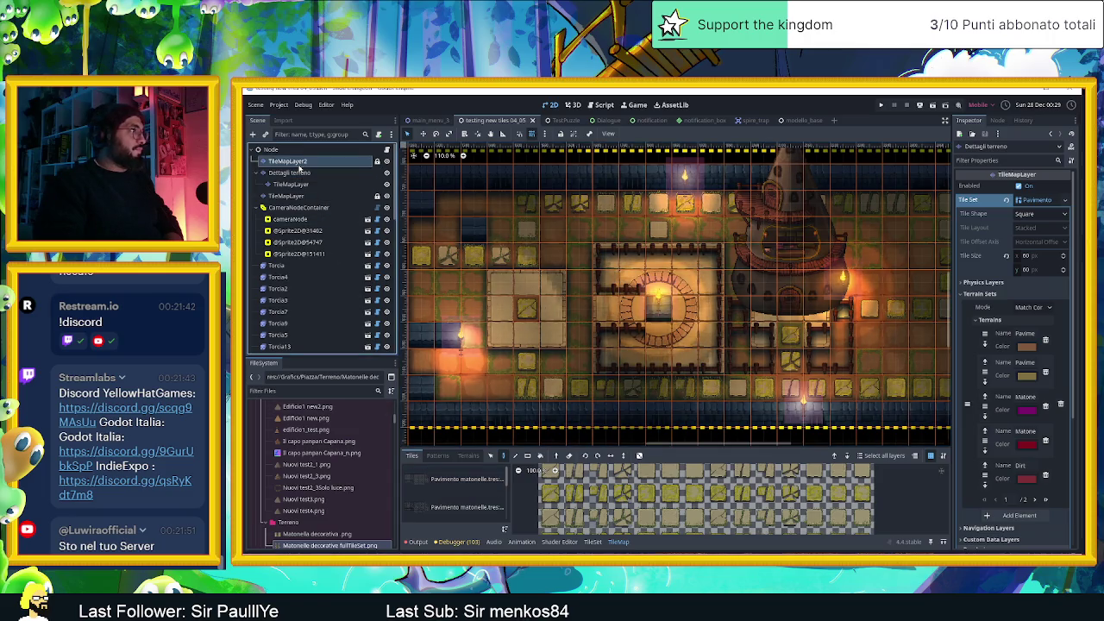
pyautogui.click(293, 173)
pyautogui.click(302, 197)
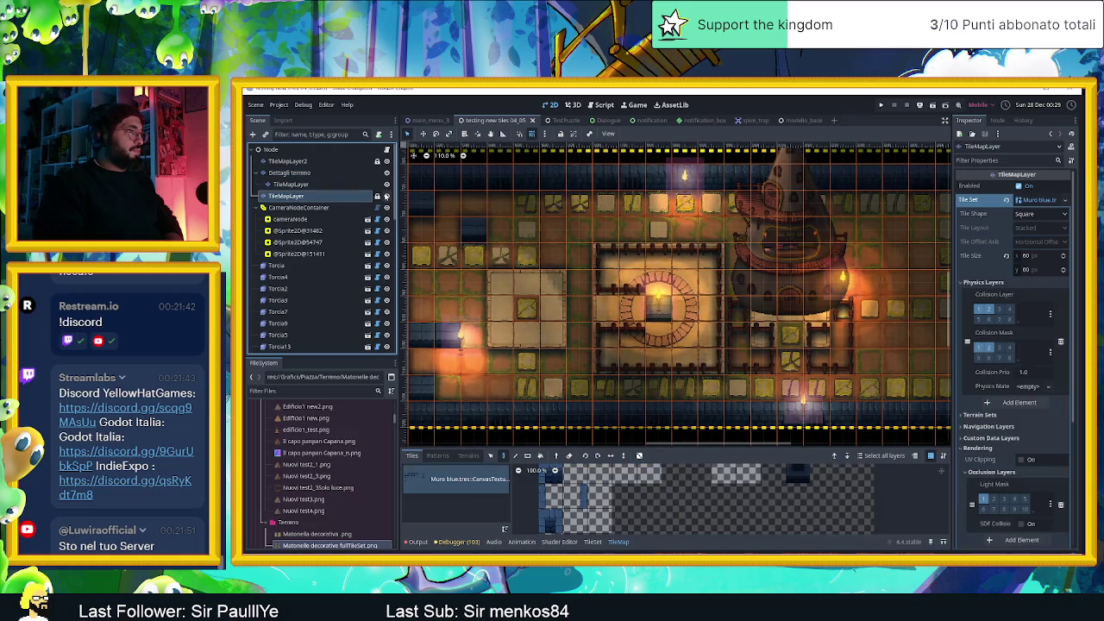
pyautogui.scroll(-3, 764, 488)
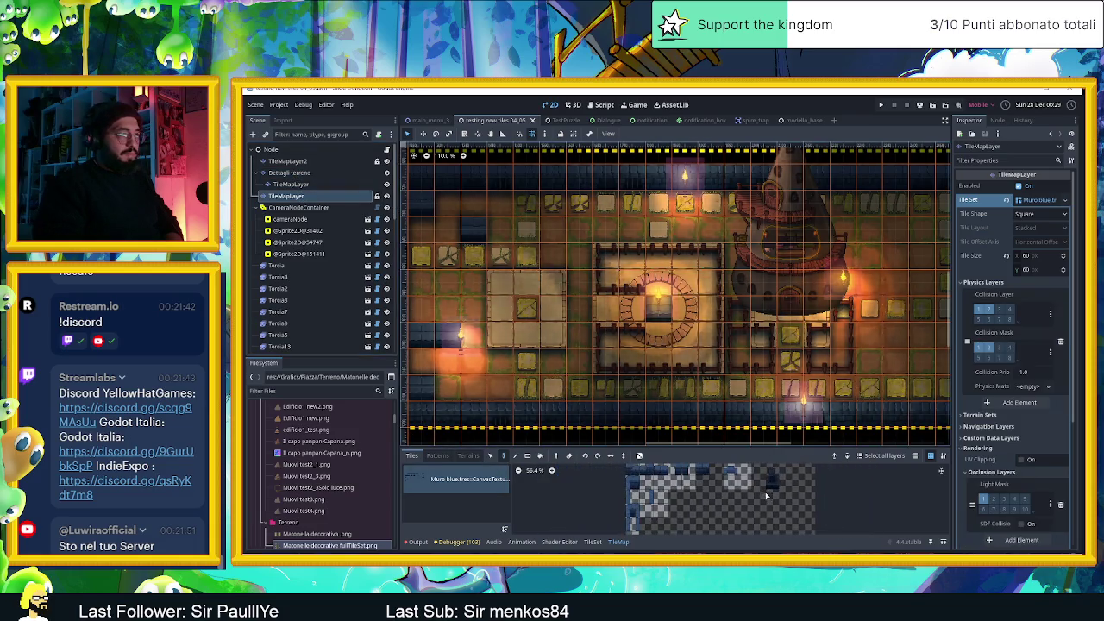
pyautogui.scroll(-1, 766, 496)
pyautogui.moveTo(769, 446); pyautogui.dragTo(769, 312)
pyautogui.scroll(5, 793, 418)
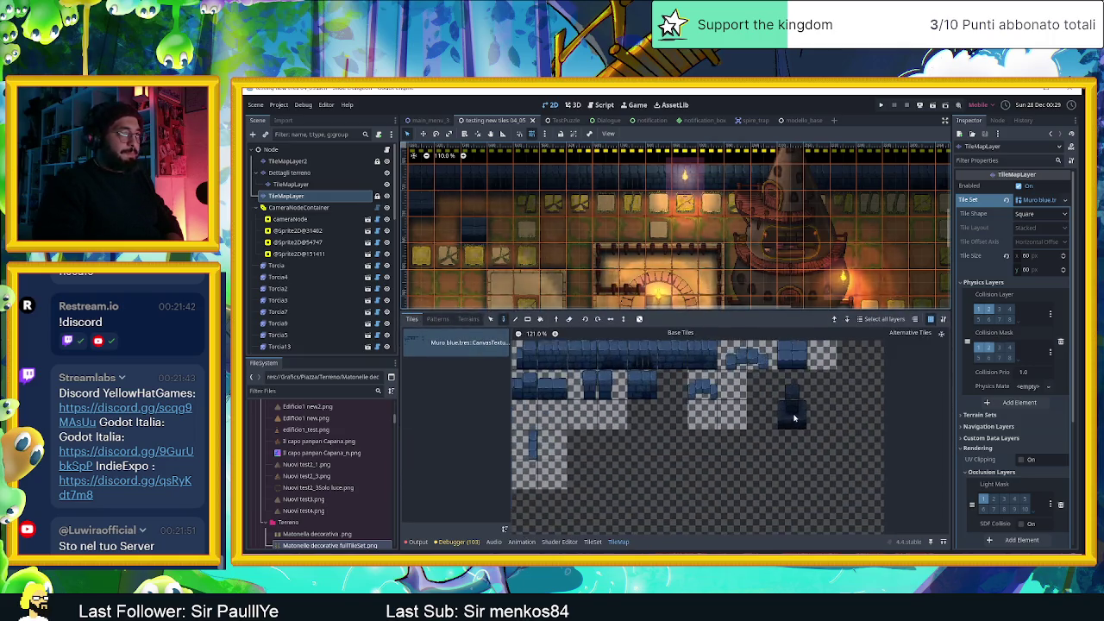
pyautogui.scroll(2, 802, 405)
pyautogui.scroll(3, 813, 397)
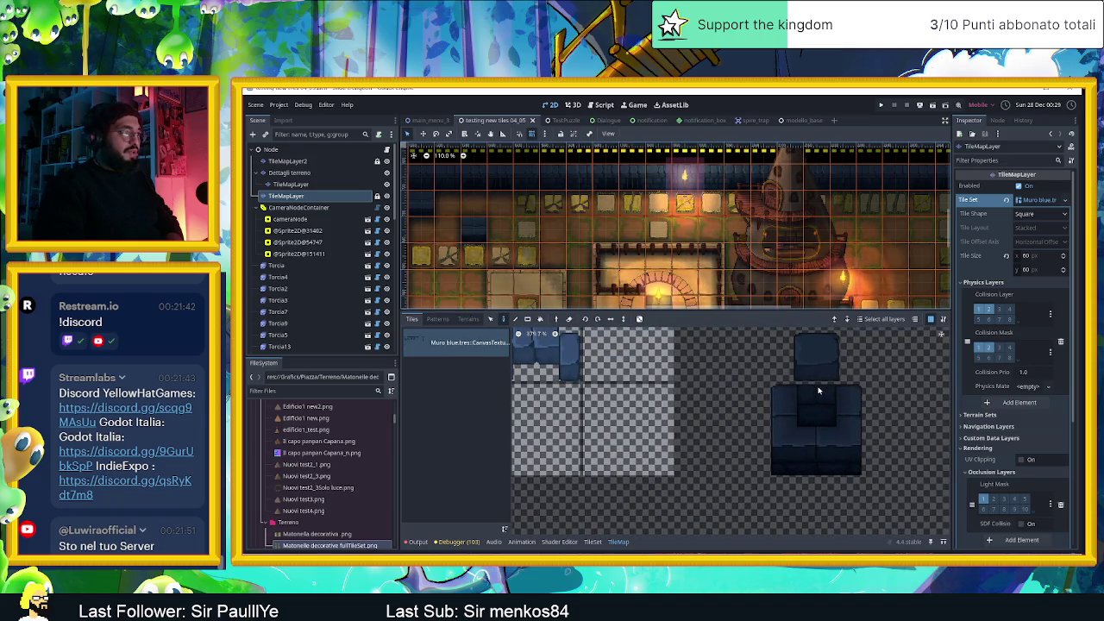
pyautogui.scroll(-3, 795, 402)
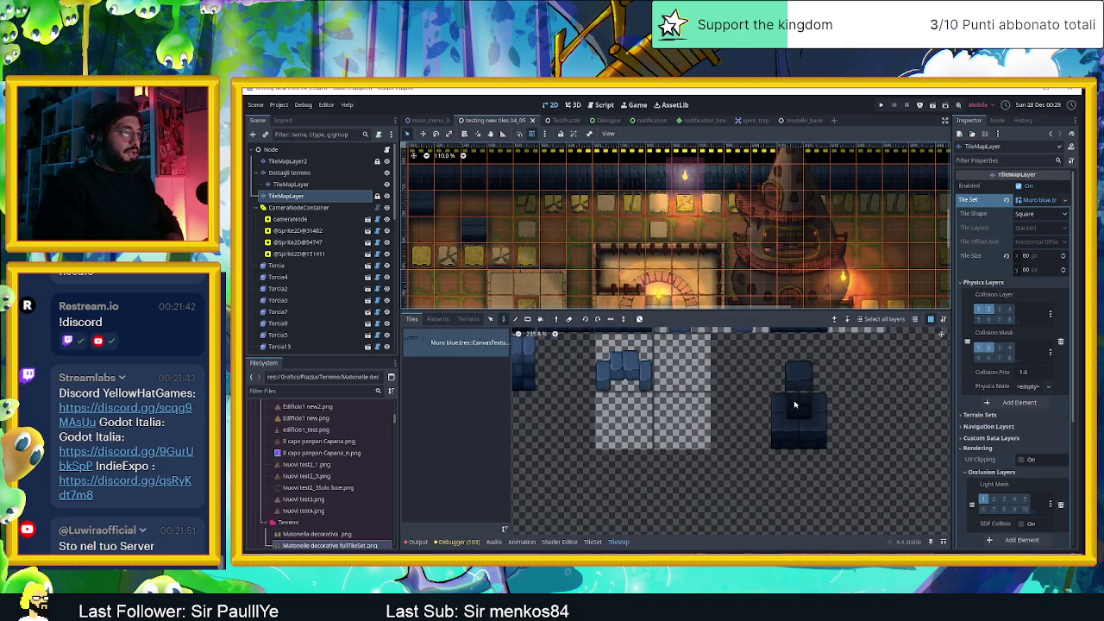
# Draw a Physics Layer 0 collision polygon covering the whole column base tile
pyautogui.click(592, 543)
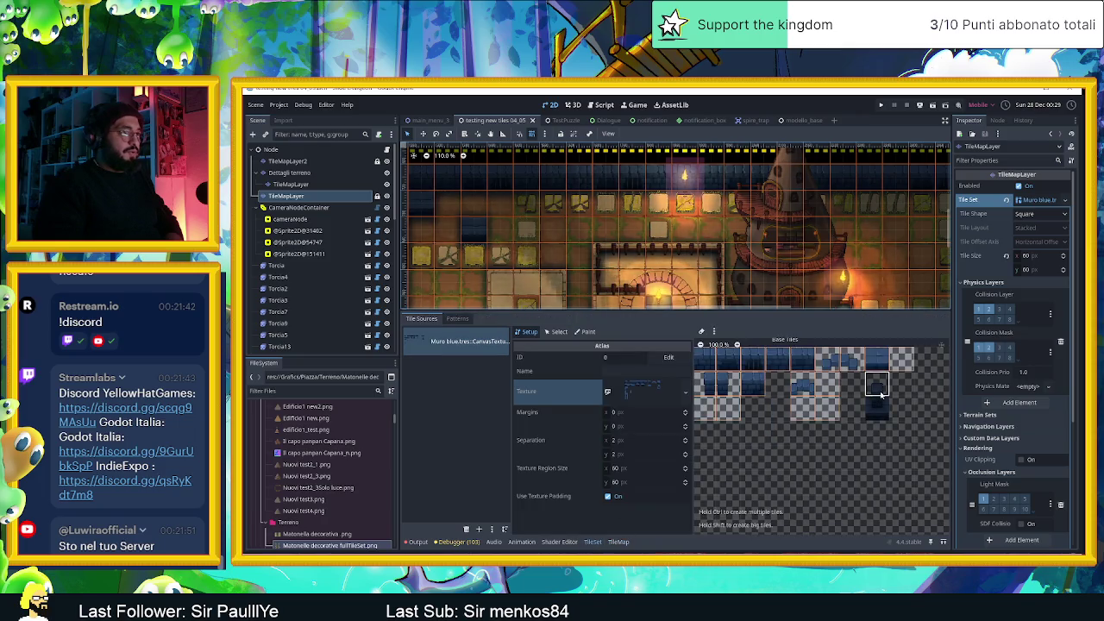
pyautogui.scroll(-2, 787, 471)
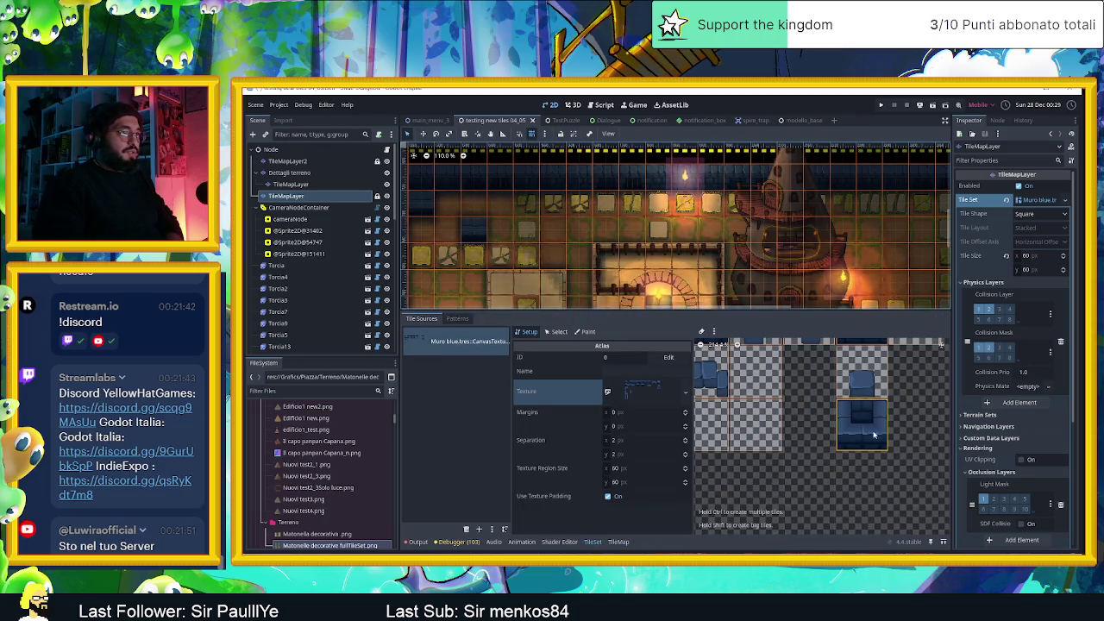
pyautogui.click(556, 332)
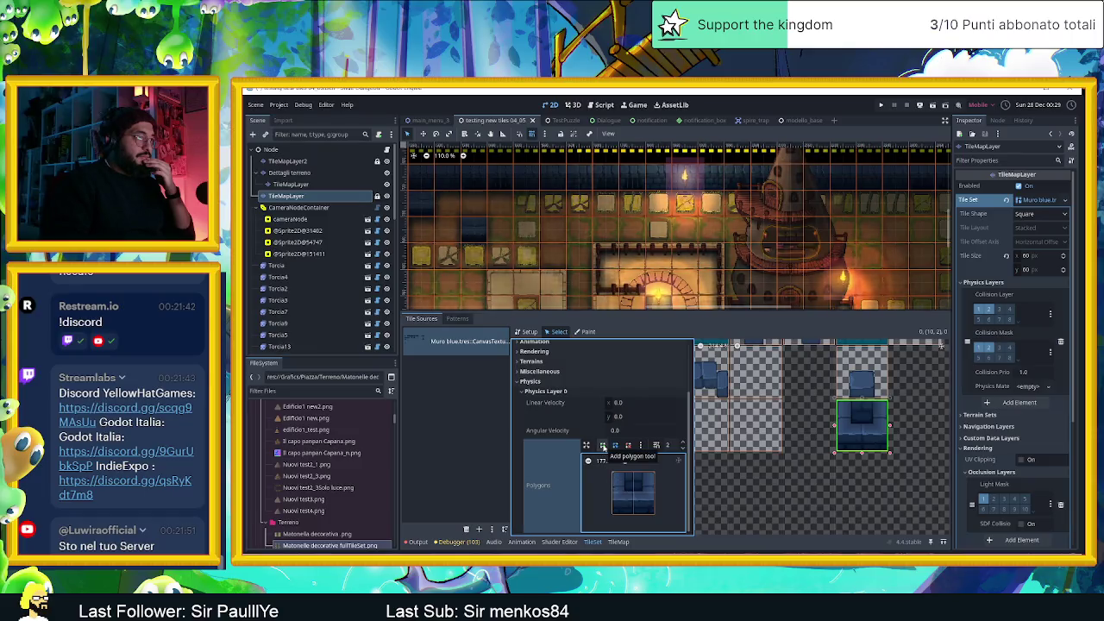
pyautogui.click(602, 446)
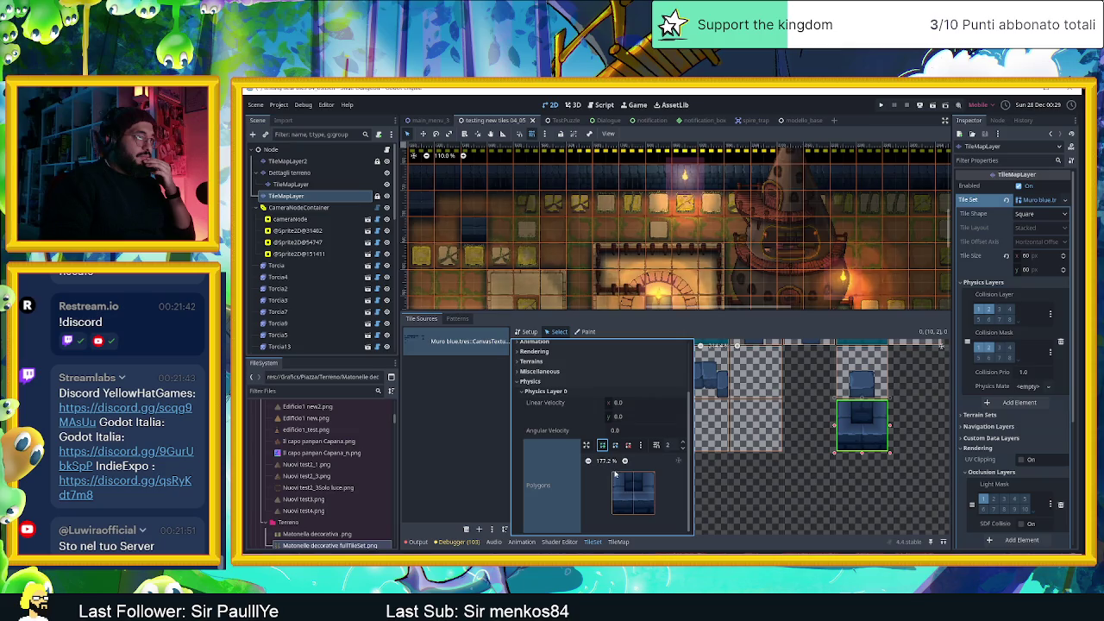
pyautogui.click(613, 472)
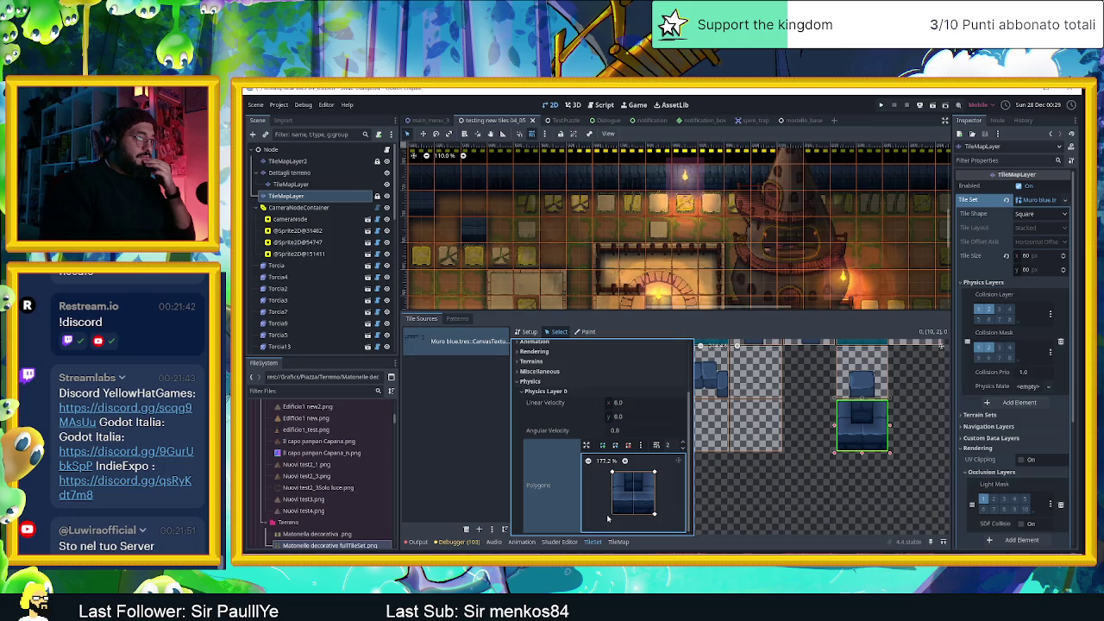
pyautogui.click(613, 516)
pyautogui.click(613, 473)
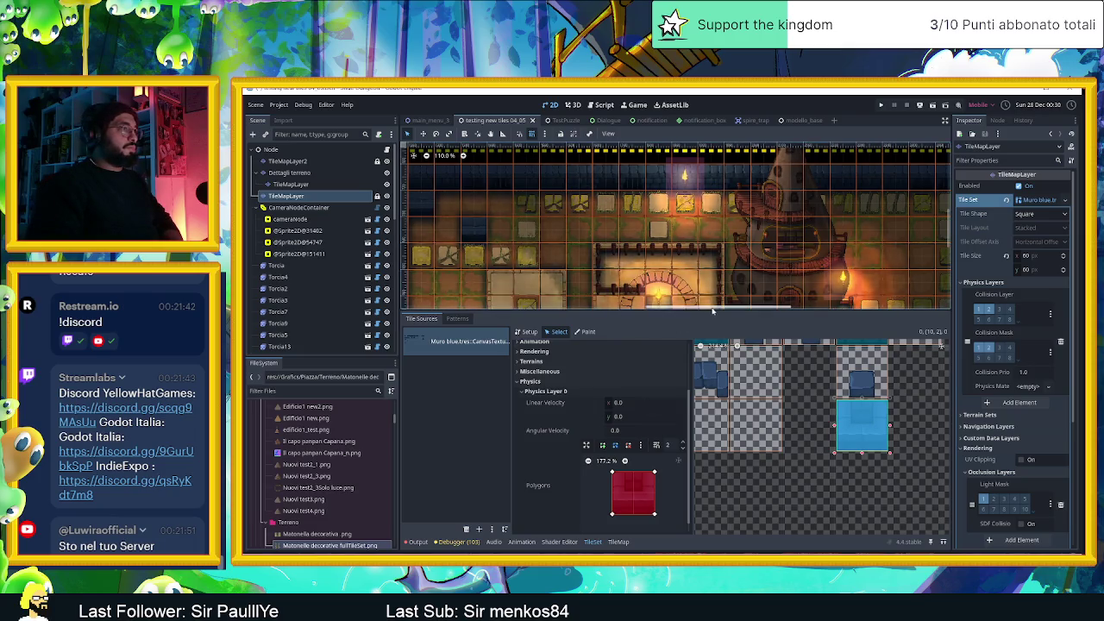
pyautogui.moveTo(710, 310); pyautogui.dragTo(714, 406)
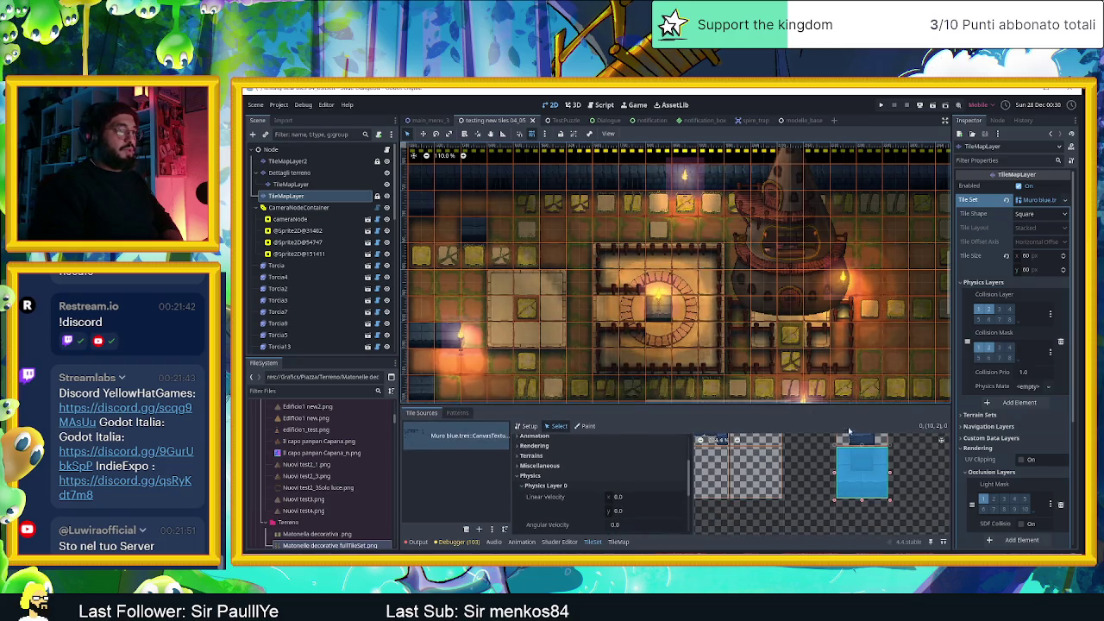
pyautogui.click(616, 542)
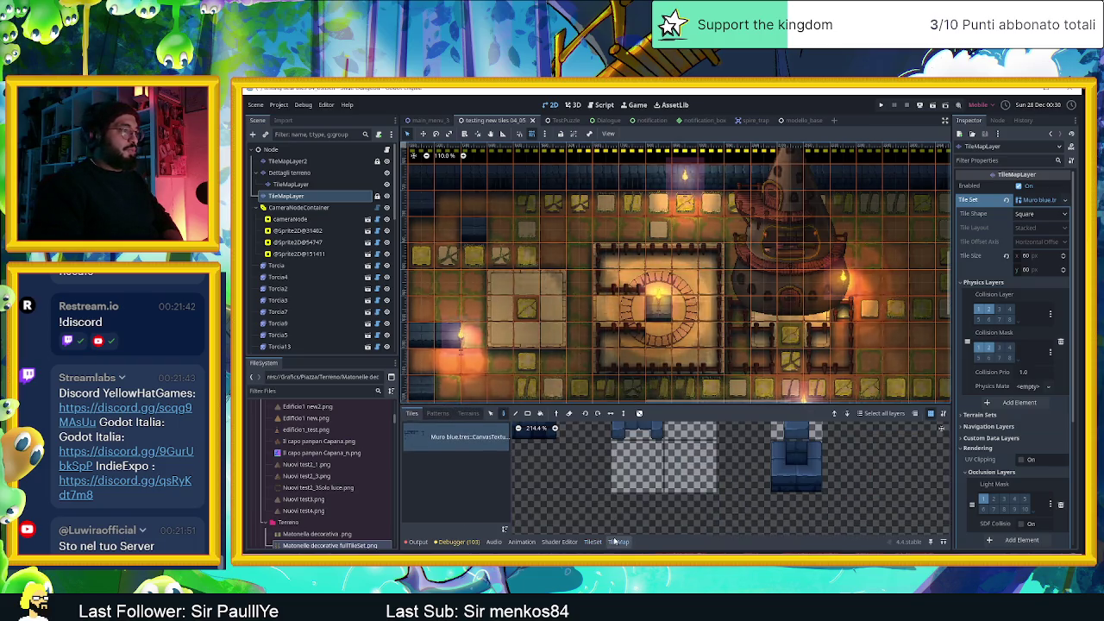
# Paint the blue column base tile near the circle's centre on the map
pyautogui.click(810, 477)
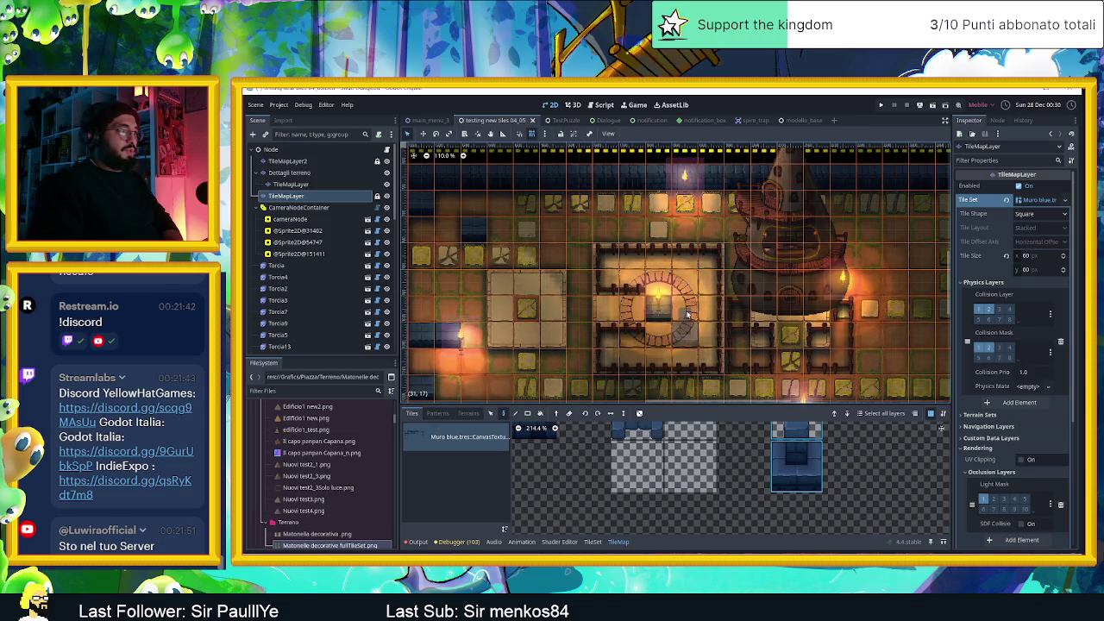
pyautogui.click(660, 304)
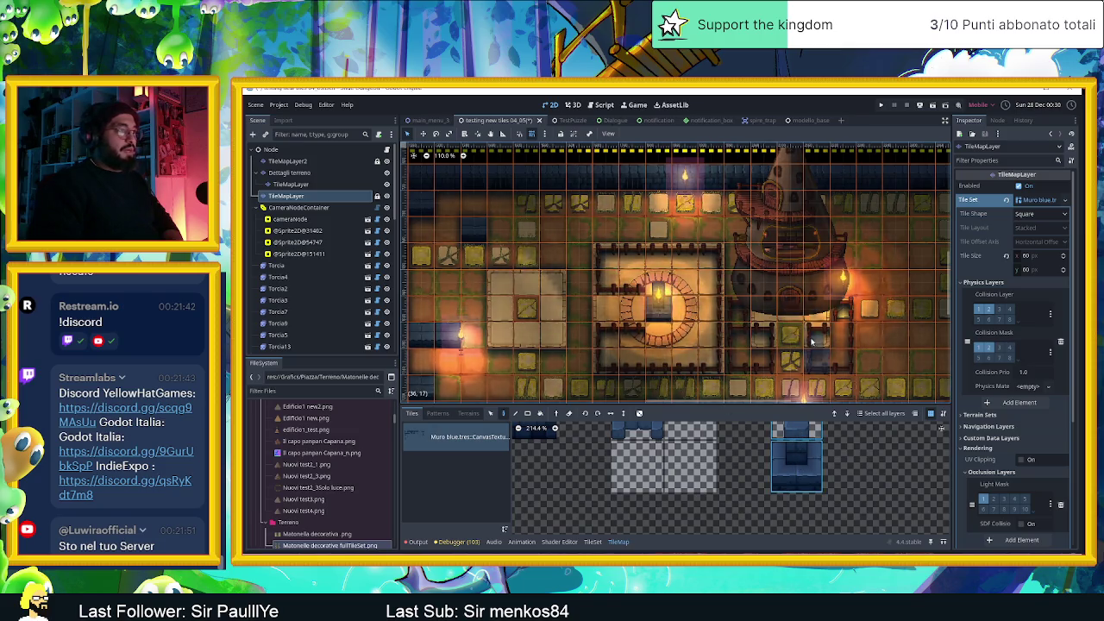
pyautogui.hscroll(4, 803, 328)
pyautogui.scroll(-2, 810, 295)
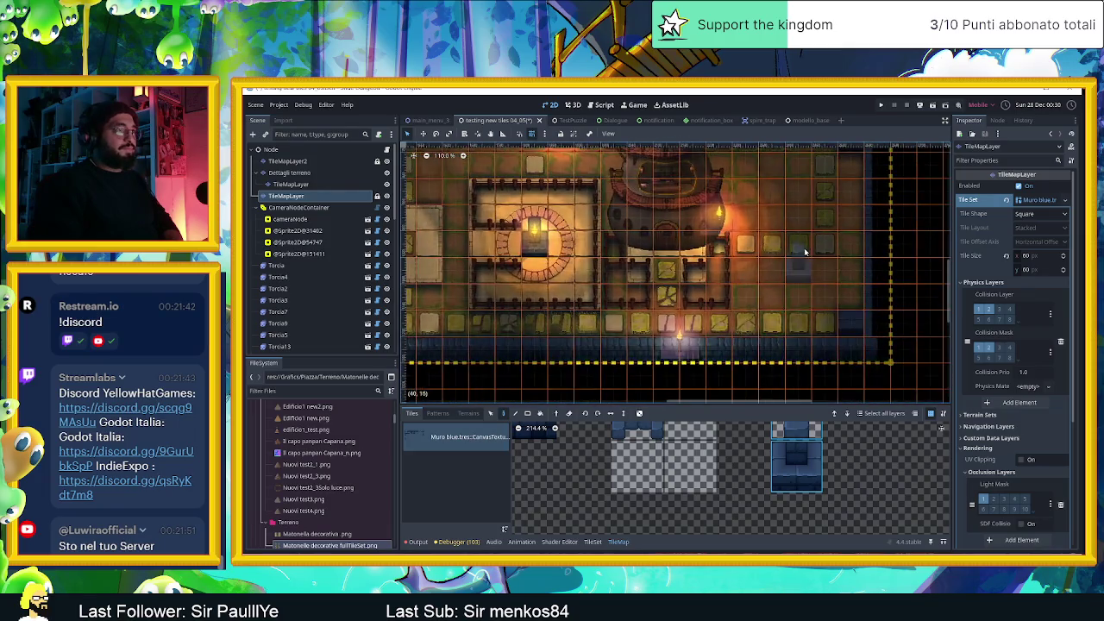
pyautogui.scroll(2, 810, 295)
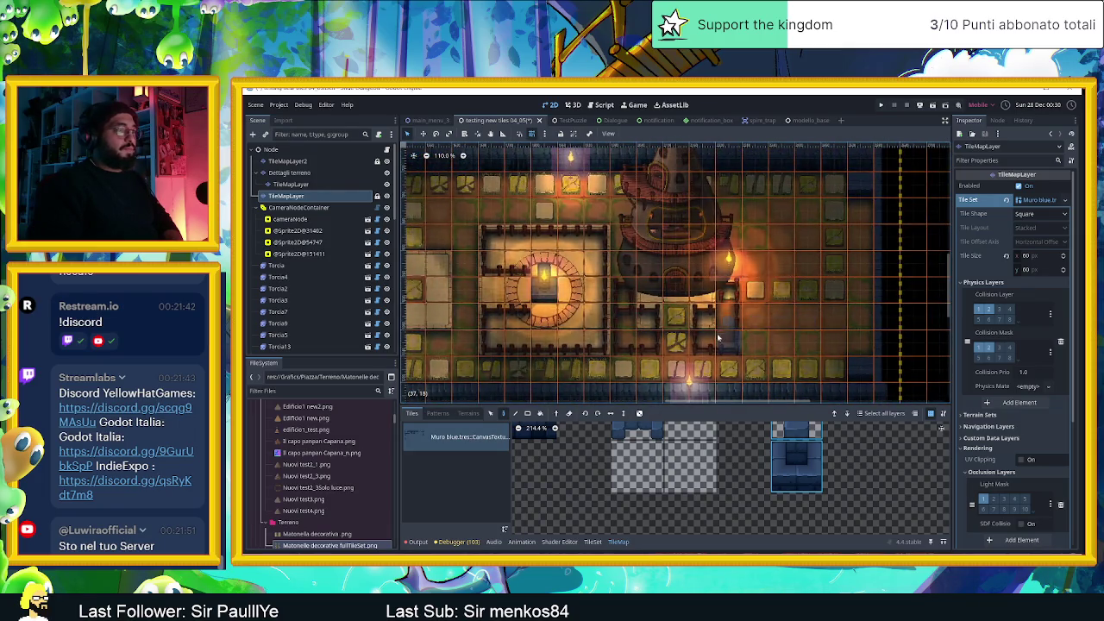
pyautogui.hscroll(-4, 730, 323)
pyautogui.scroll(-1, 730, 323)
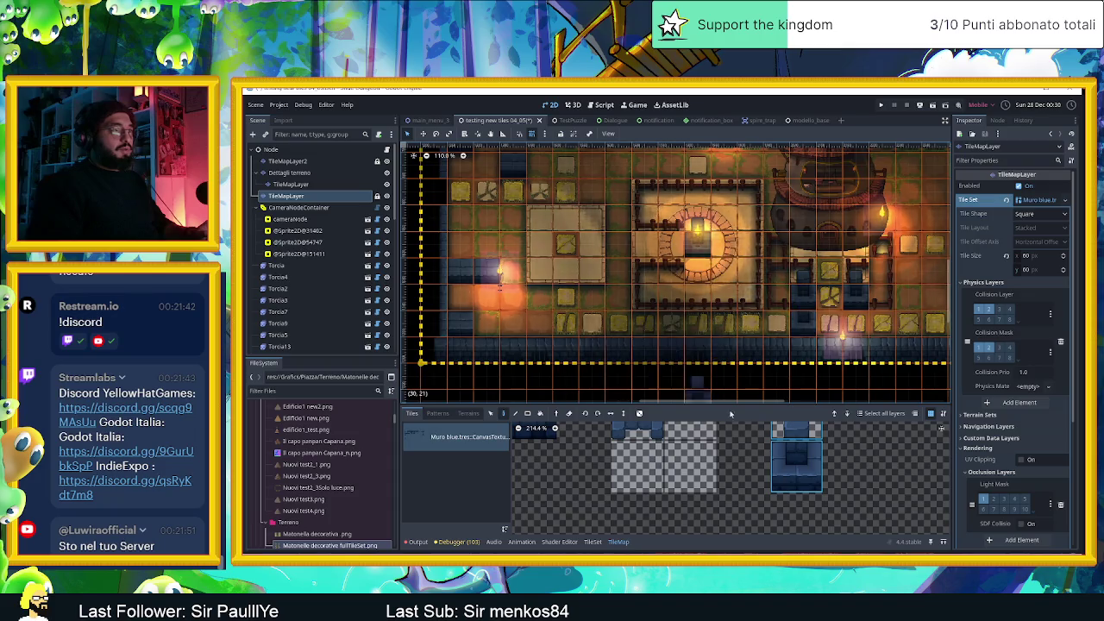
pyautogui.scroll(-3, 835, 493)
# Pick the top column piece tile from the atlas
pyautogui.click(768, 435)
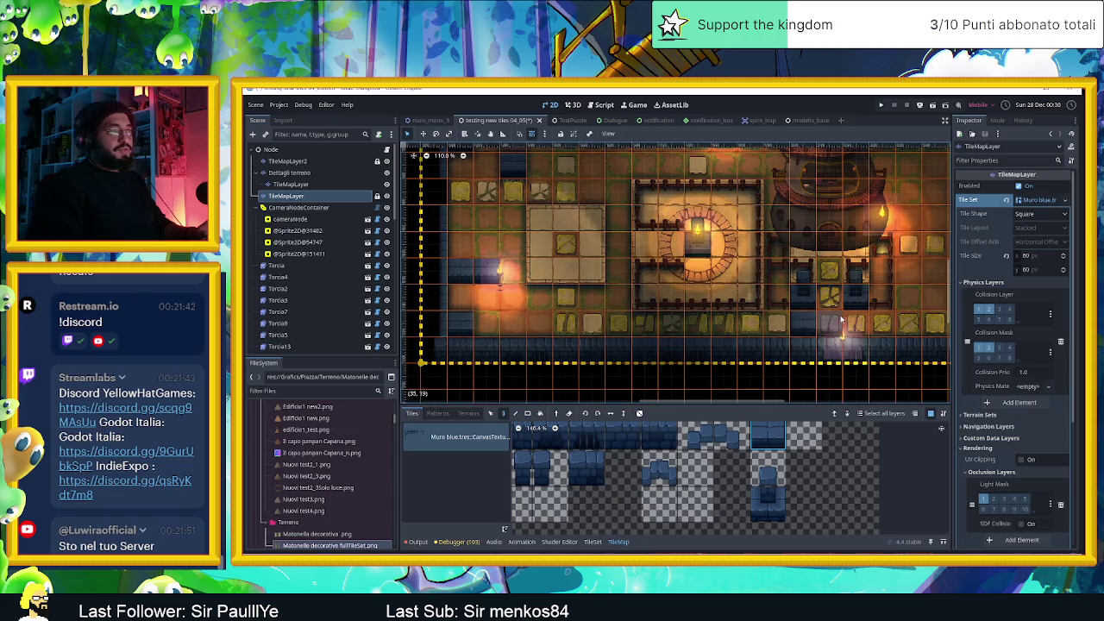
pyautogui.scroll(2, 880, 354)
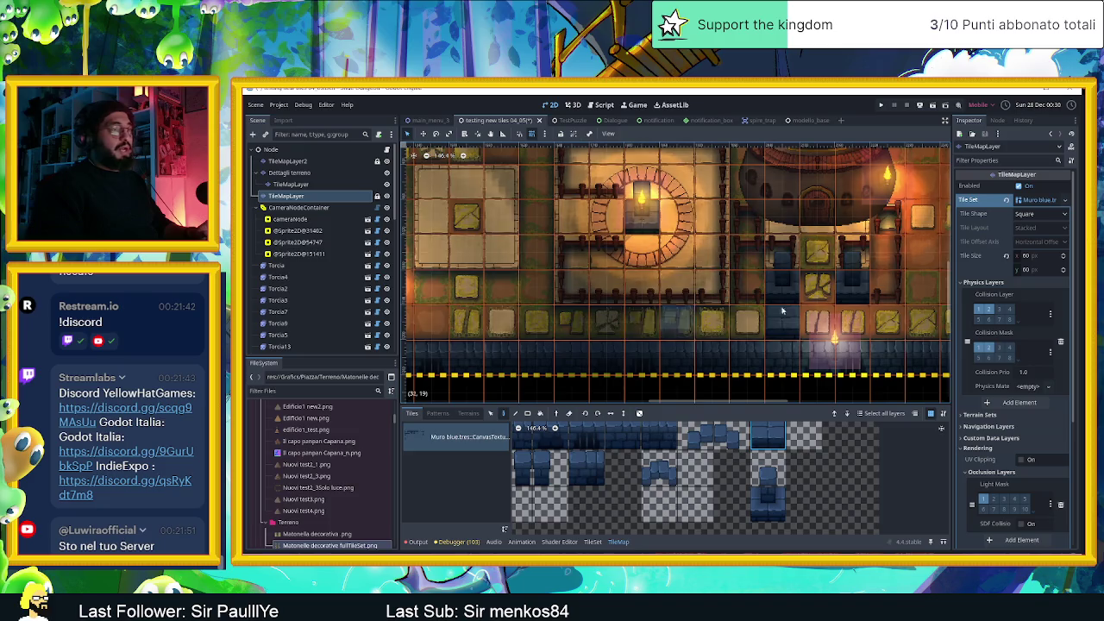
pyautogui.scroll(-2, 836, 309)
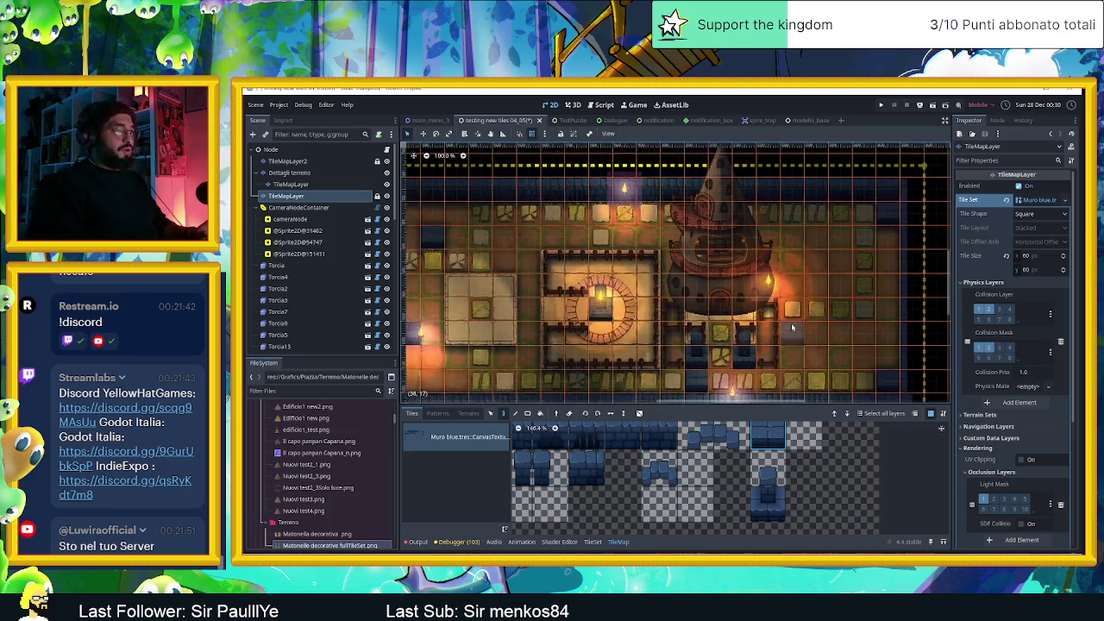
pyautogui.hscroll(-3, 730, 403)
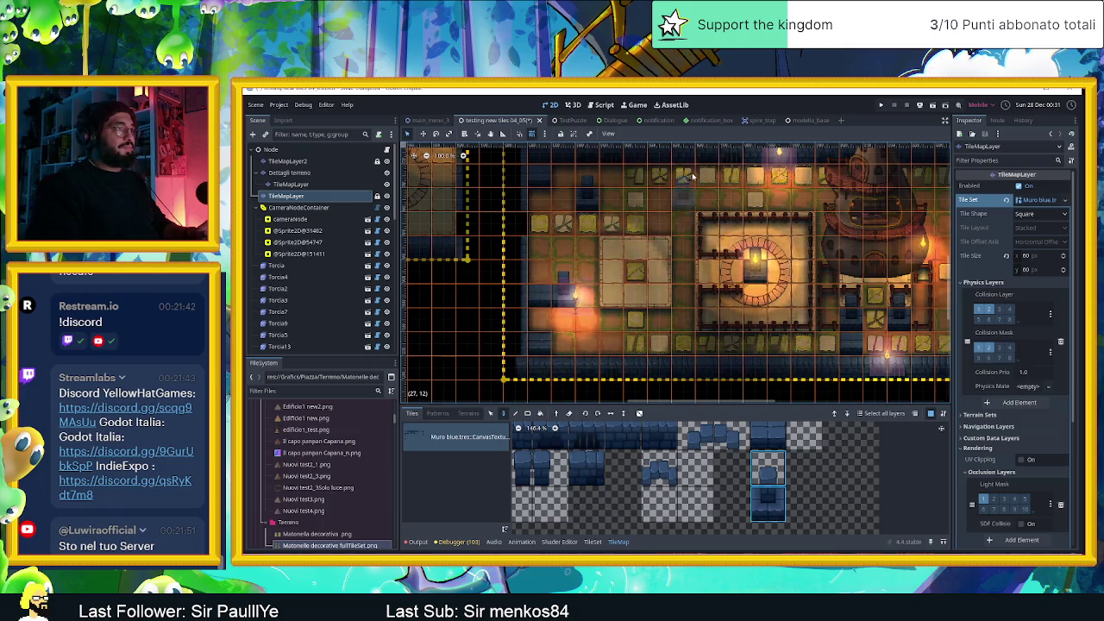
pyautogui.scroll(3, 691, 177)
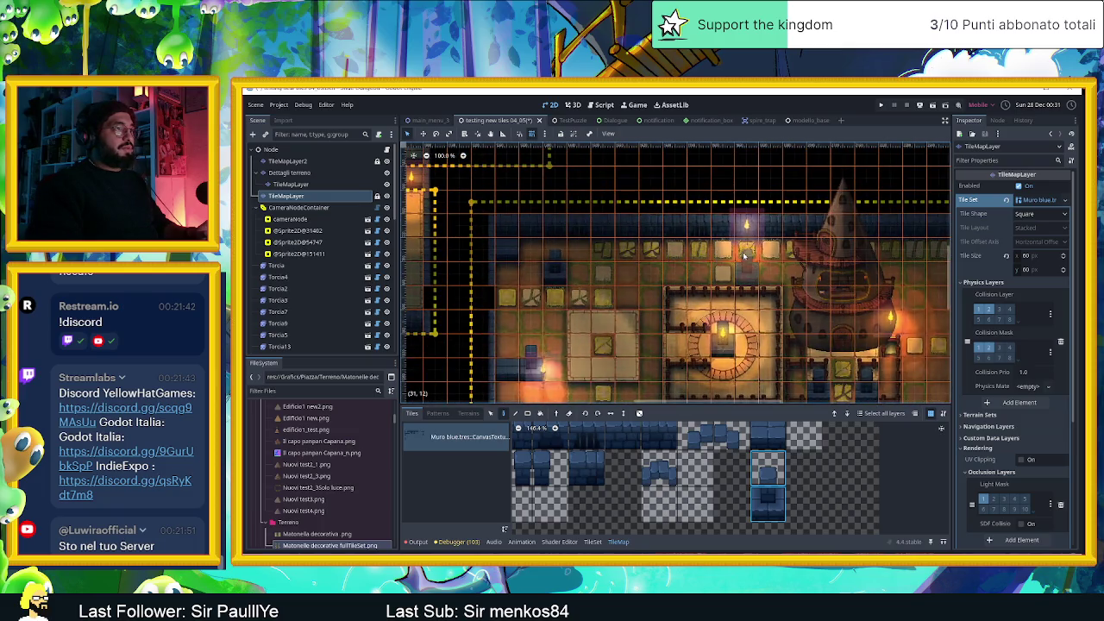
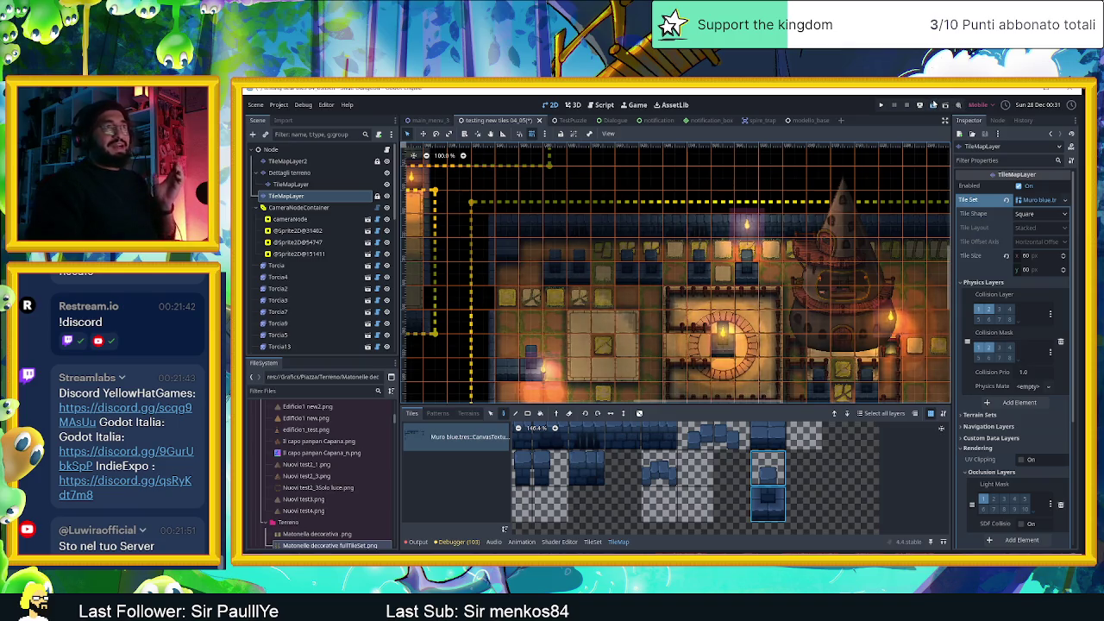
# Run the project, slide the red slime up and right around the room, then close the game
pyautogui.click(932, 104)
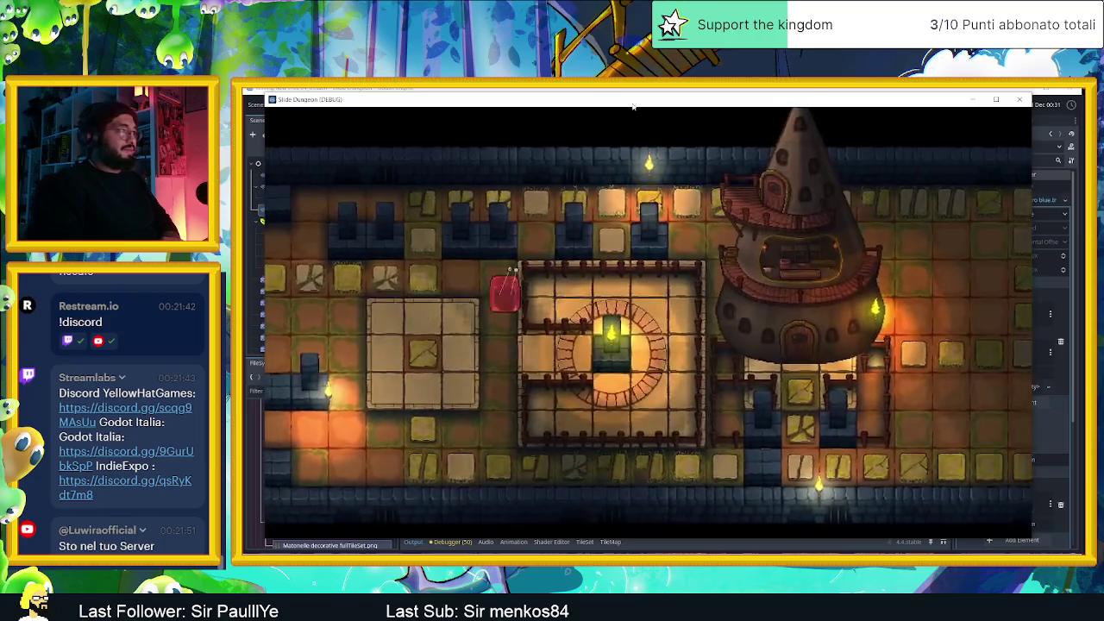
pyautogui.press('Up')
pyautogui.press('Right')
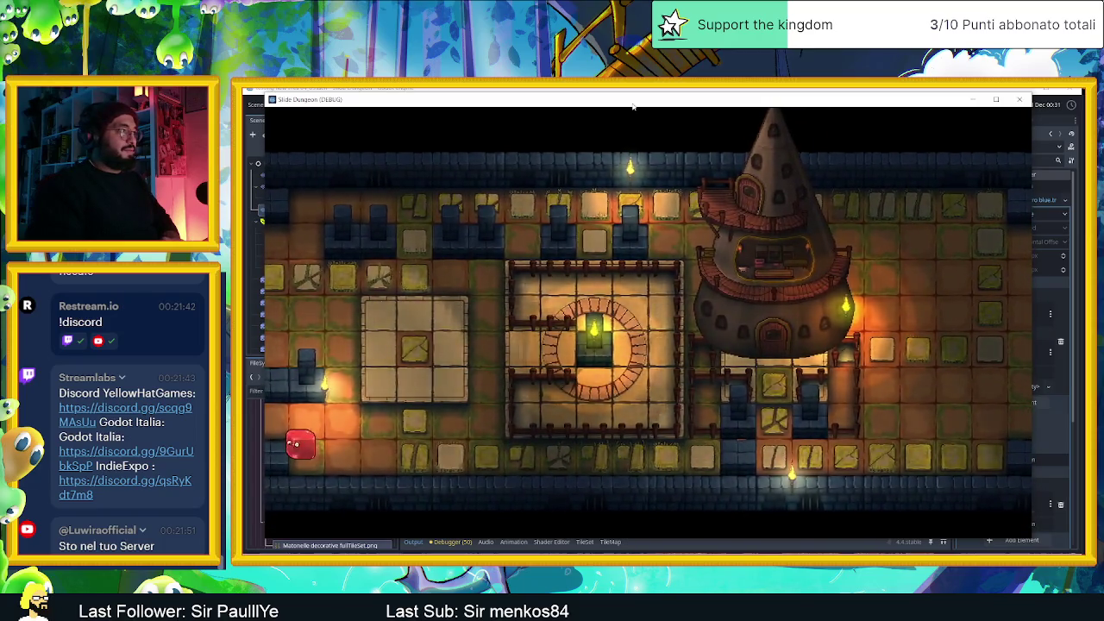
pyautogui.press('Up')
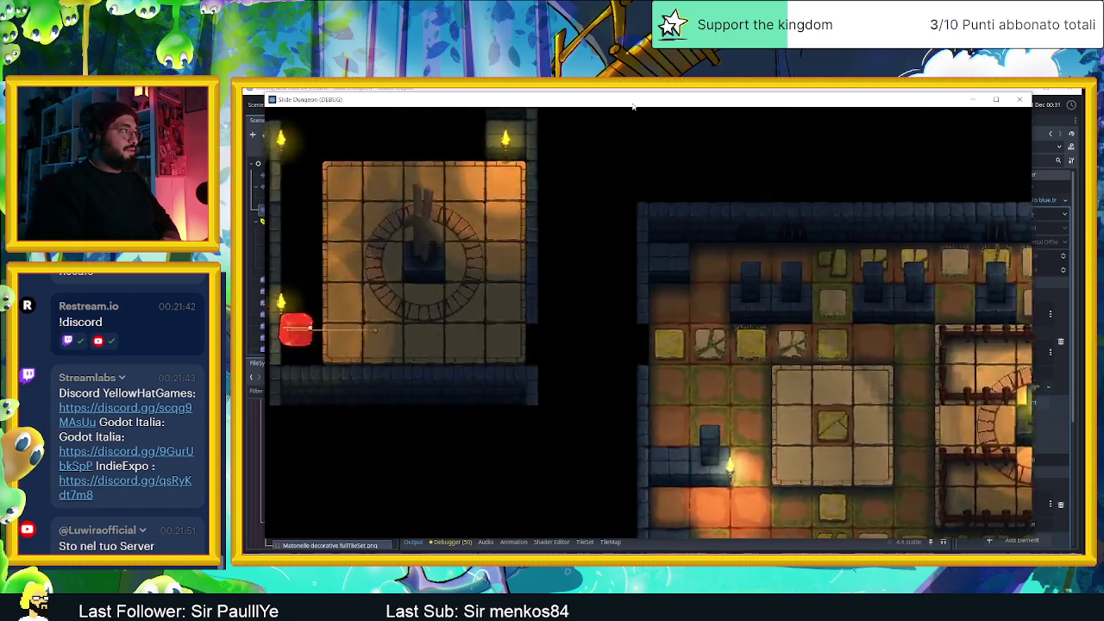
pyautogui.press('Right')
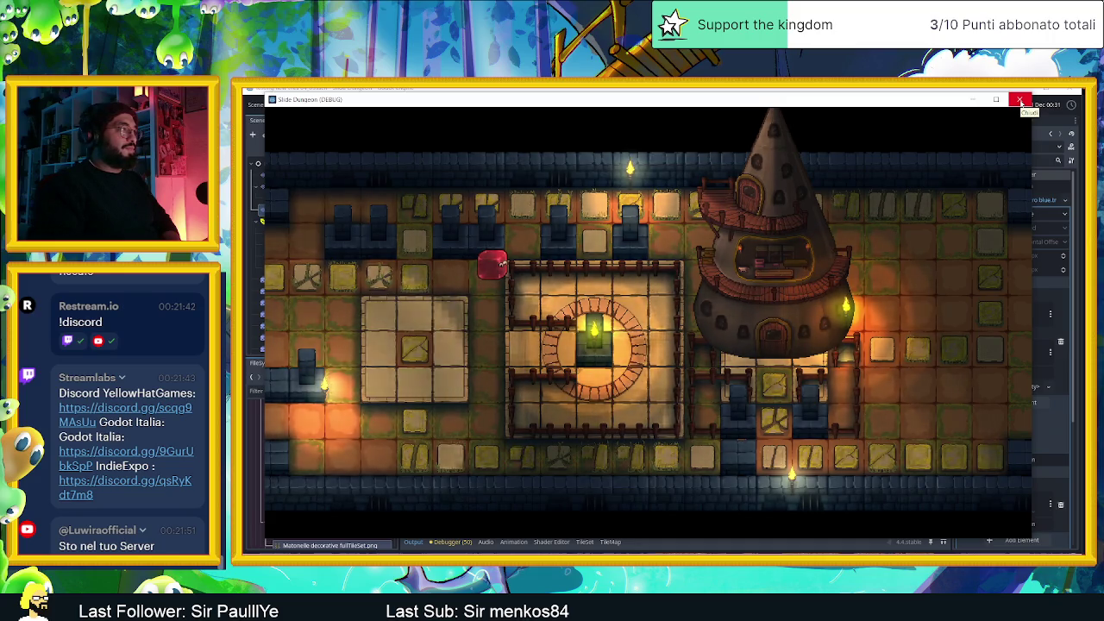
pyautogui.click(1021, 101)
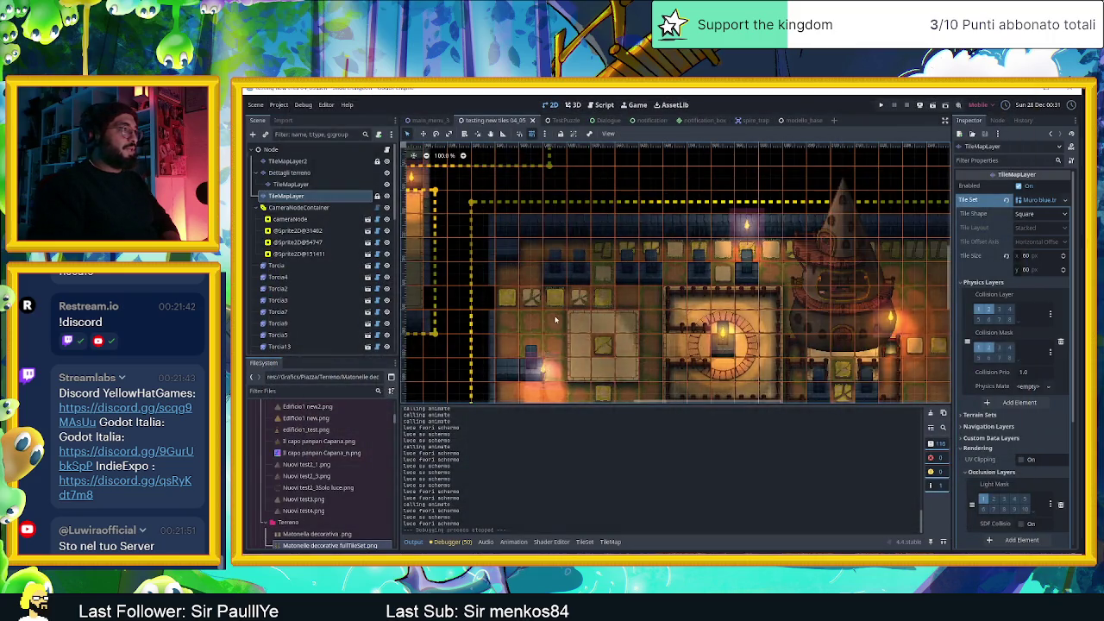
# Show the TileMap tile palette and zoom the canvas and atlas views out
pyautogui.scroll(3, 557, 320)
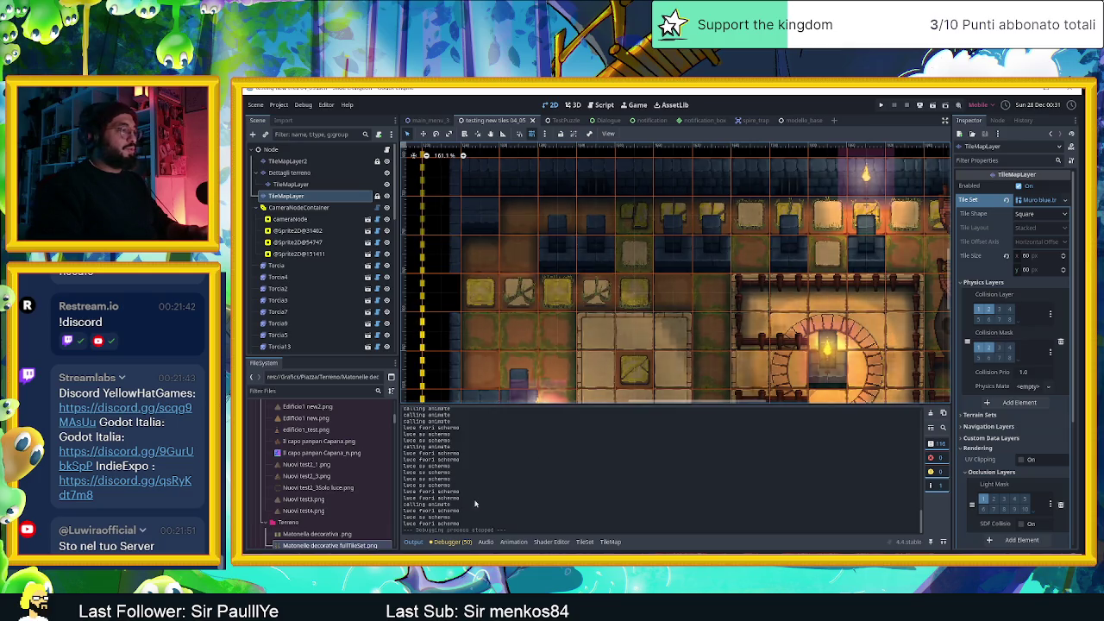
pyautogui.click(610, 541)
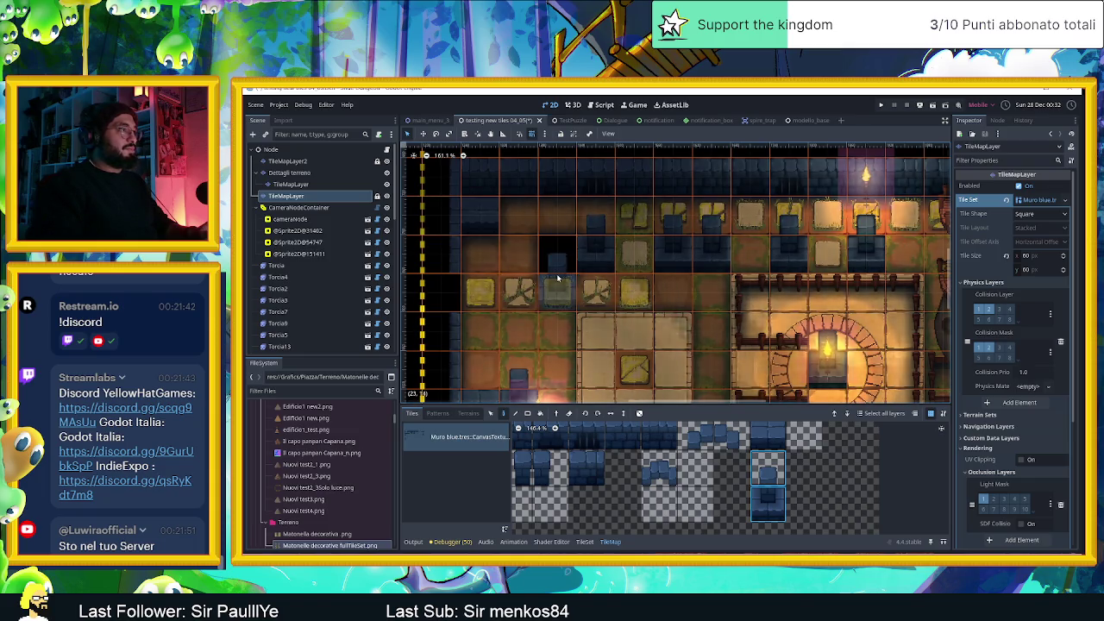
pyautogui.scroll(-2, 558, 277)
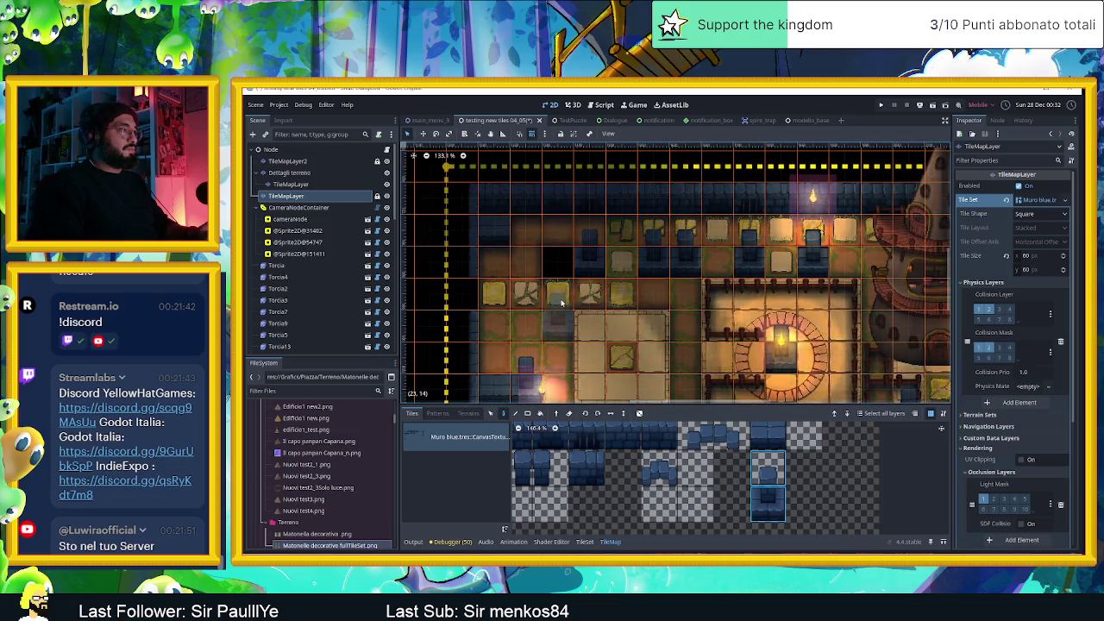
pyautogui.scroll(-1, 561, 301)
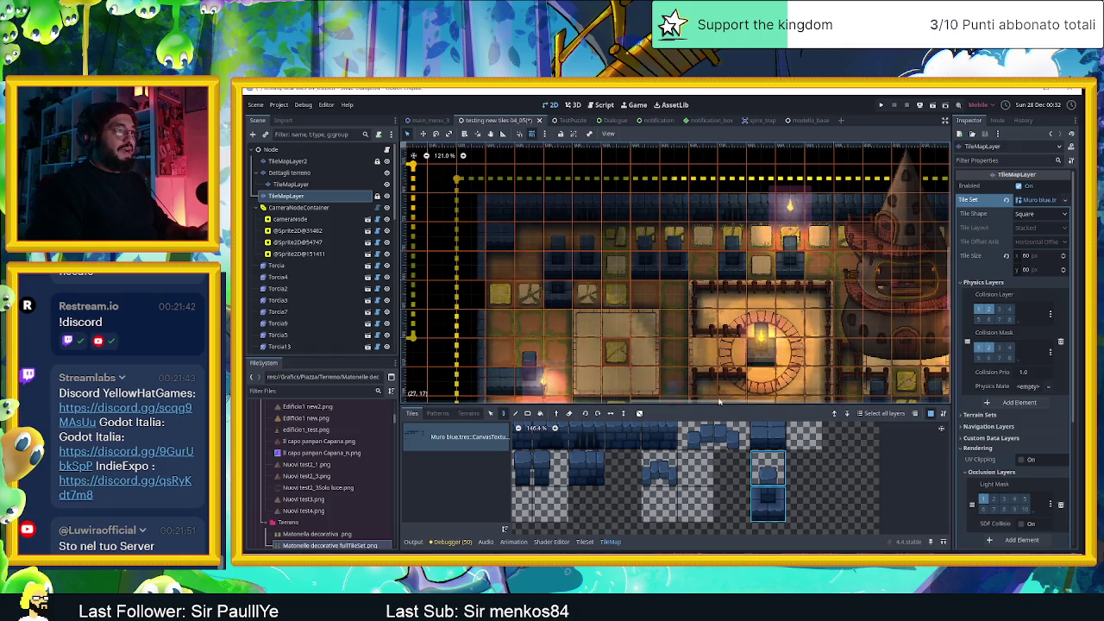
pyautogui.scroll(-1, 810, 441)
pyautogui.scroll(-3, 809, 442)
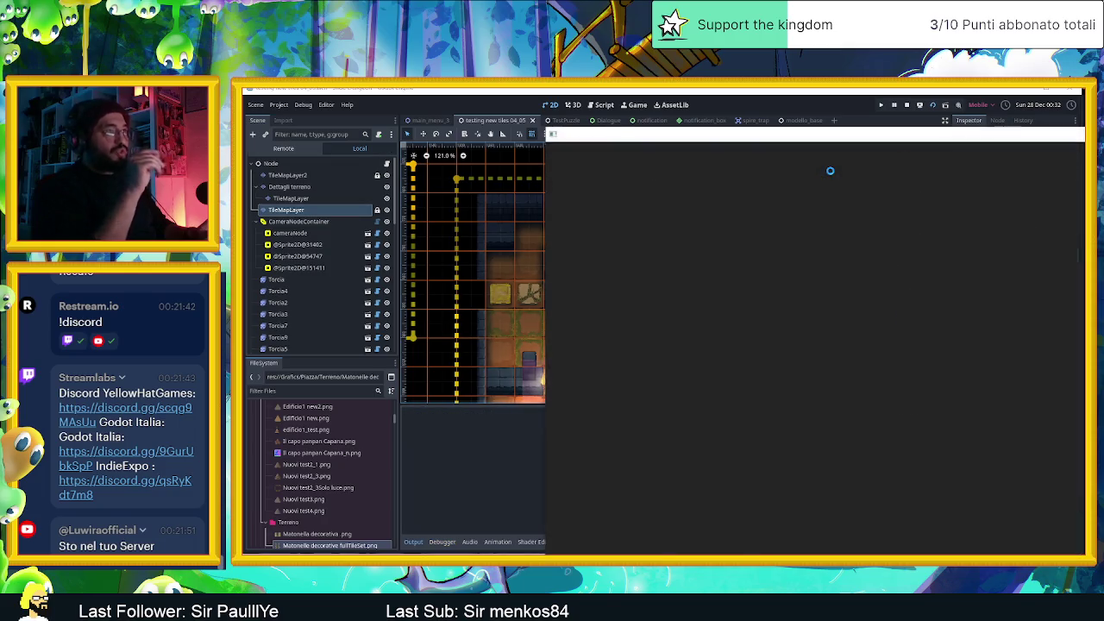
# Move the game window aside, slide the slime along the top row into the top-right corner, then close the game
pyautogui.moveTo(848, 140); pyautogui.dragTo(583, 110)
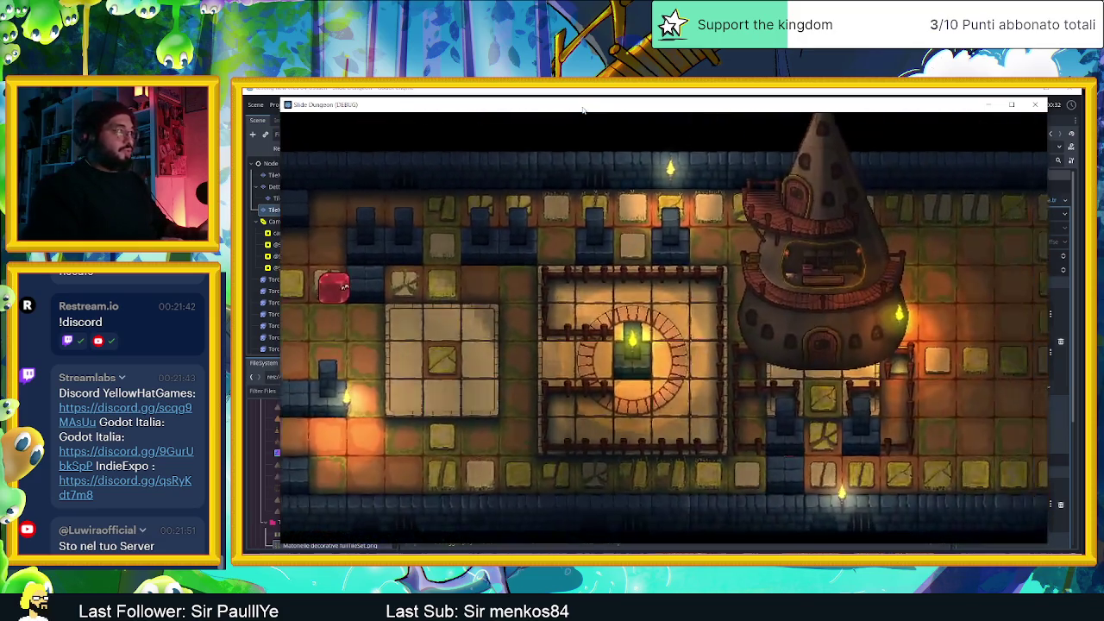
pyautogui.press('Down')
pyautogui.press('Up')
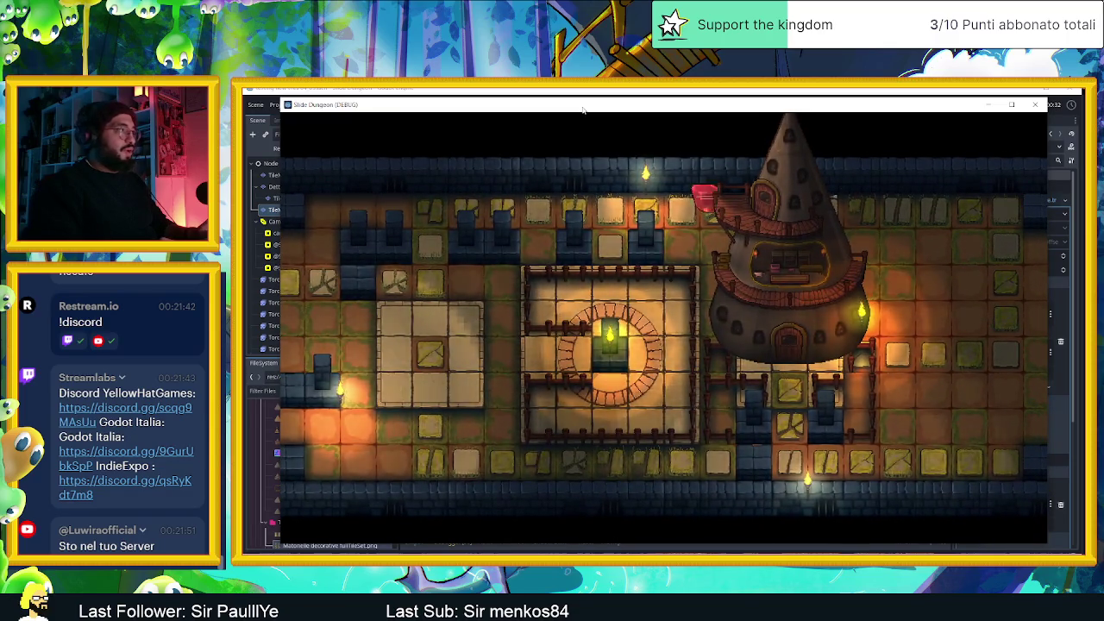
pyautogui.press('Left')
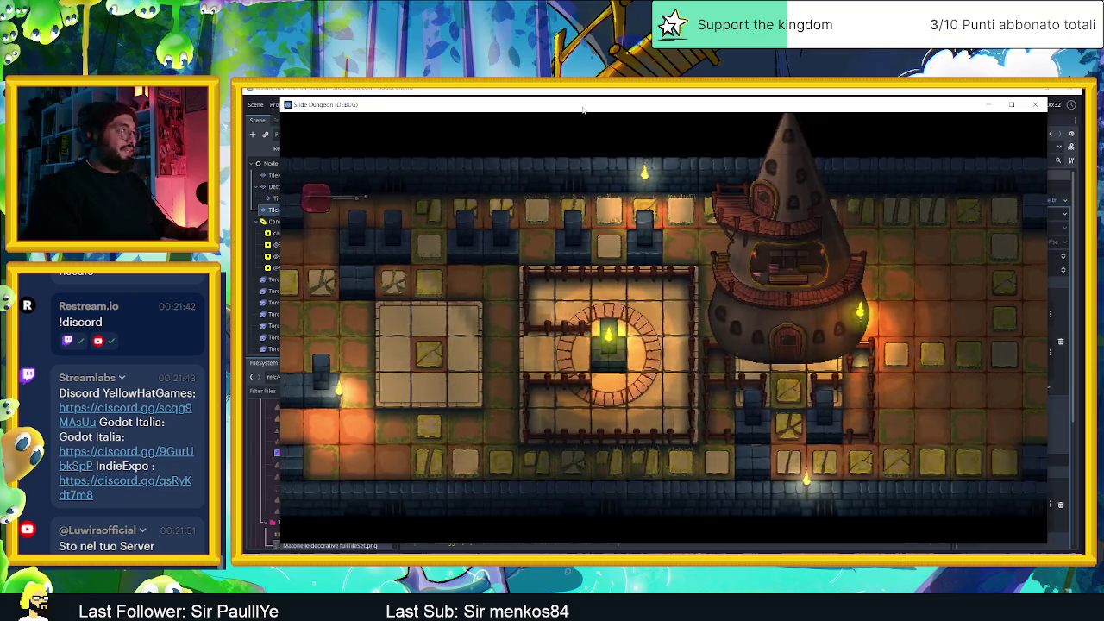
pyautogui.press('Down')
pyautogui.press('Up')
pyautogui.press('Right')
pyautogui.press('Left')
pyautogui.press('Down')
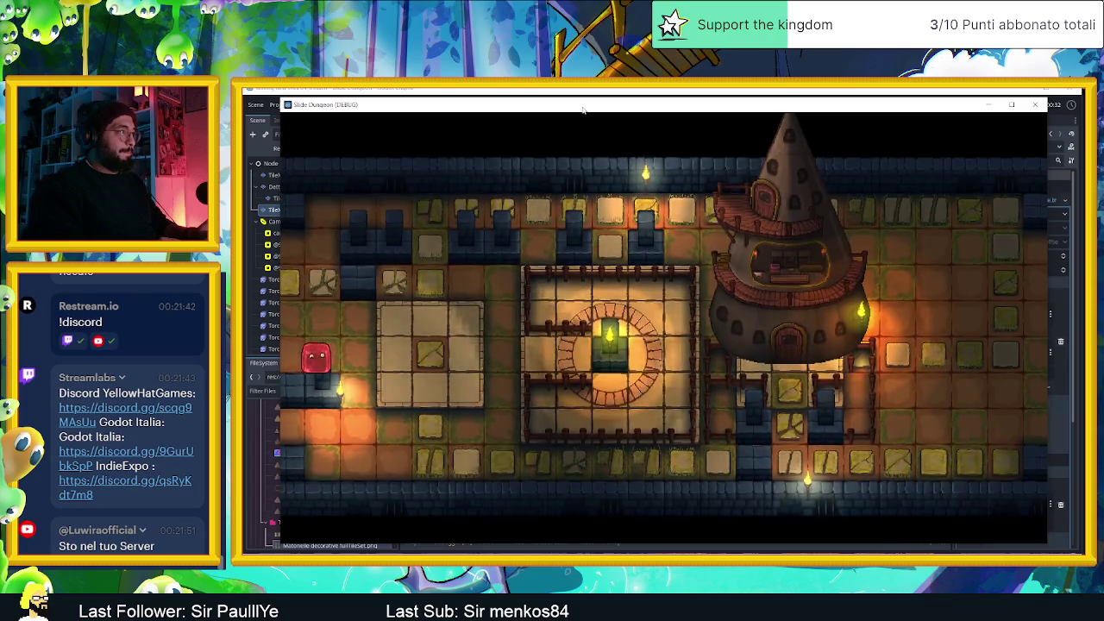
pyautogui.press('Up')
pyautogui.press('Right')
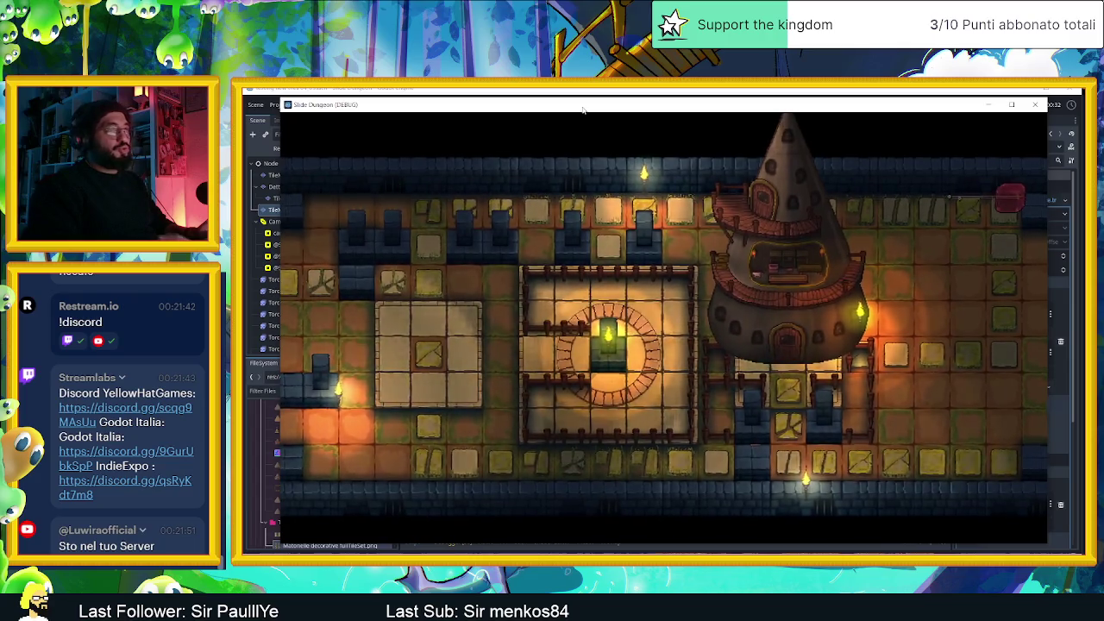
pyautogui.click(1036, 104)
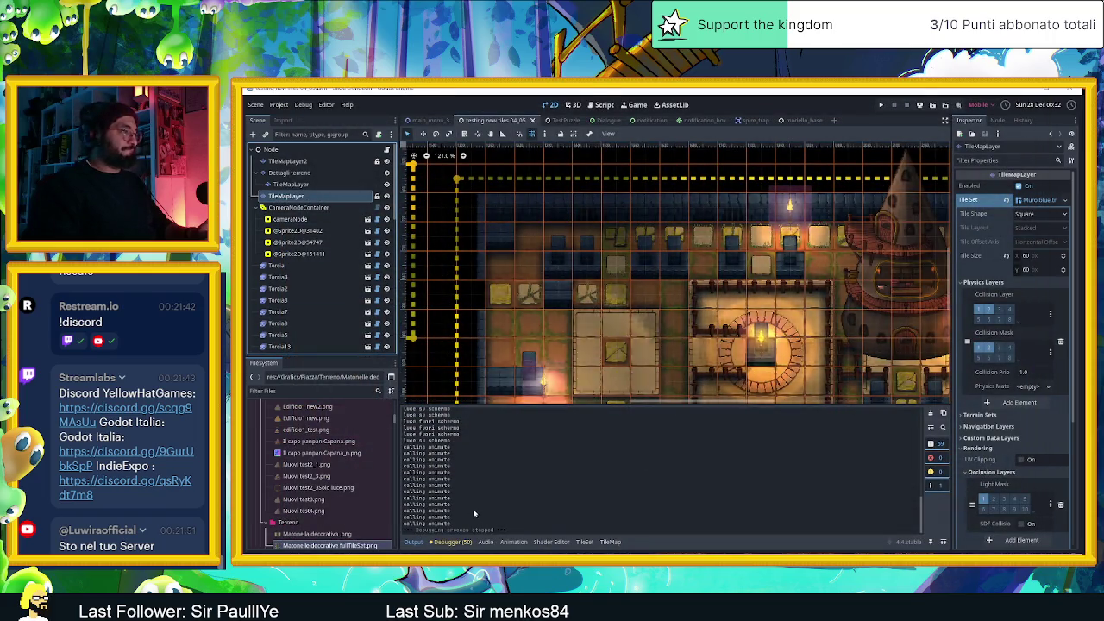
# Select the blue wall tile in the TileSet atlas
pyautogui.click(586, 541)
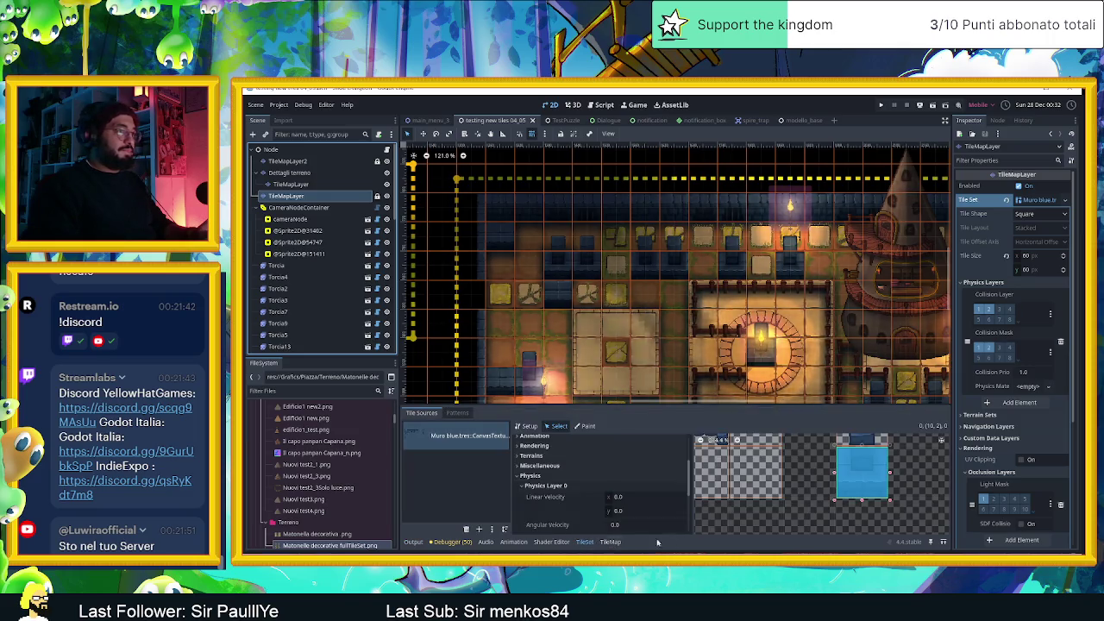
pyautogui.click(862, 442)
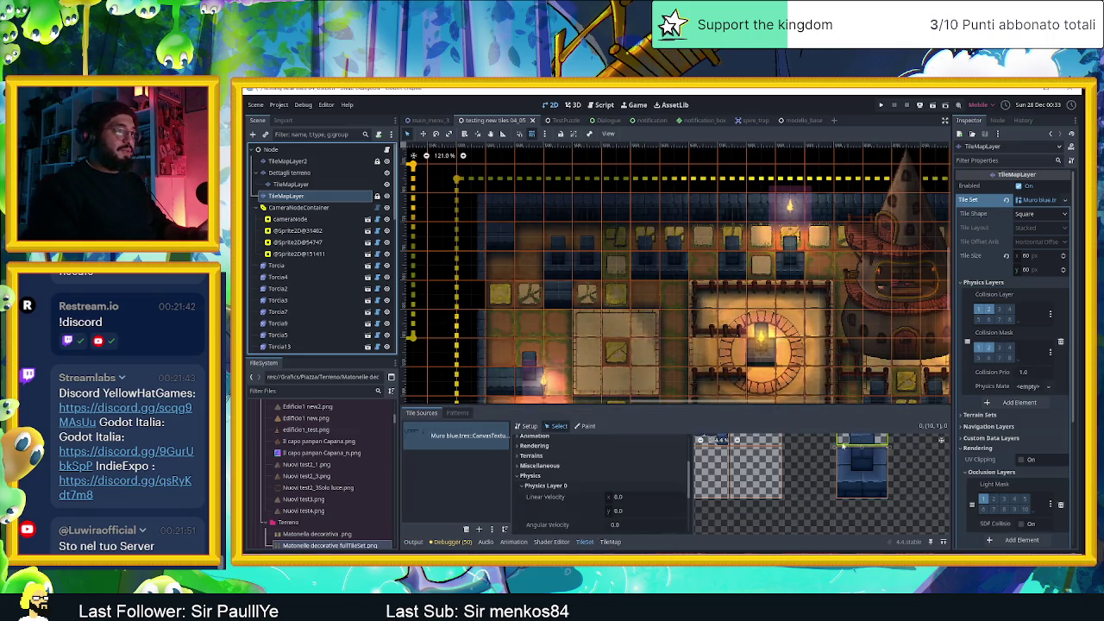
pyautogui.hscroll(2, 821, 474)
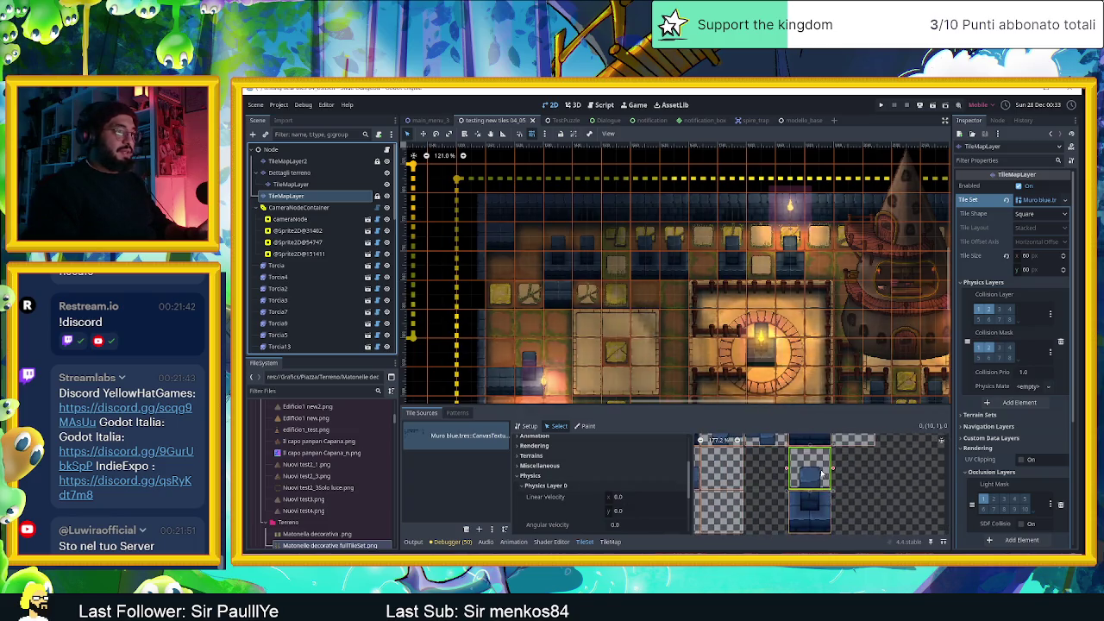
pyautogui.scroll(1, 820, 473)
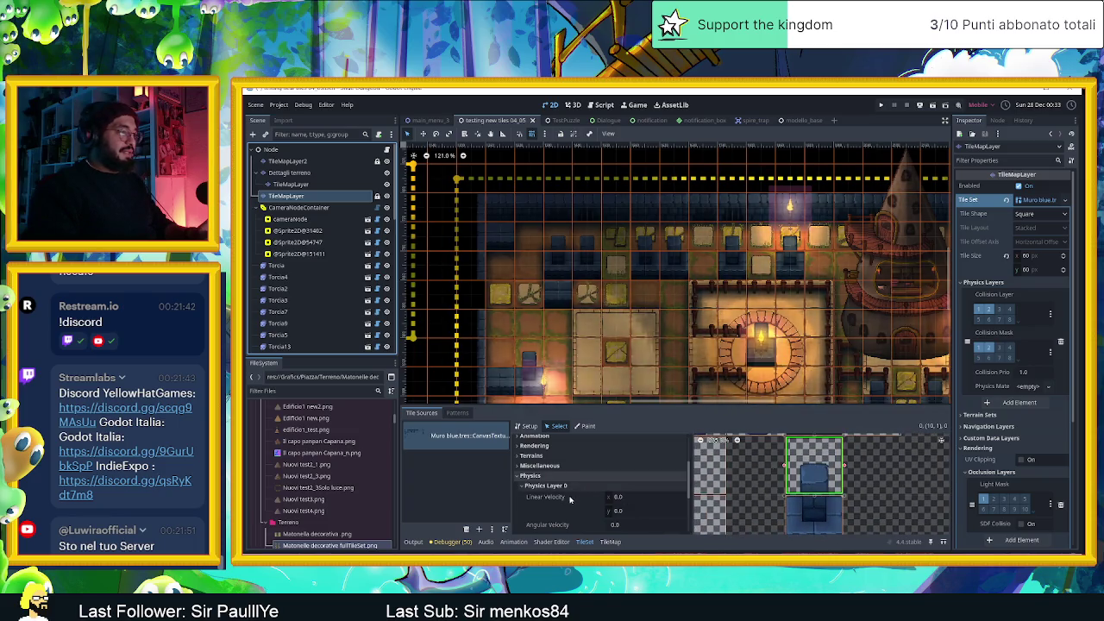
pyautogui.scroll(-2, 570, 499)
pyautogui.scroll(2, 540, 493)
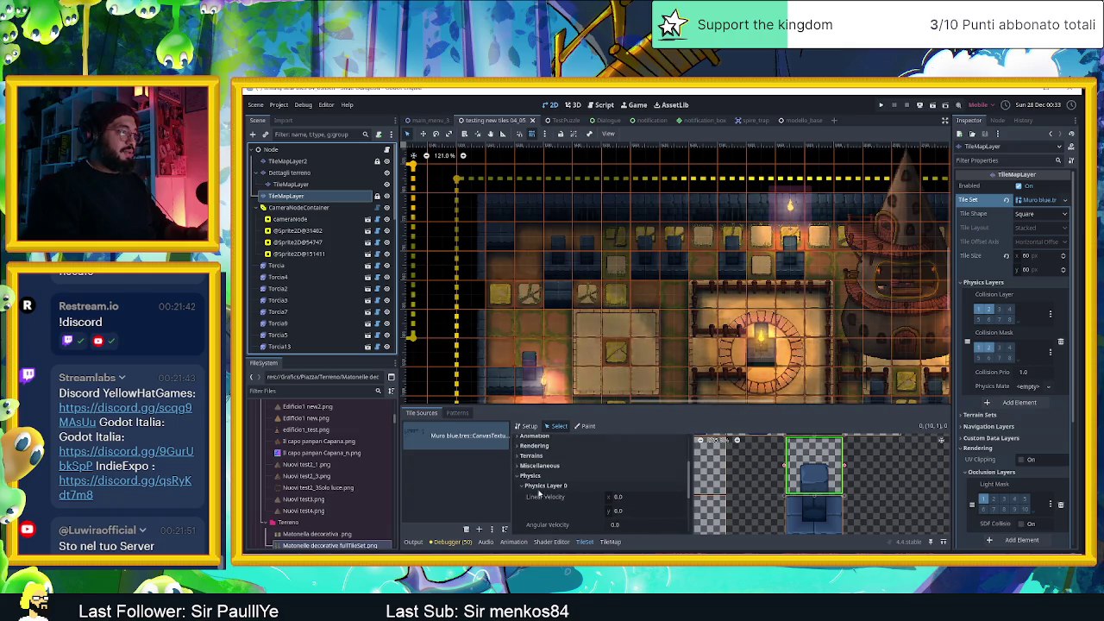
pyautogui.scroll(3, 540, 493)
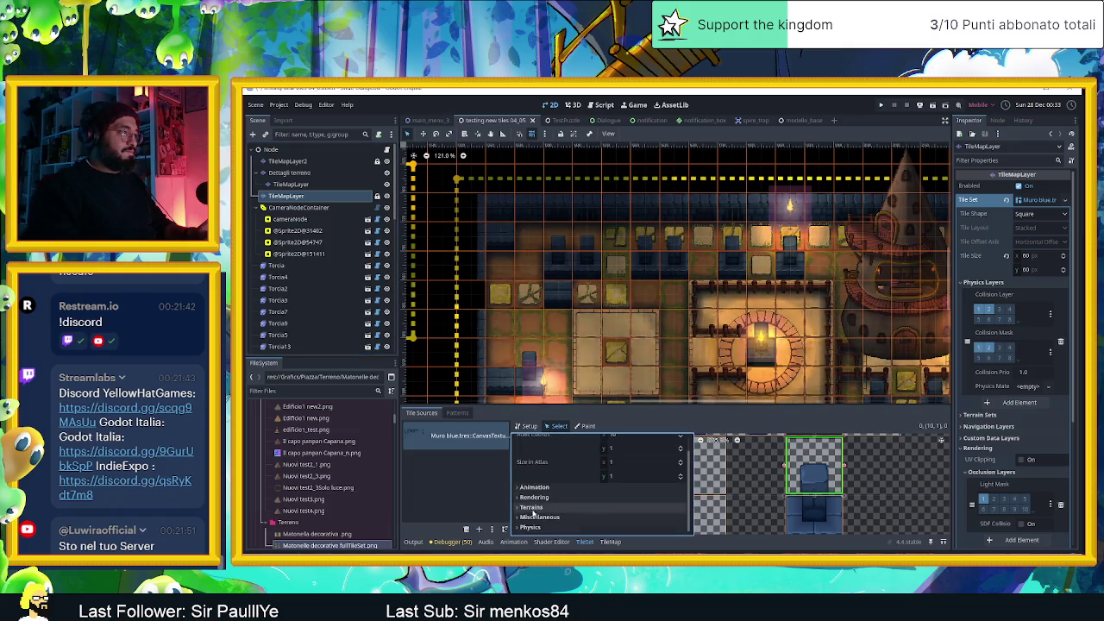
# Raise the wall tile's Rendering Z Index from 0 to 1 and run the level
pyautogui.click(532, 516)
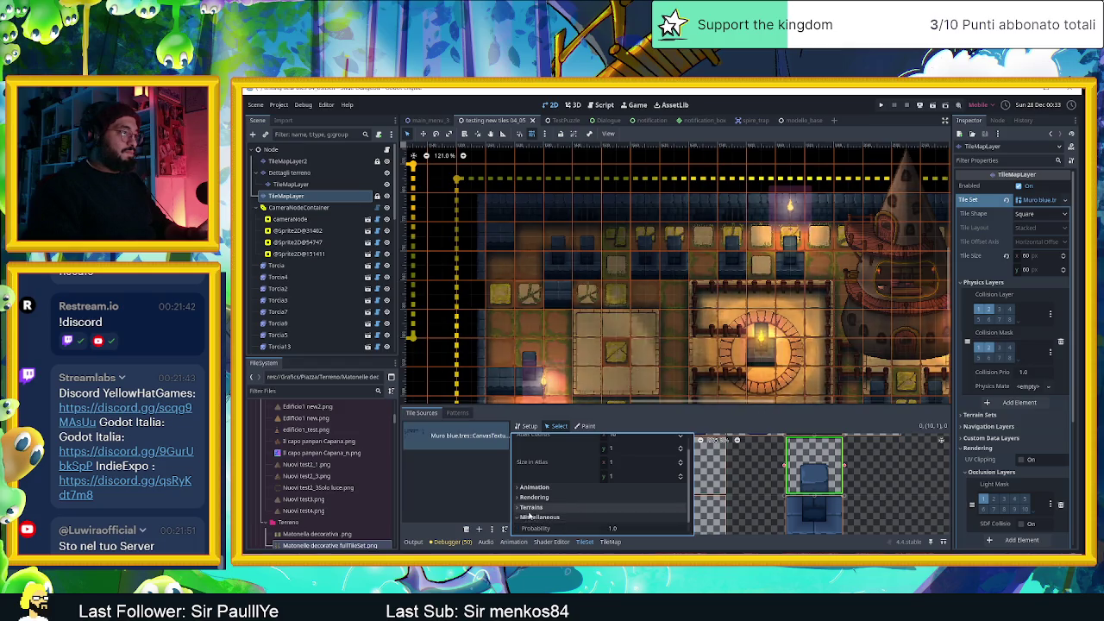
pyautogui.click(535, 498)
pyautogui.scroll(-1, 542, 502)
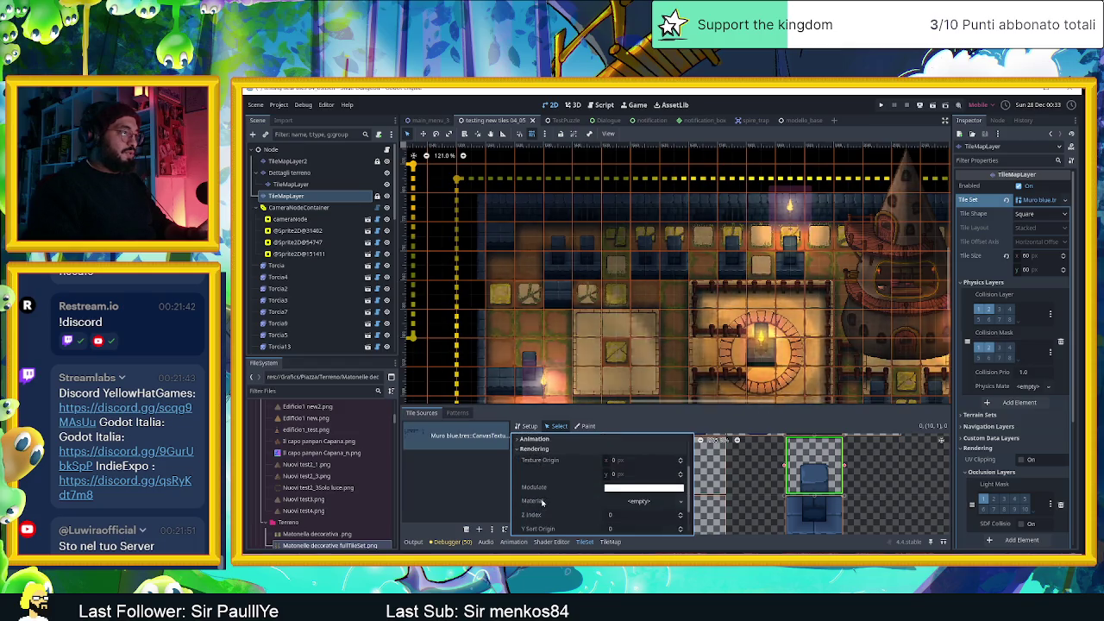
pyautogui.scroll(-1, 542, 502)
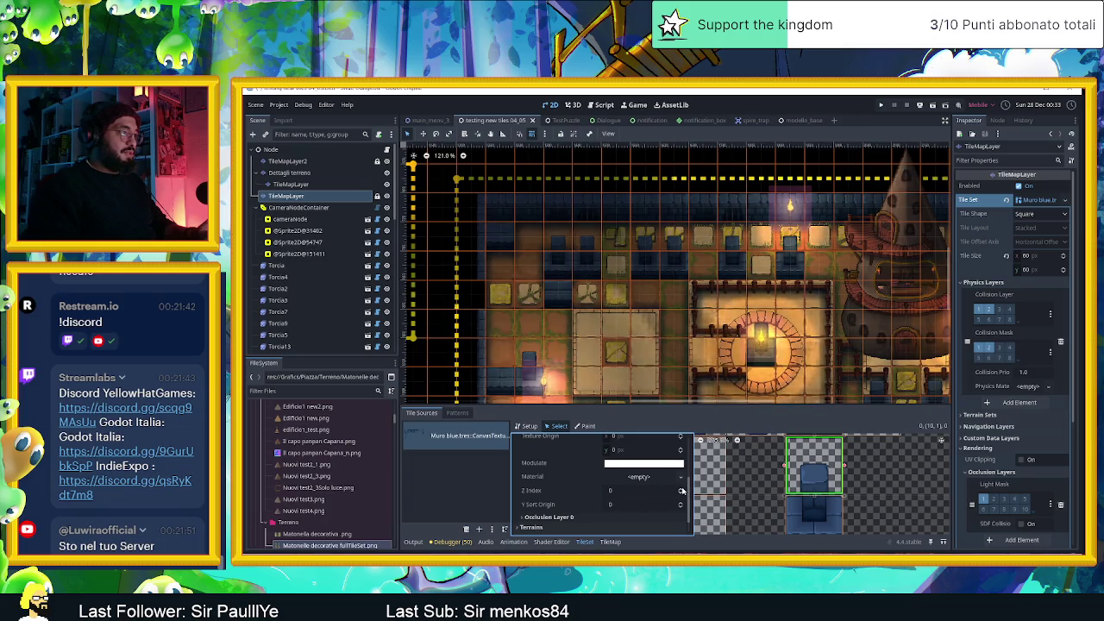
pyautogui.click(682, 489)
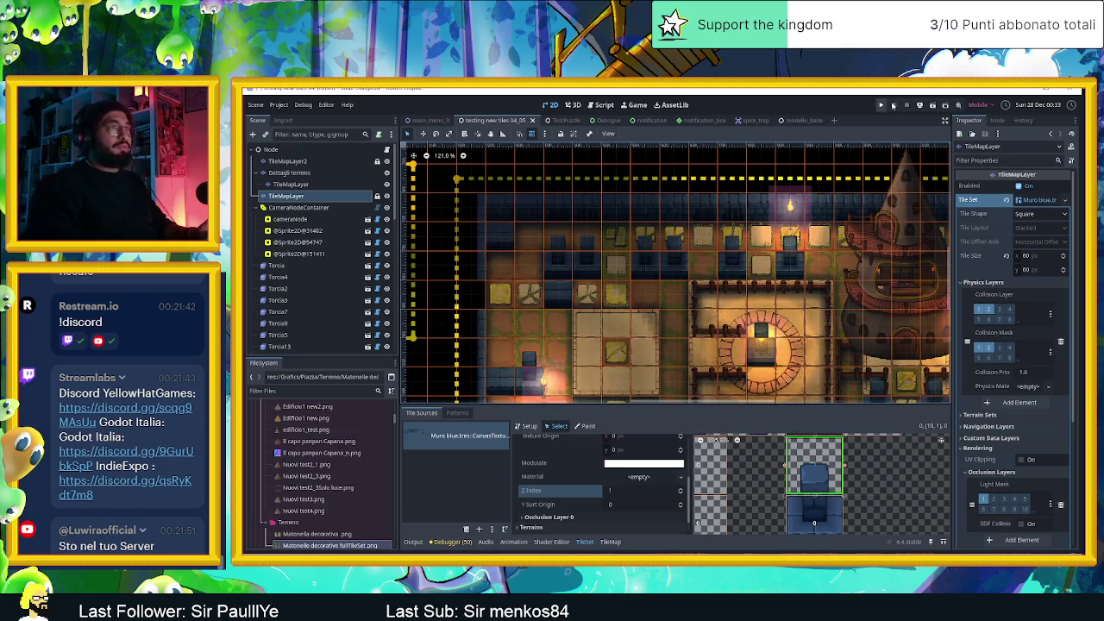
pyautogui.click(946, 105)
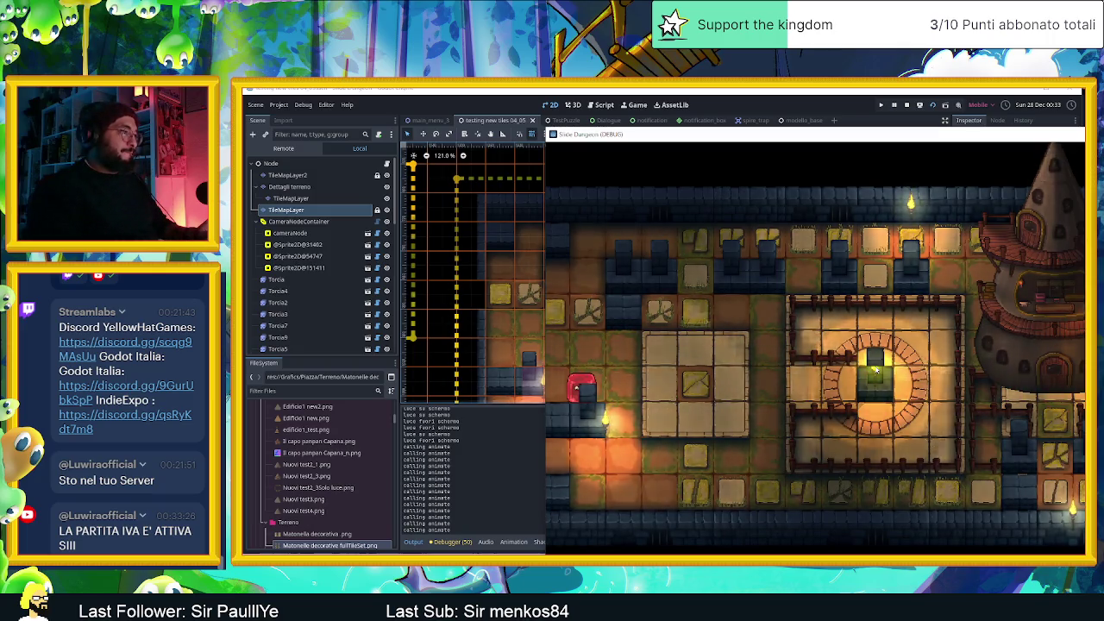
# Slide the character right, left, up and down along the corridor, then stop the game with F8
pyautogui.press('Right')
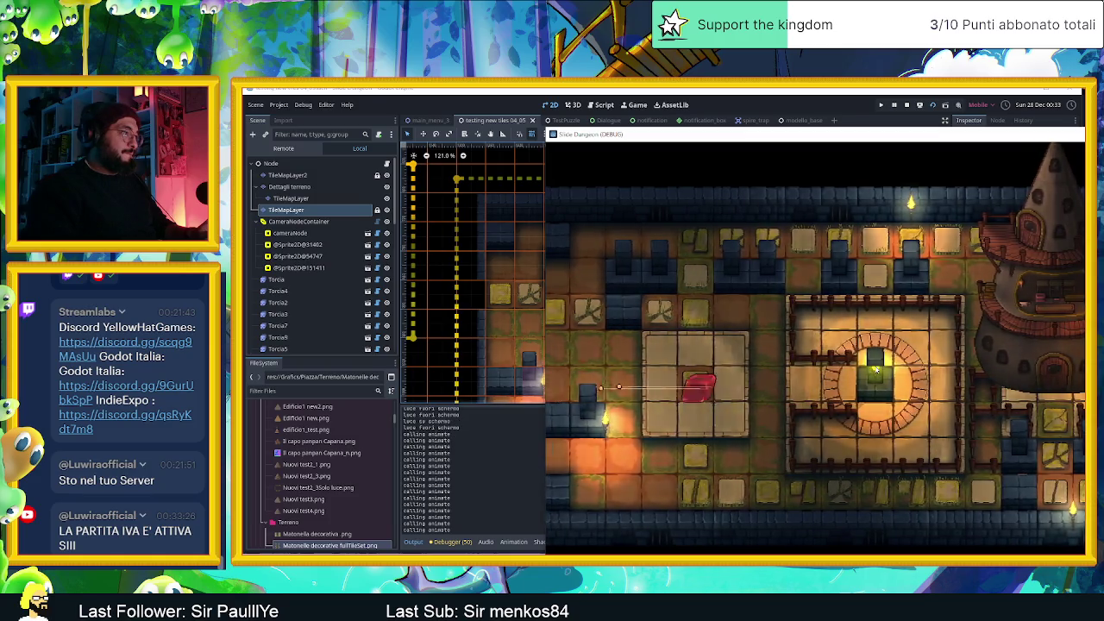
pyautogui.press('Left')
pyautogui.press('Right')
pyautogui.press('Up')
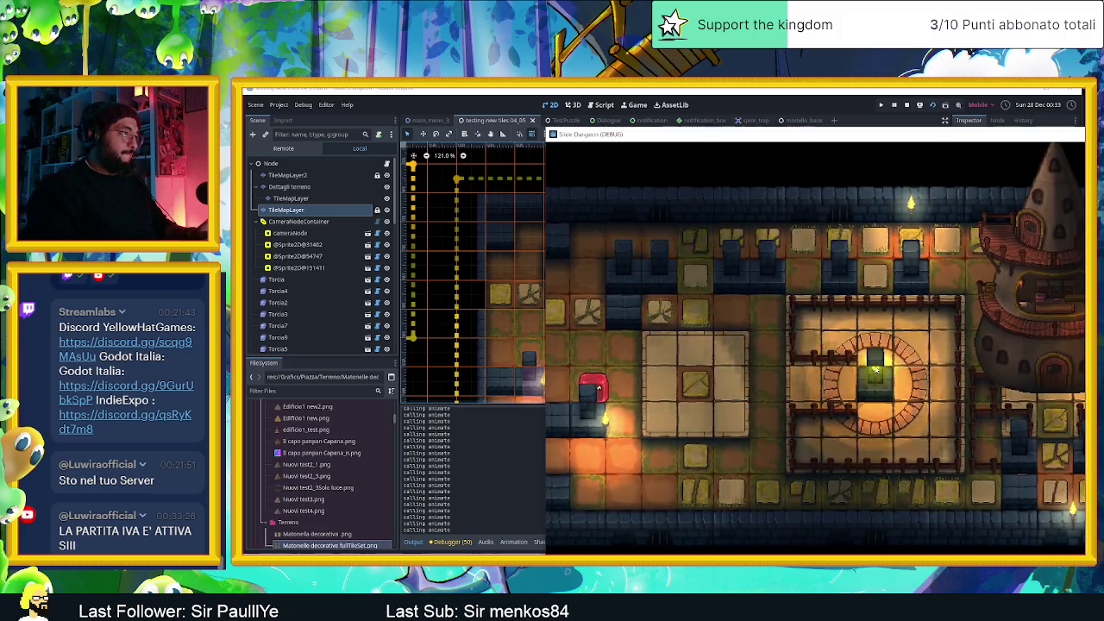
pyautogui.press('Down')
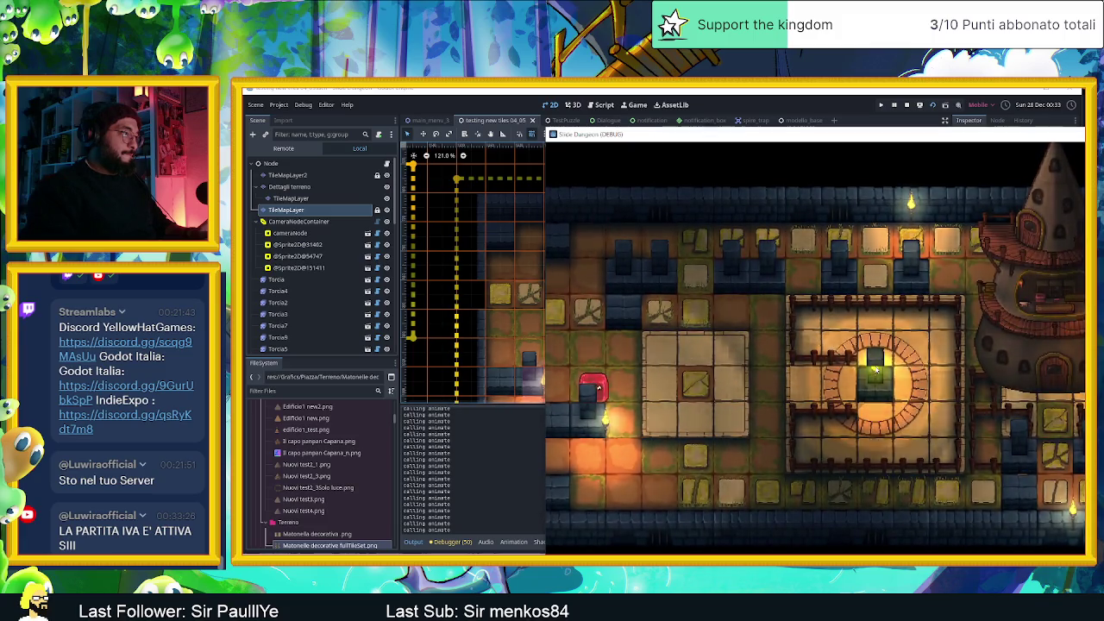
pyautogui.press('Up')
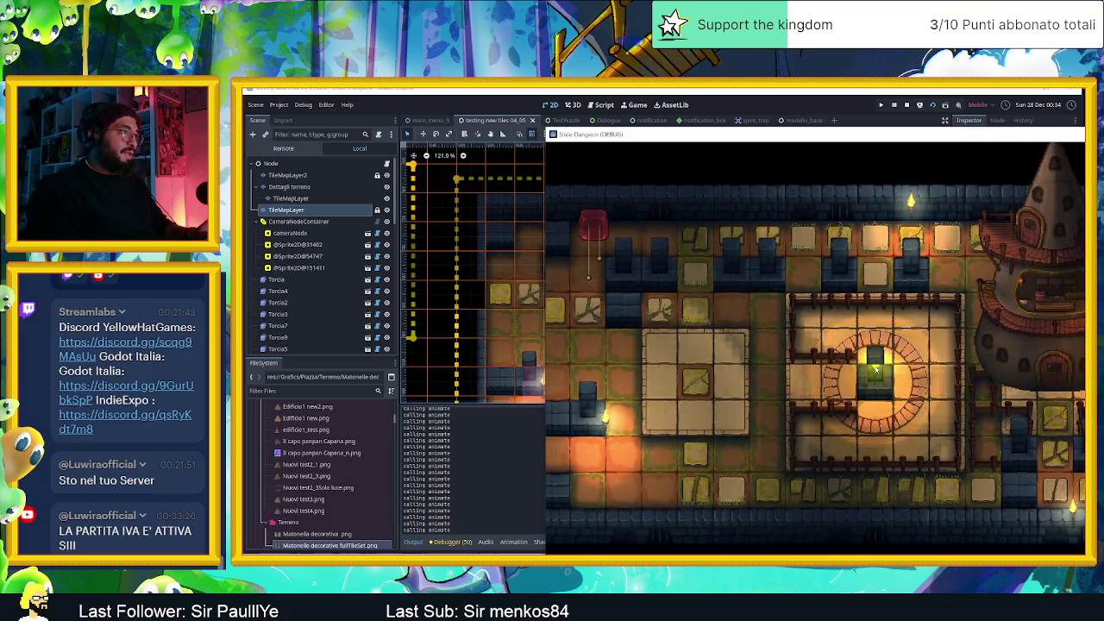
pyautogui.press('Down')
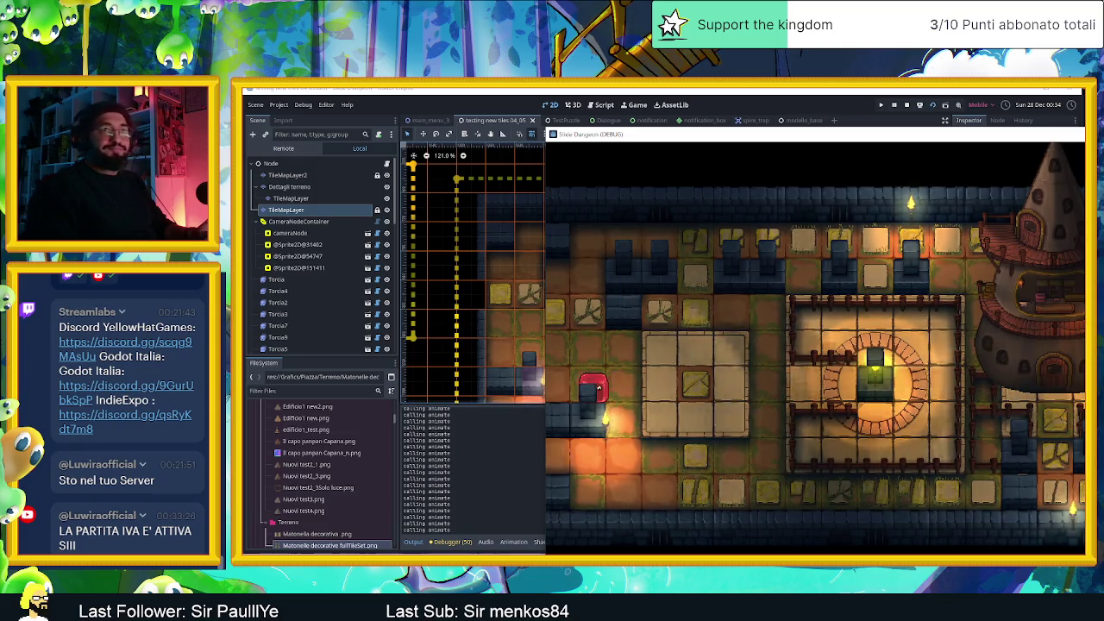
pyautogui.press('F8')
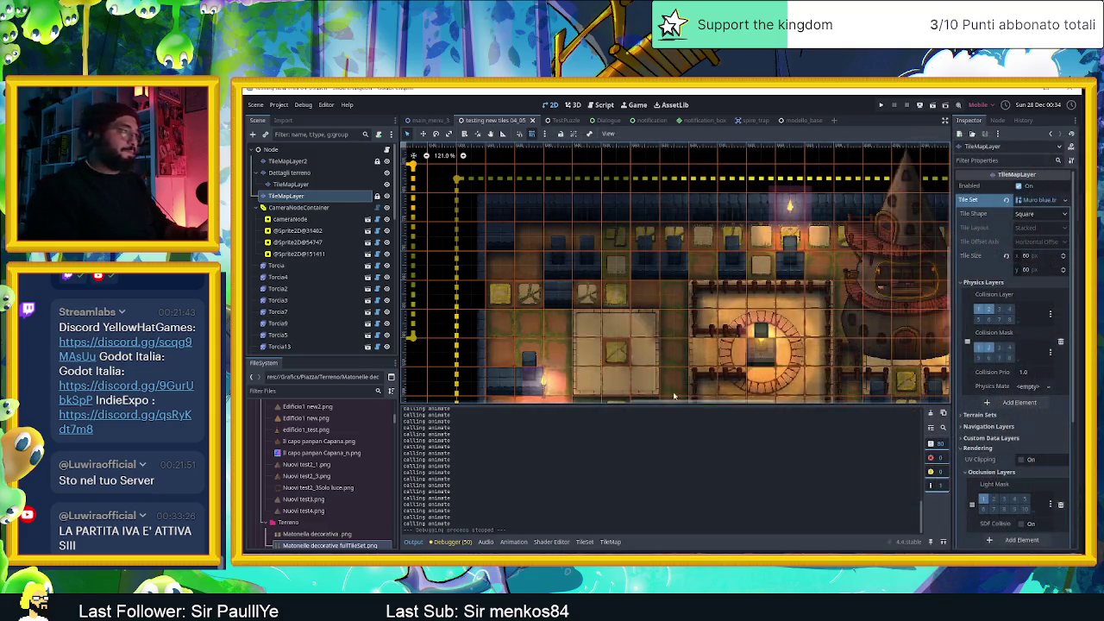
# Select the Torcia19 torch and hide it along with its light
pyautogui.scroll(10, 513, 357)
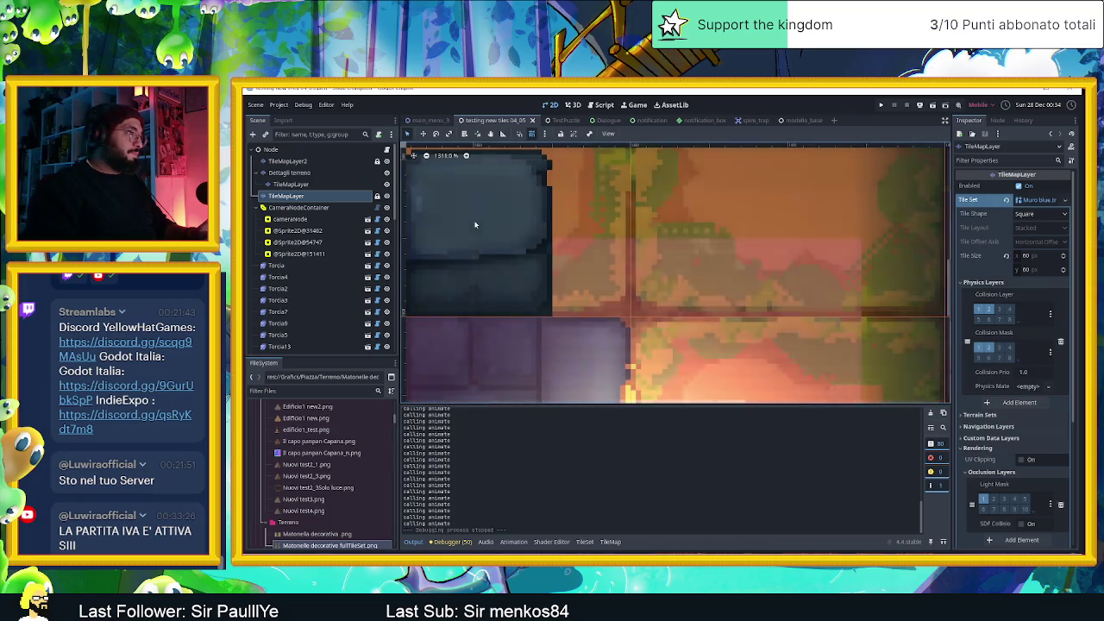
pyautogui.click(475, 224)
pyautogui.hscroll(-5, 808, 242)
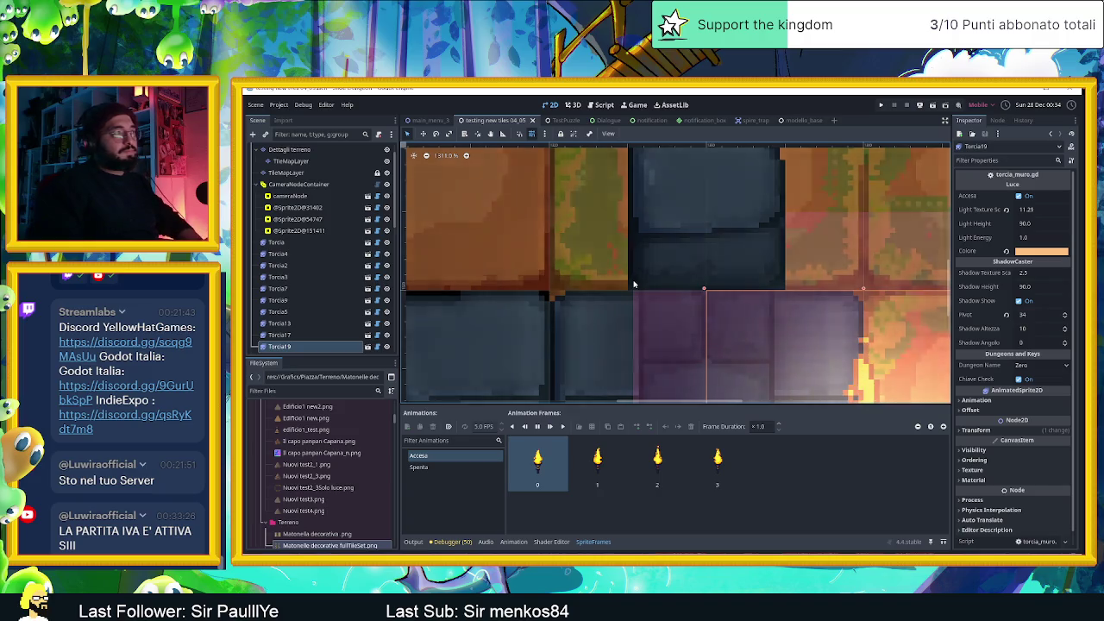
pyautogui.scroll(-3, 508, 346)
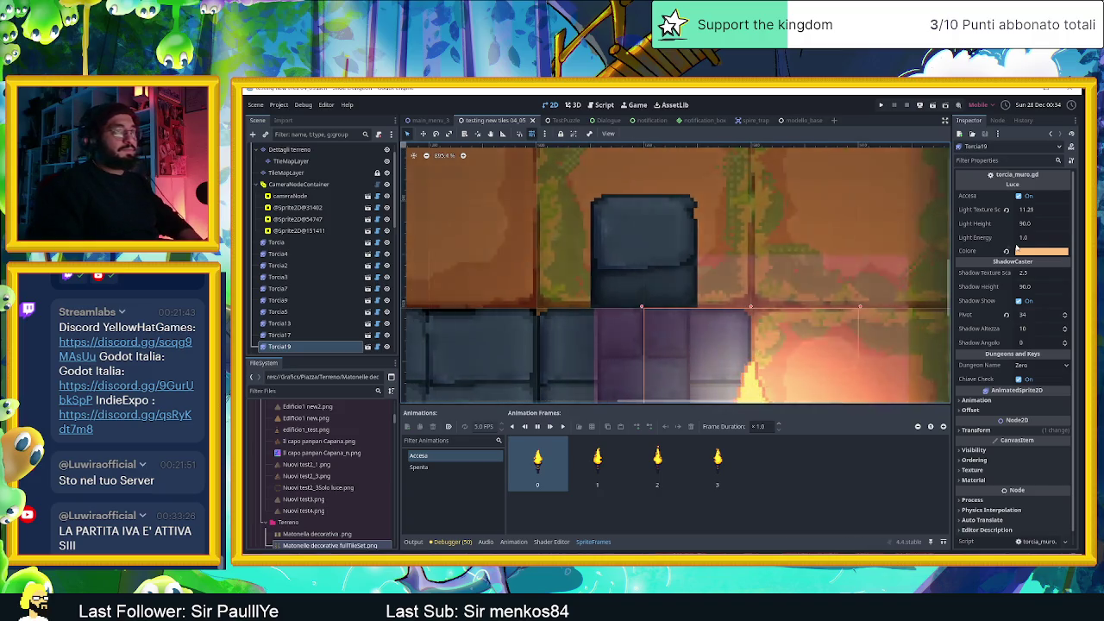
pyautogui.click(385, 354)
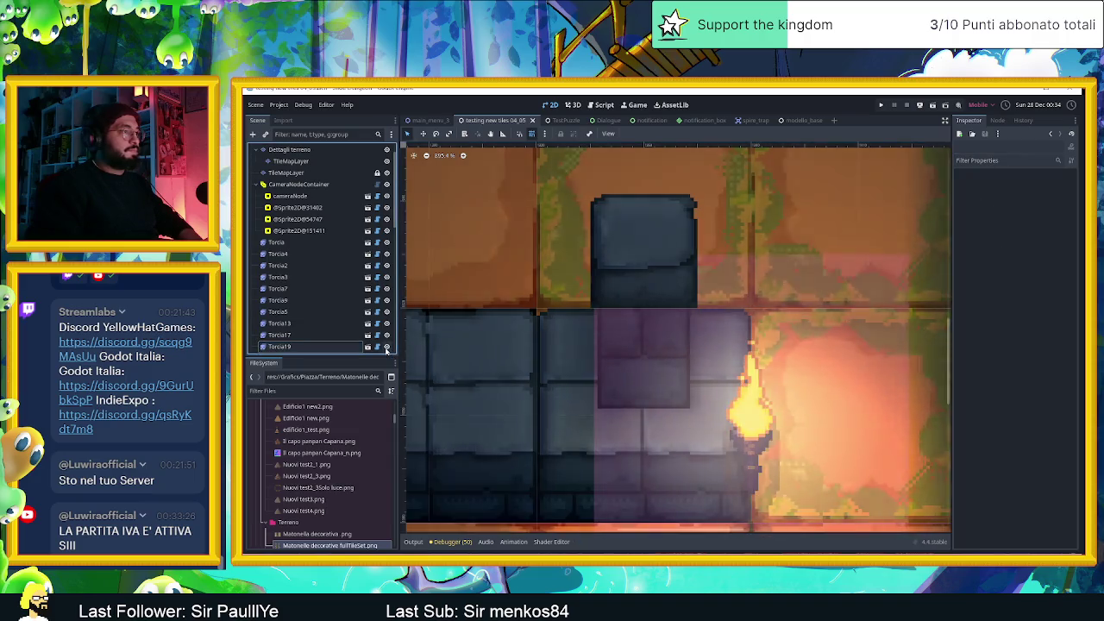
pyautogui.click(387, 348)
pyautogui.scroll(6, 669, 309)
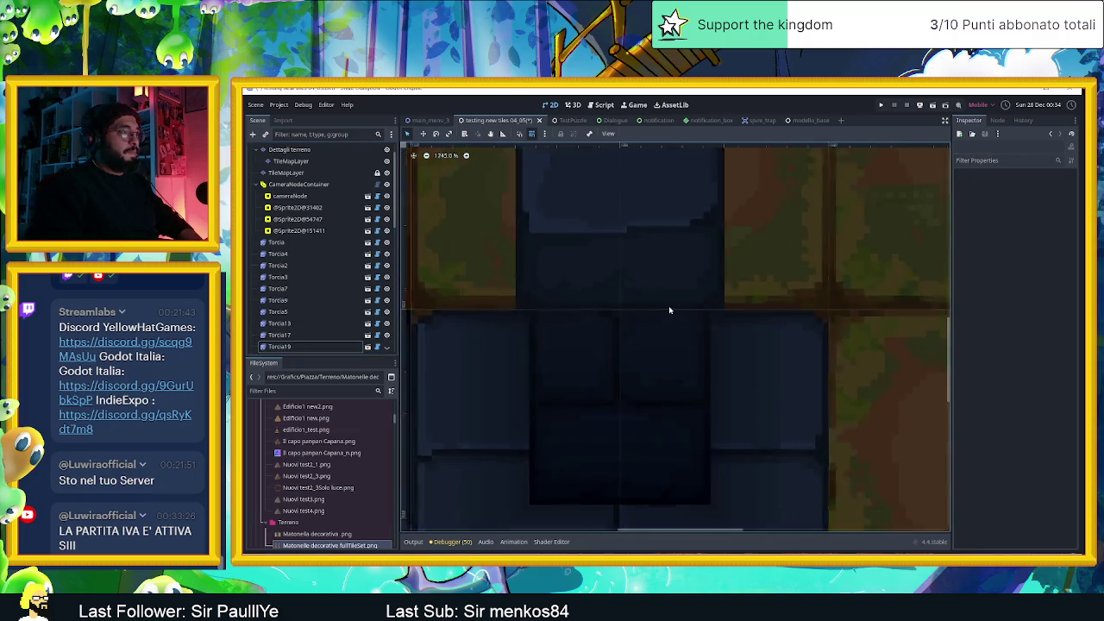
pyautogui.click(610, 277)
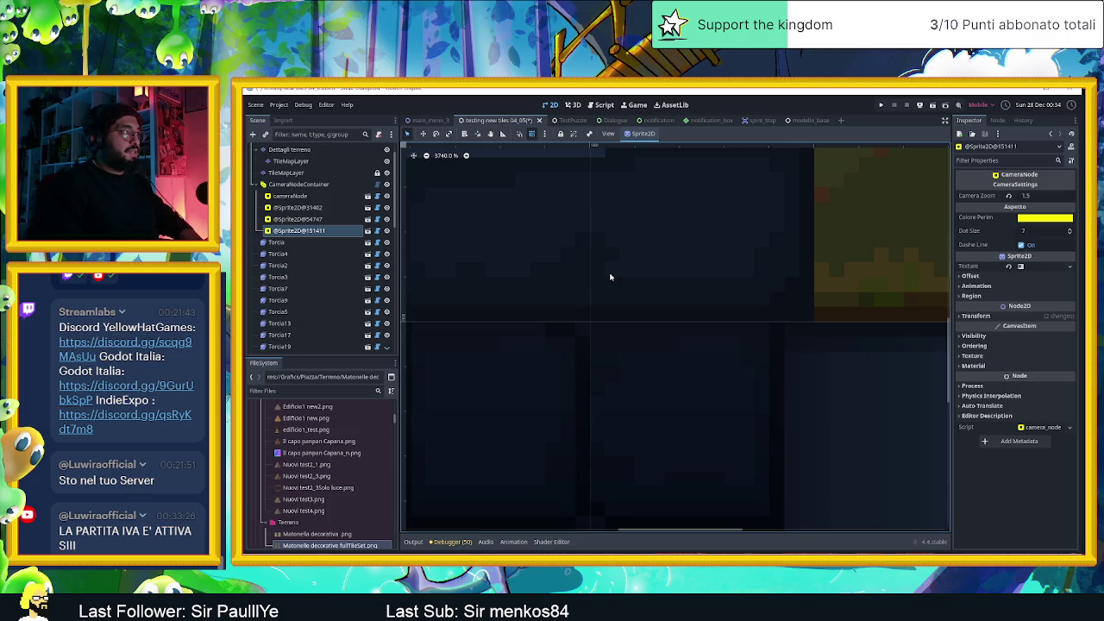
pyautogui.scroll(-6, 680, 366)
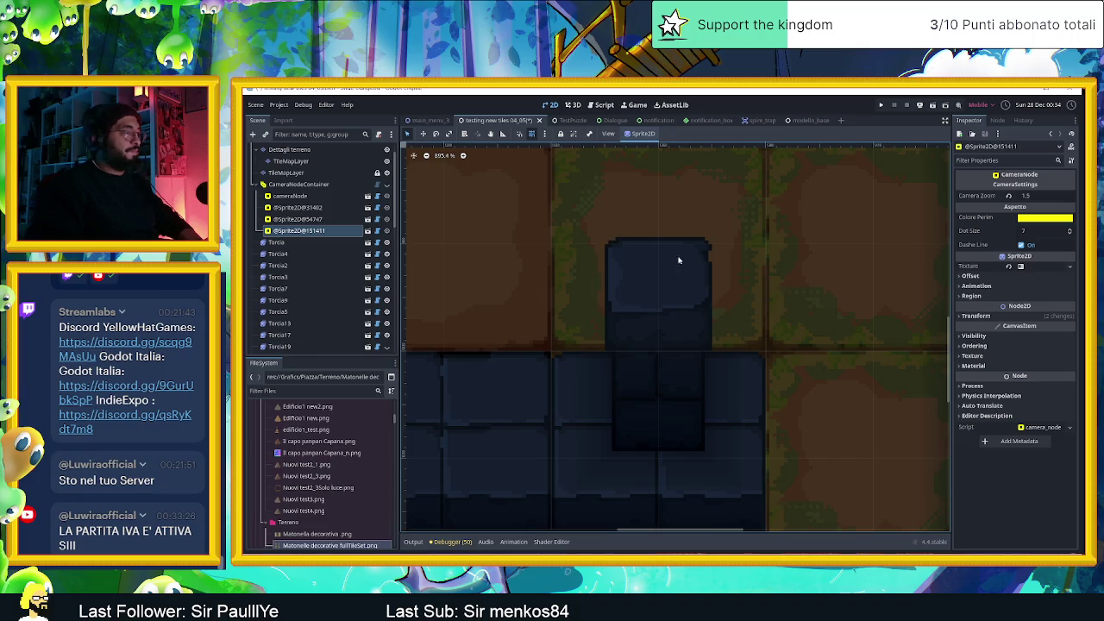
pyautogui.scroll(1, 311, 241)
# Select the TileMapLayer for tile editing and make Torcia19 visible again
pyautogui.click(287, 196)
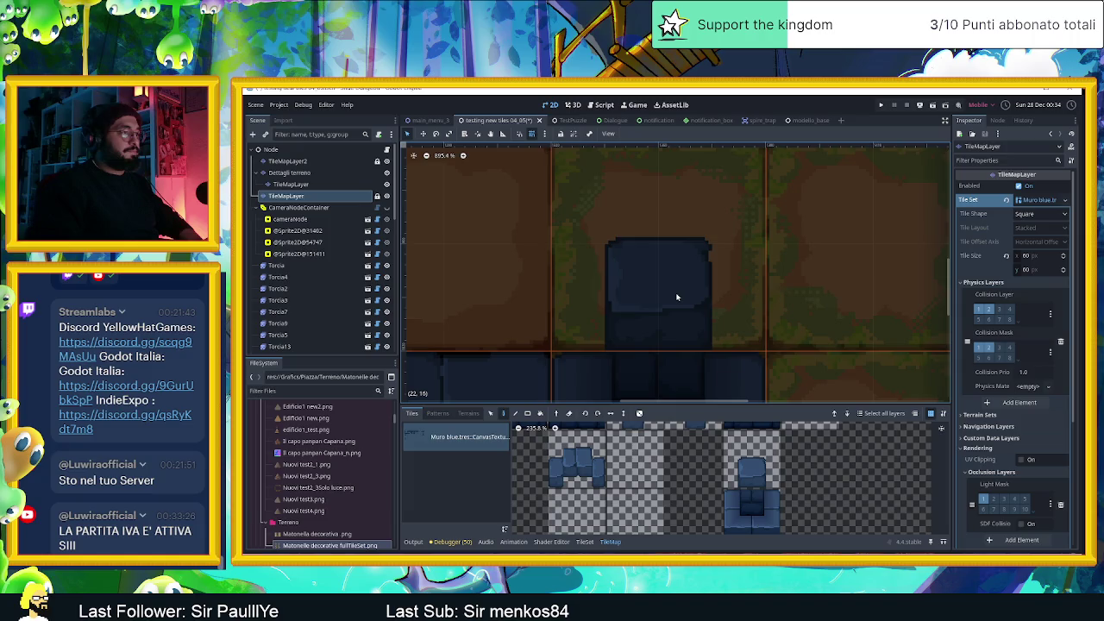
pyautogui.scroll(-3, 678, 302)
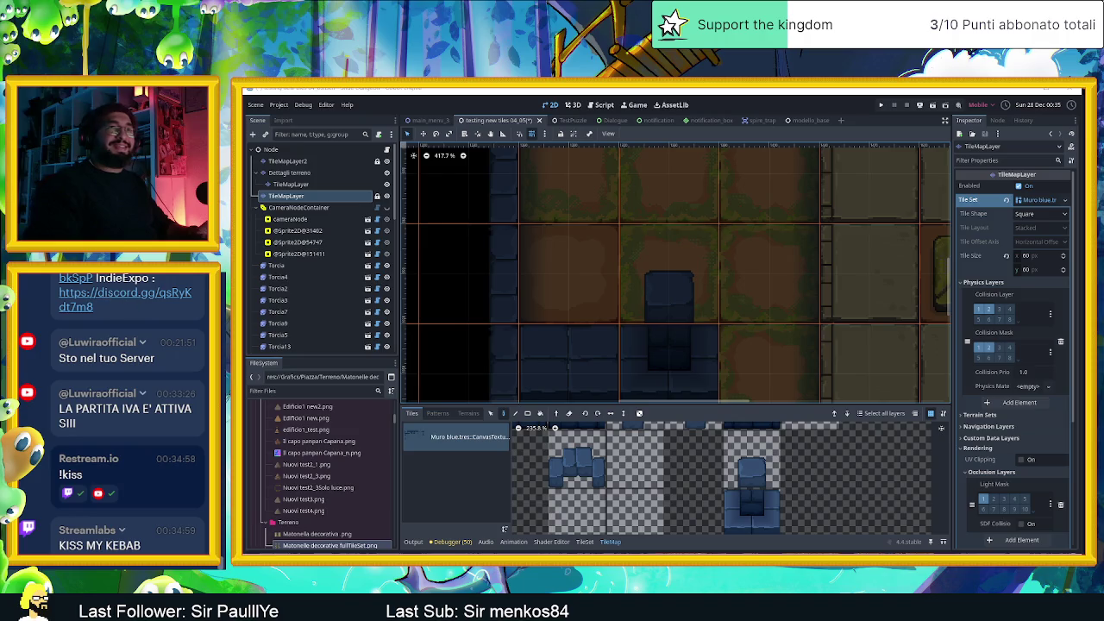
pyautogui.scroll(-2, 633, 302)
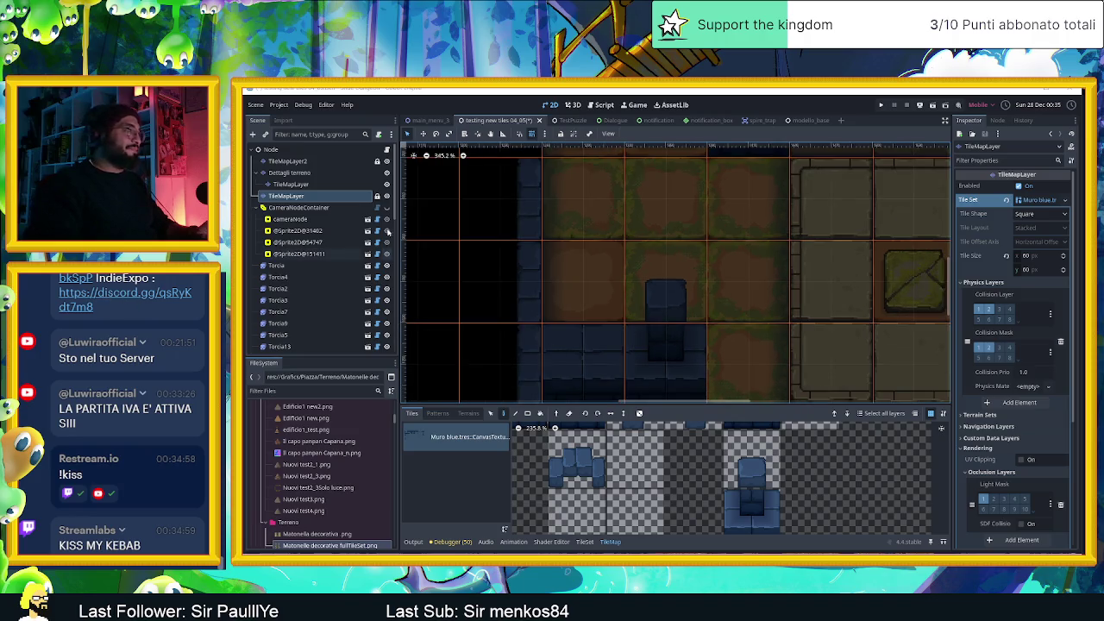
pyautogui.scroll(-5, 366, 309)
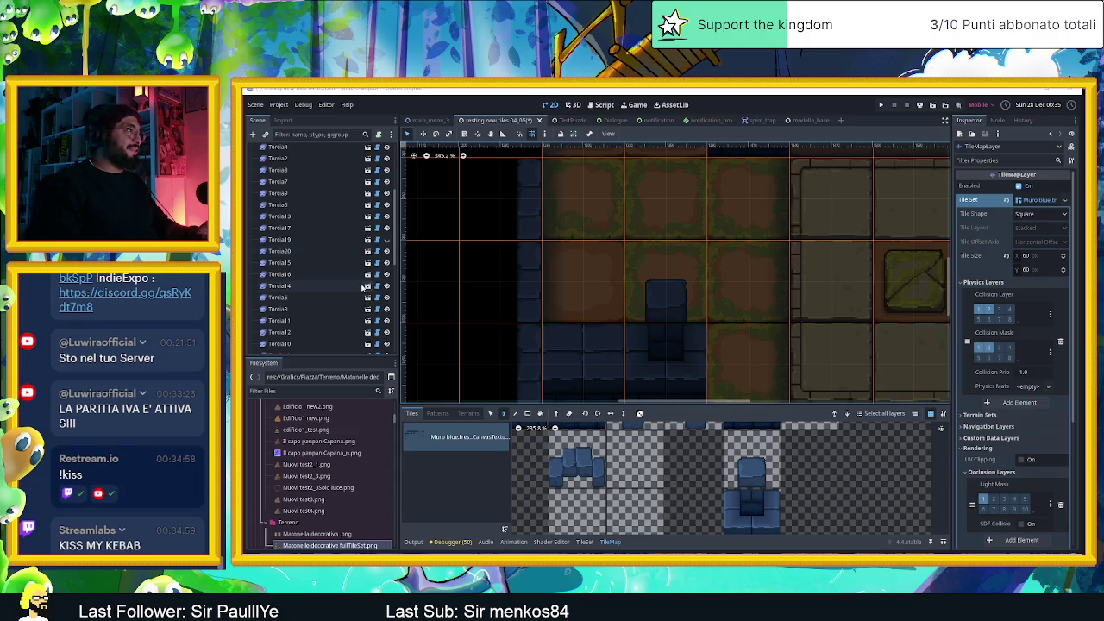
pyautogui.scroll(-5, 365, 285)
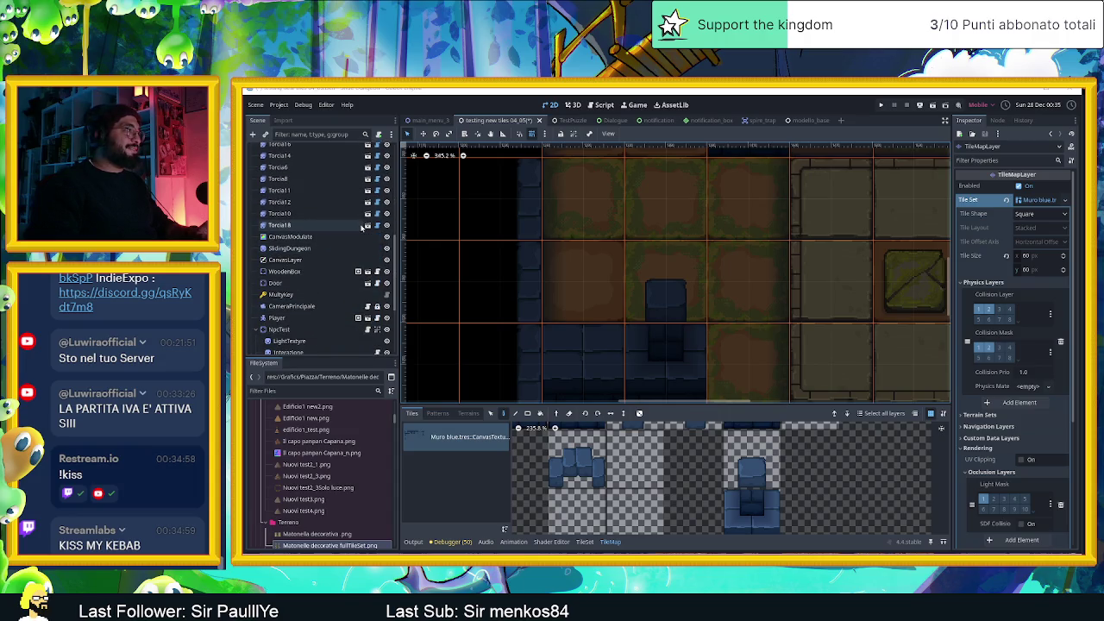
pyautogui.scroll(4, 383, 213)
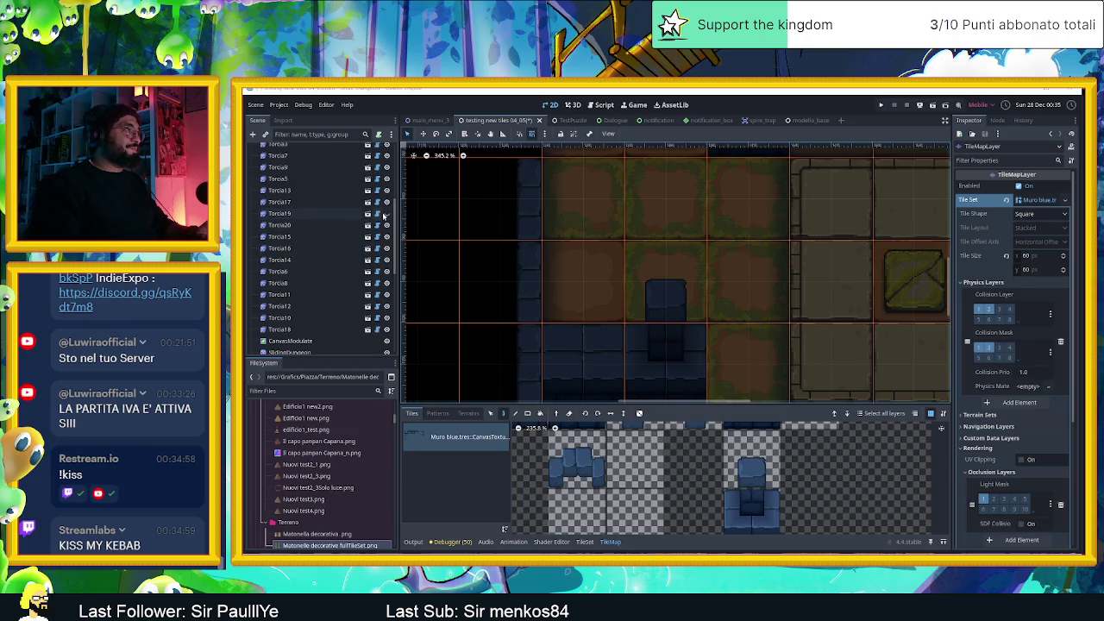
pyautogui.click(386, 214)
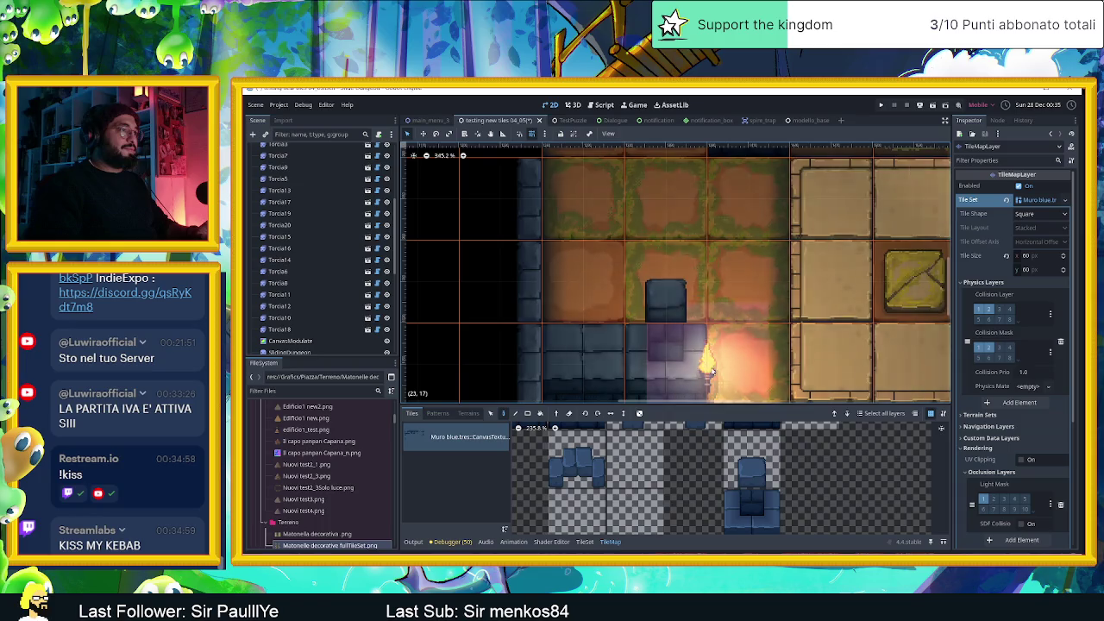
# Pan and zoom the level view, then pick the upper wall block tile in the atlas
pyautogui.scroll(-4, 709, 319)
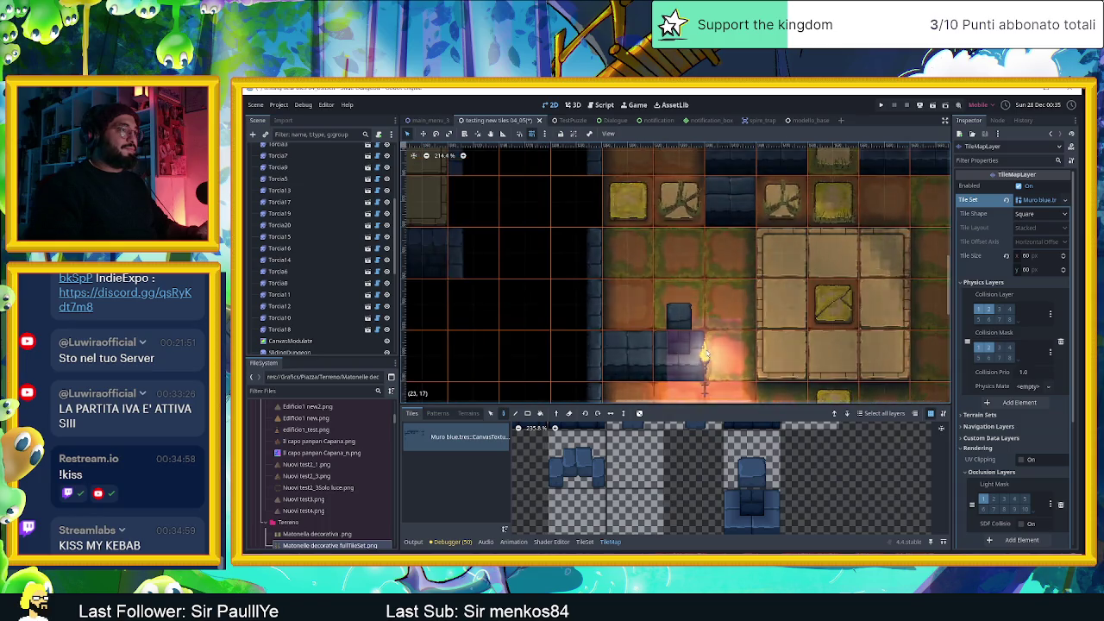
pyautogui.moveTo(696, 341); pyautogui.dragTo(682, 326)
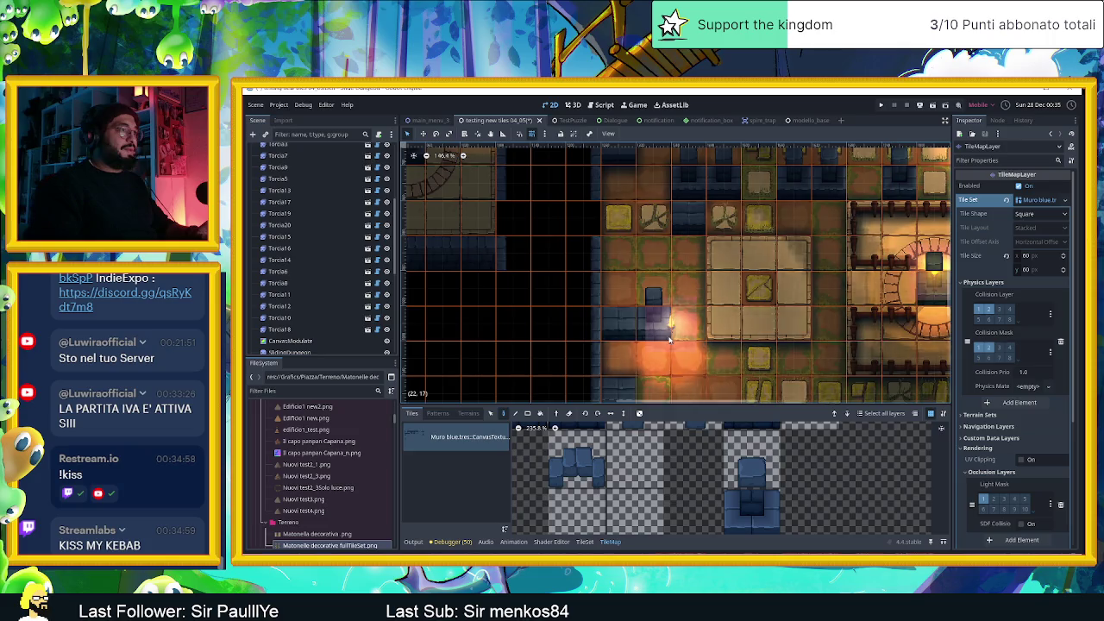
pyautogui.scroll(6, 665, 313)
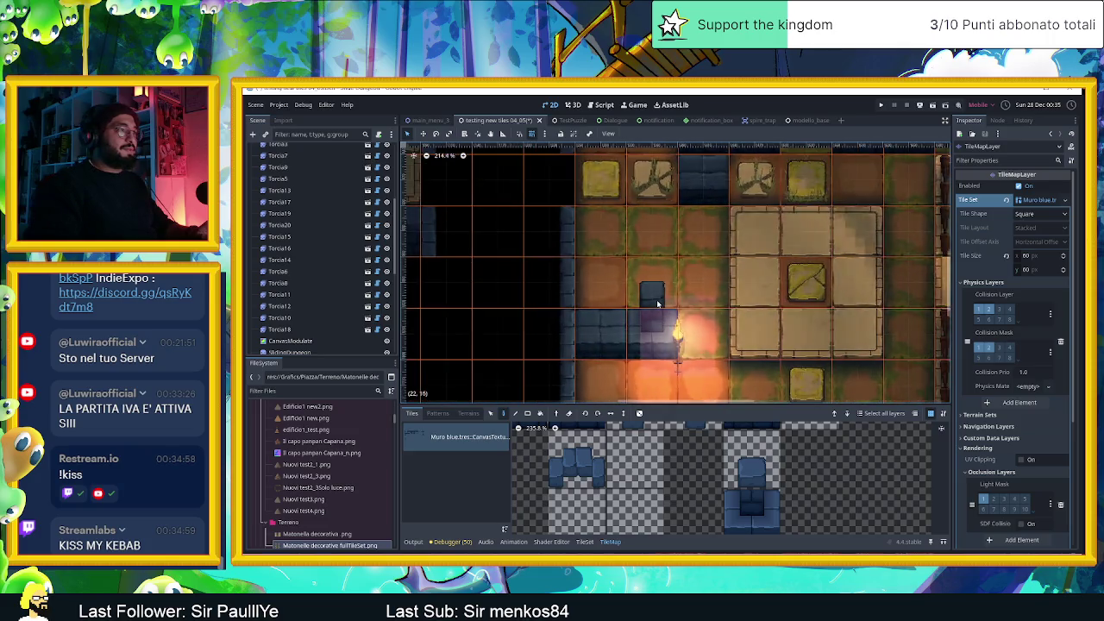
pyautogui.click(753, 483)
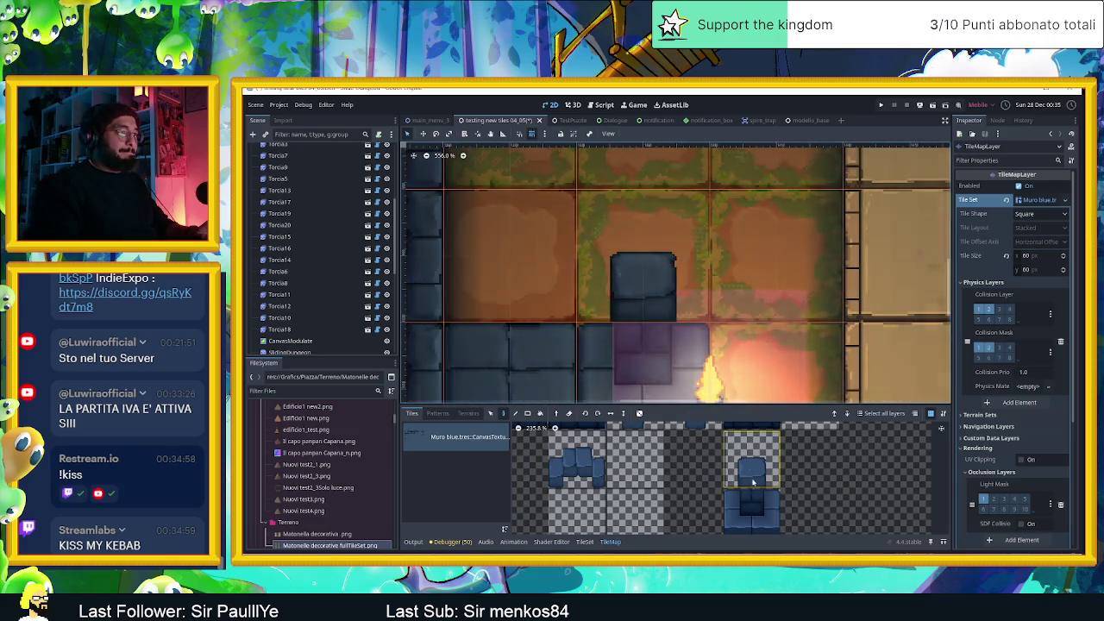
pyautogui.scroll(5, 759, 483)
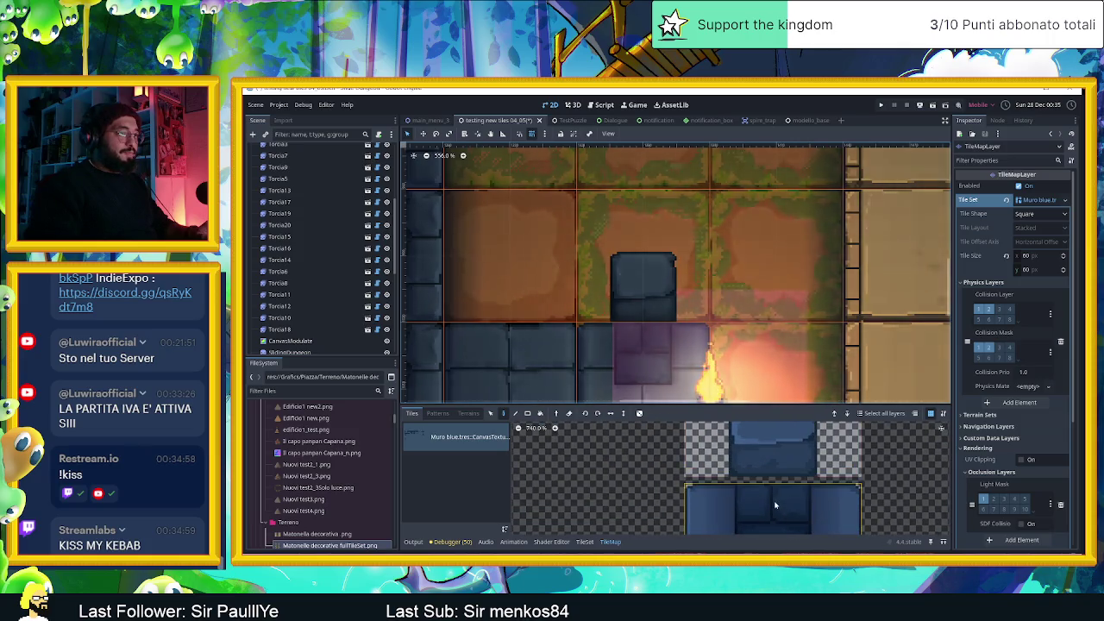
pyautogui.click(772, 460)
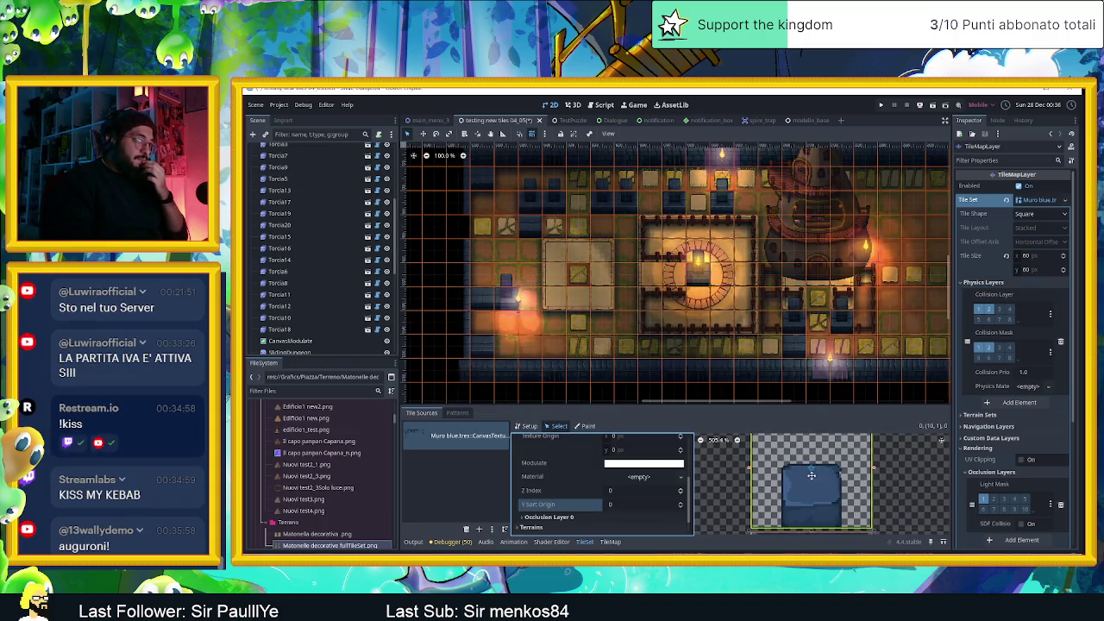
# Nudge the wall tile's Texture Origin Y up and back down toward 29 px, then open the scene picker
pyautogui.scroll(2, 595, 473)
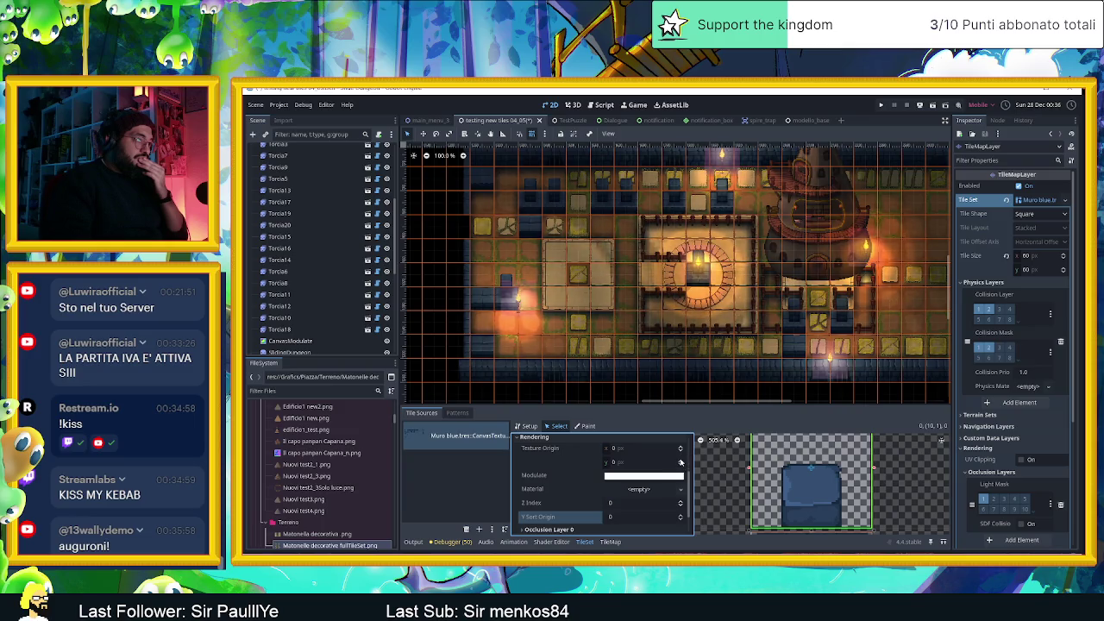
pyautogui.click(681, 462)
pyautogui.click(680, 461)
pyautogui.click(681, 462)
pyautogui.click(680, 461)
pyautogui.click(681, 462)
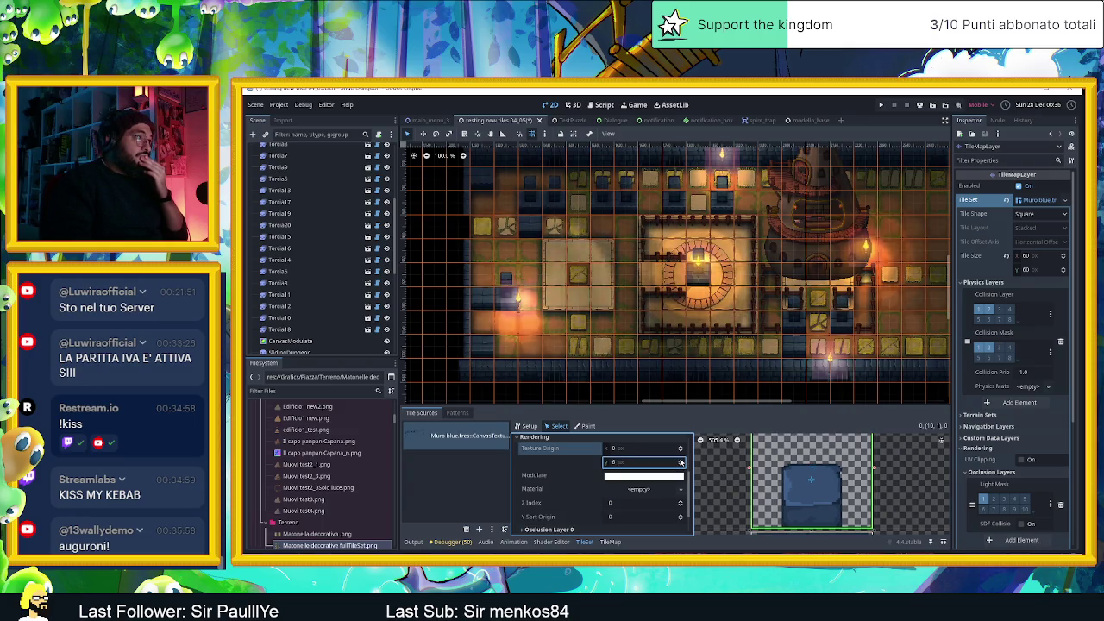
pyautogui.click(680, 462)
pyautogui.click(680, 461)
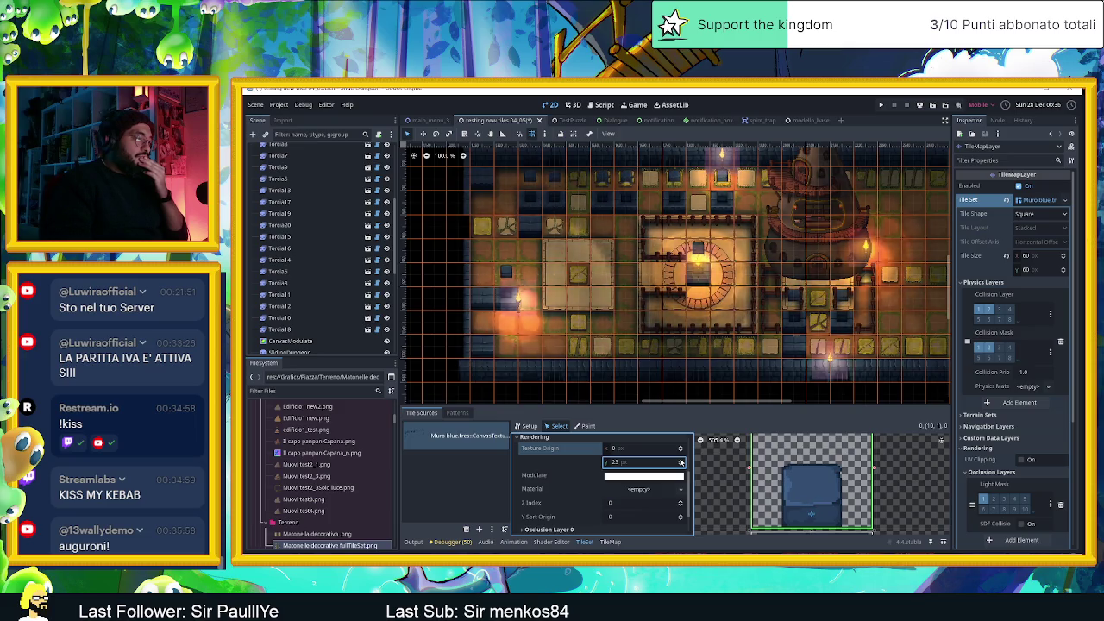
pyautogui.click(680, 461)
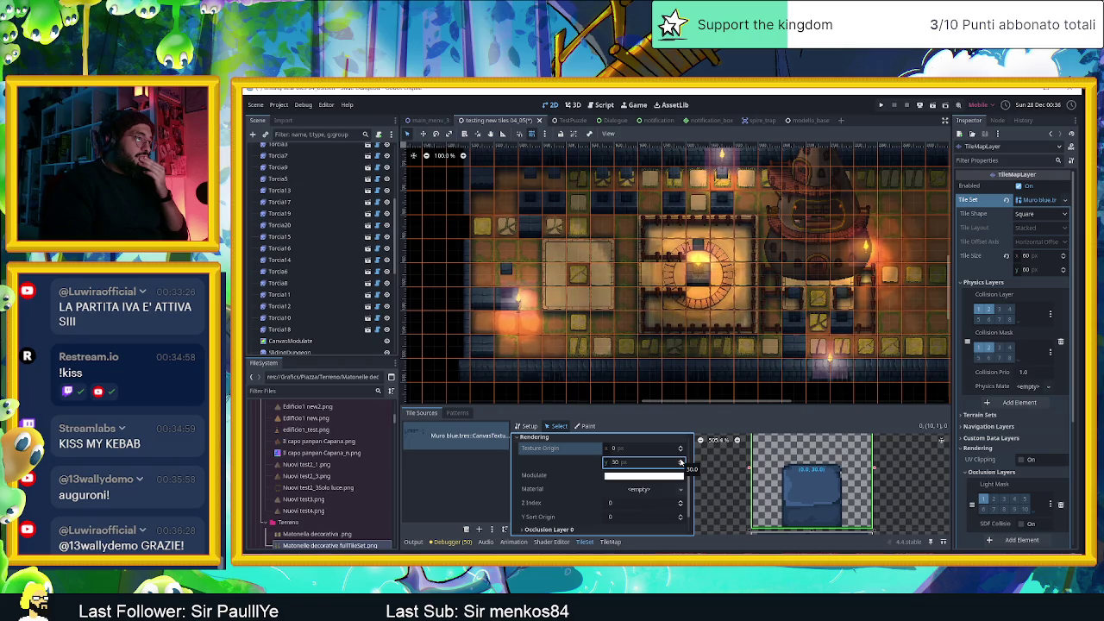
pyautogui.scroll(-2, 808, 471)
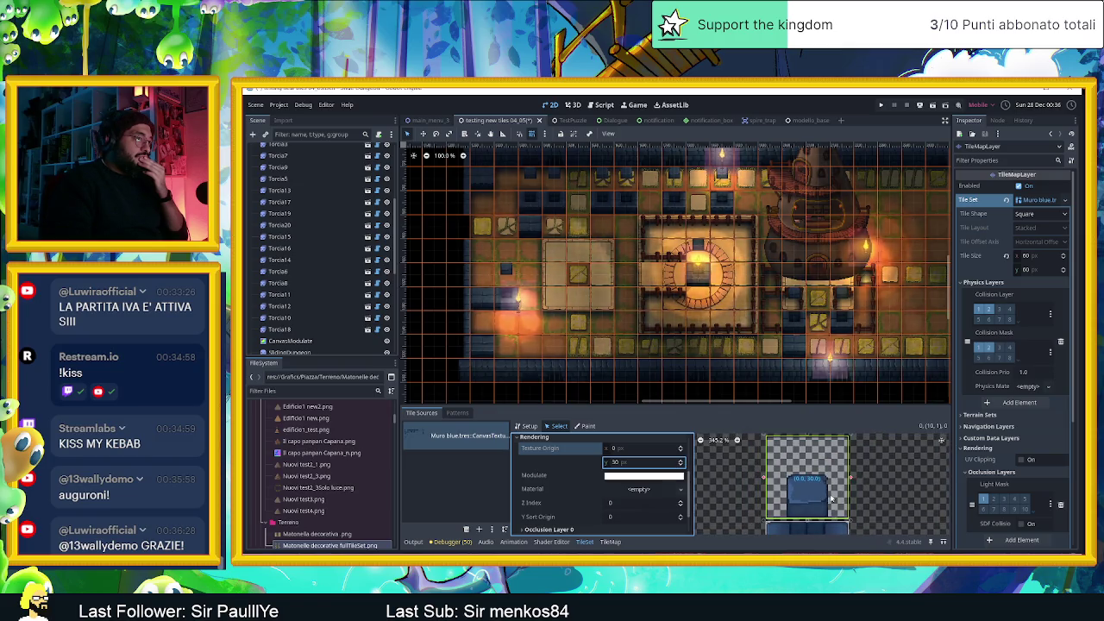
pyautogui.scroll(3, 808, 470)
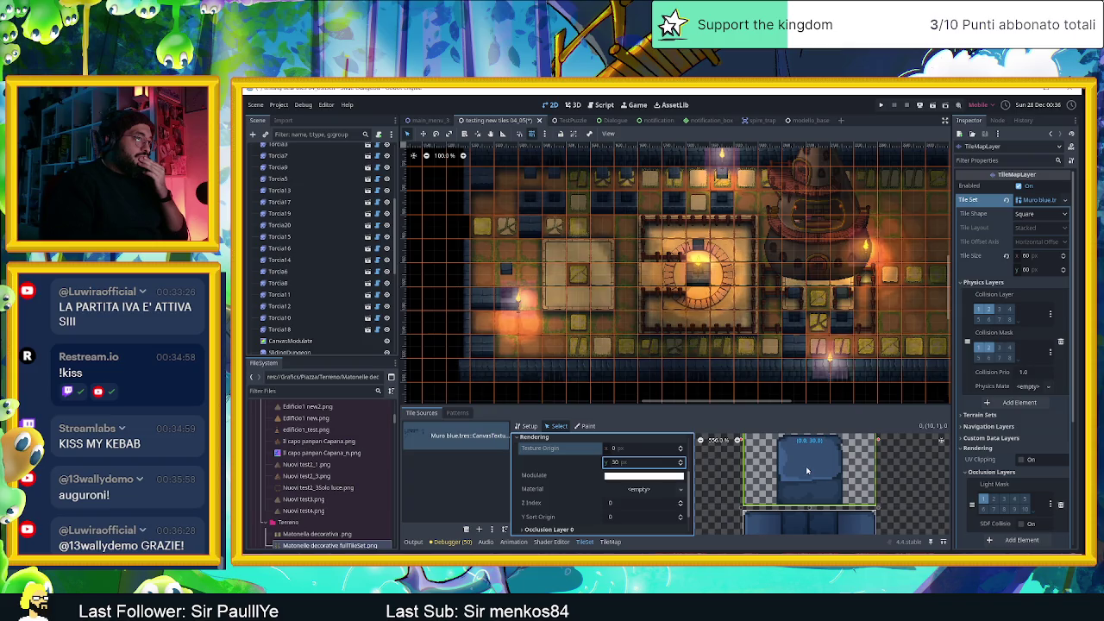
pyautogui.click(681, 466)
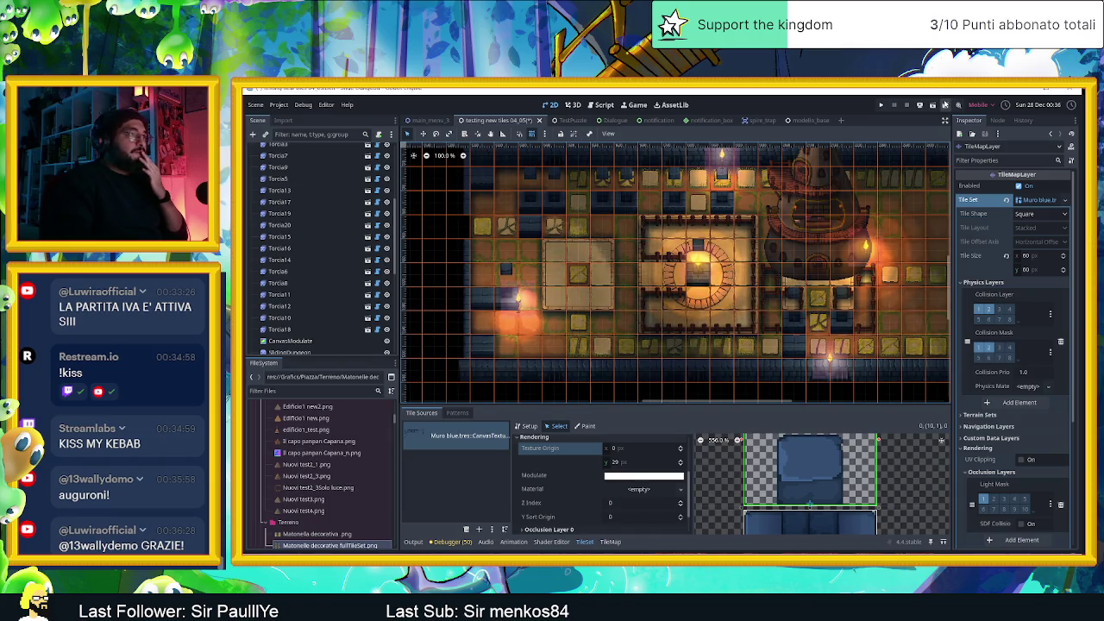
pyautogui.click(934, 106)
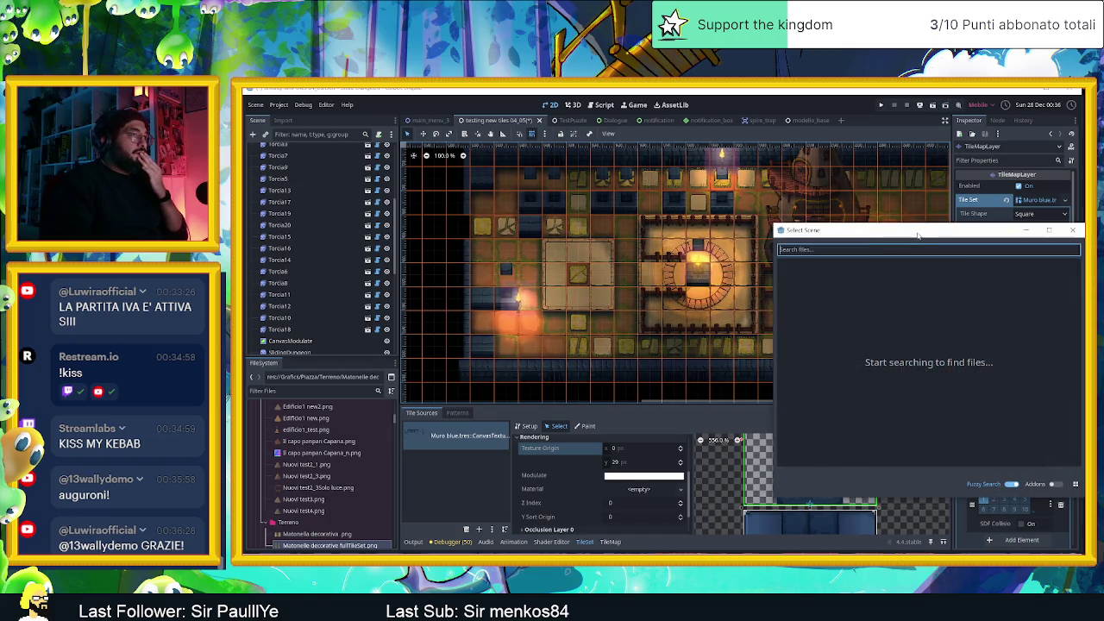
# Dismiss the scene picker, slide the player down, up and down, then stop the game
pyautogui.click(1077, 230)
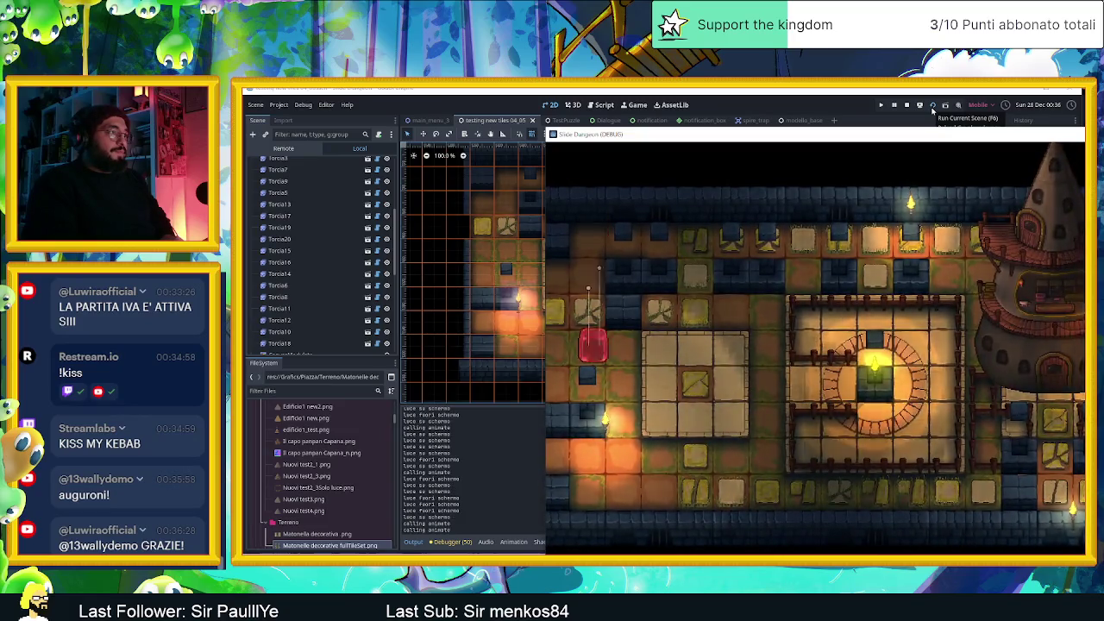
pyautogui.press('Down')
pyautogui.press('Up')
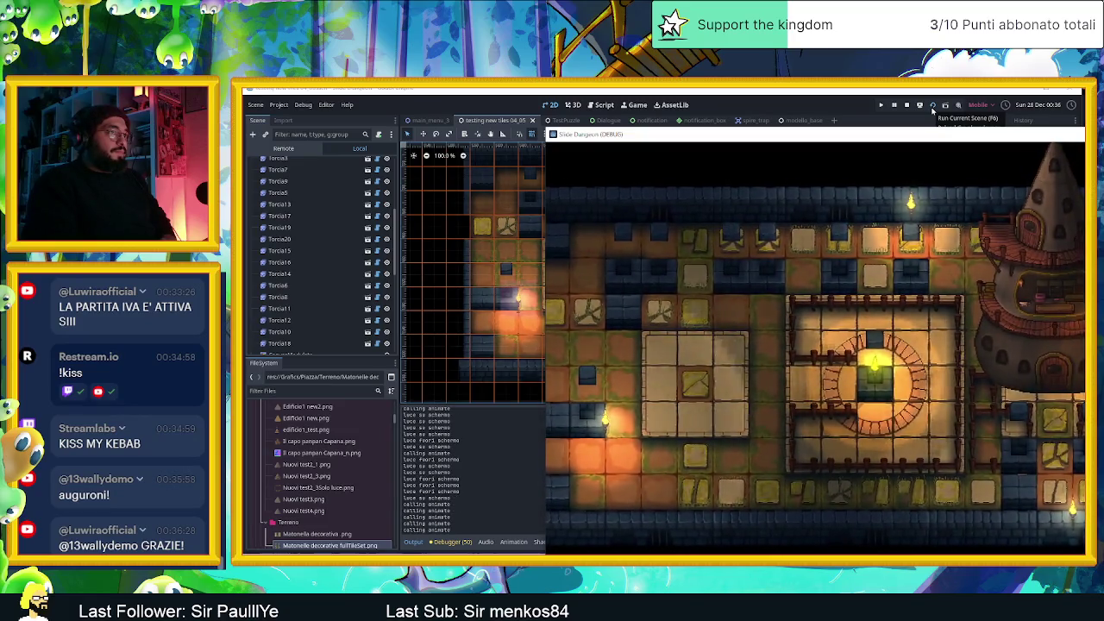
pyautogui.press('Down')
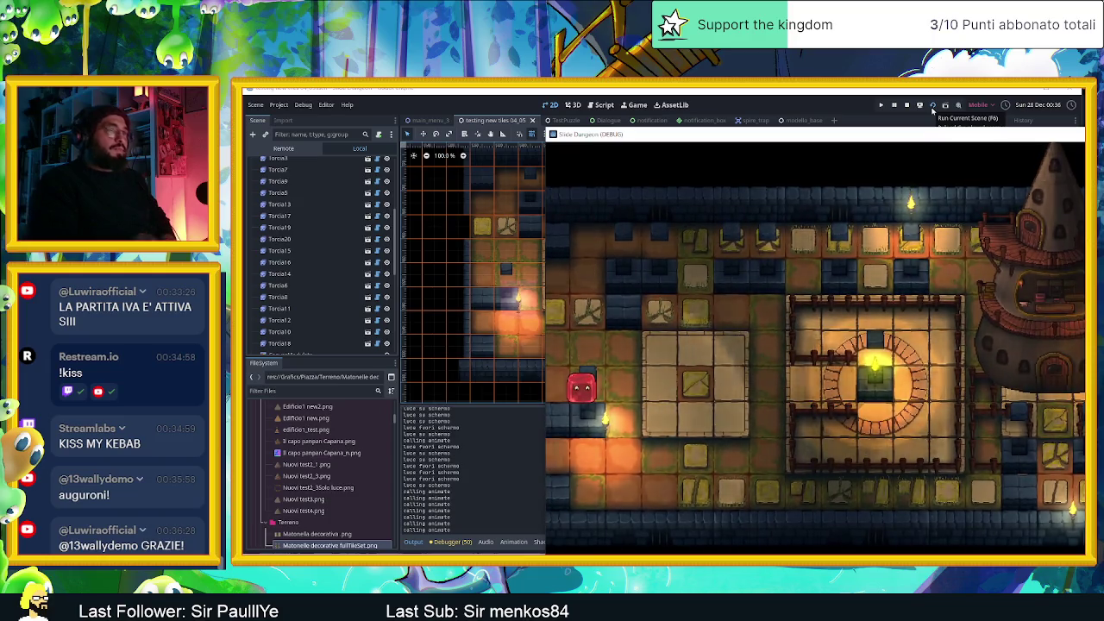
pyautogui.click(907, 104)
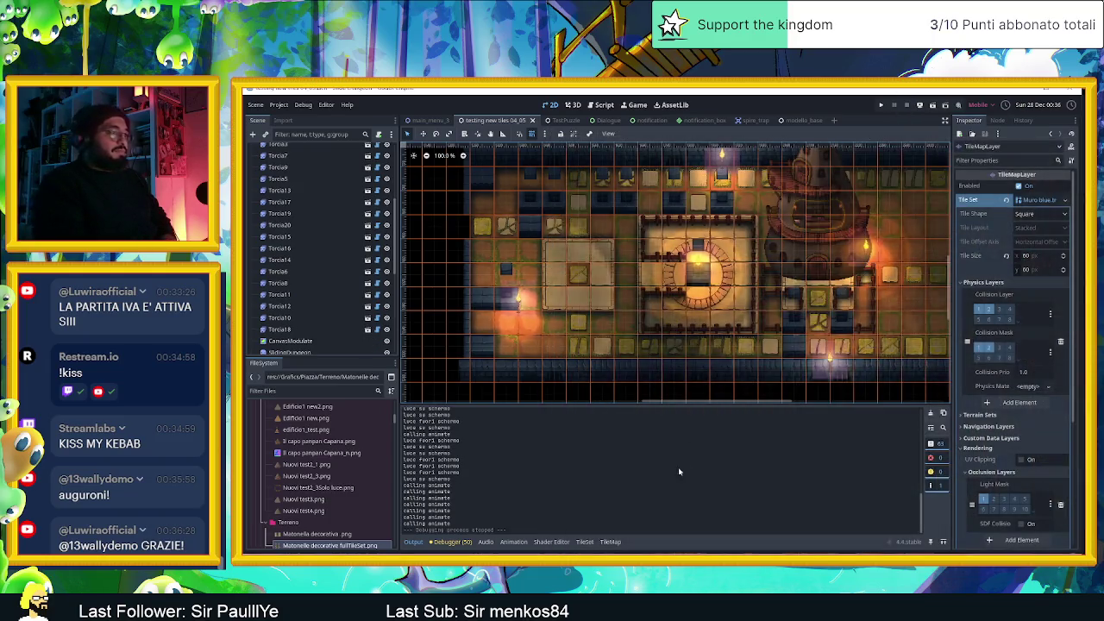
# Reset the wall tile's Texture Origin Y to 0 and set its Z Index to 1
pyautogui.click(585, 543)
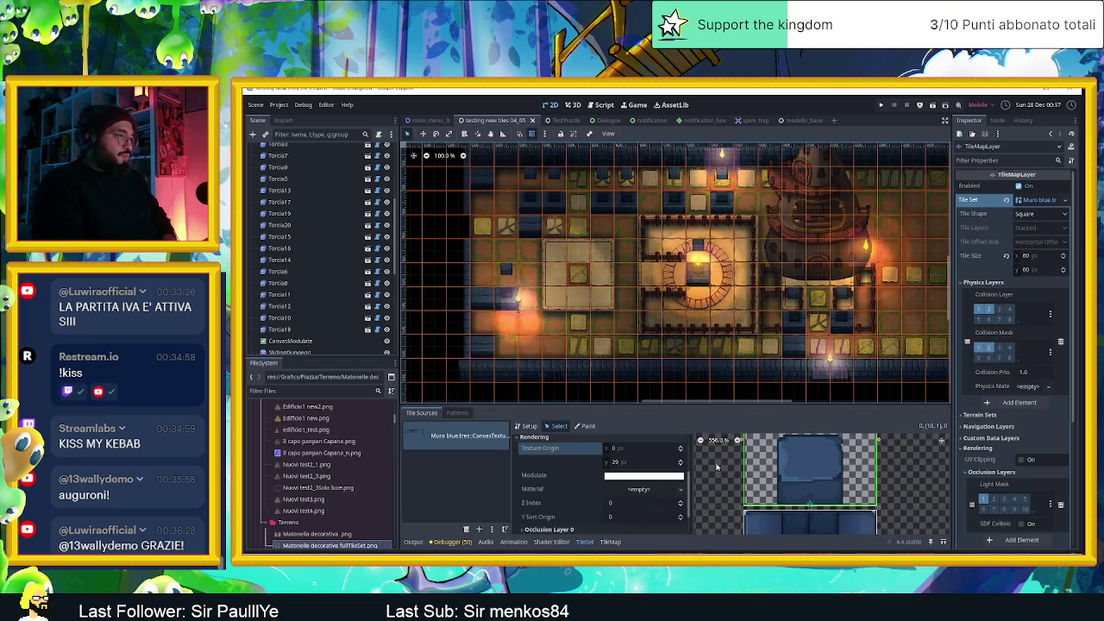
pyautogui.click(661, 463)
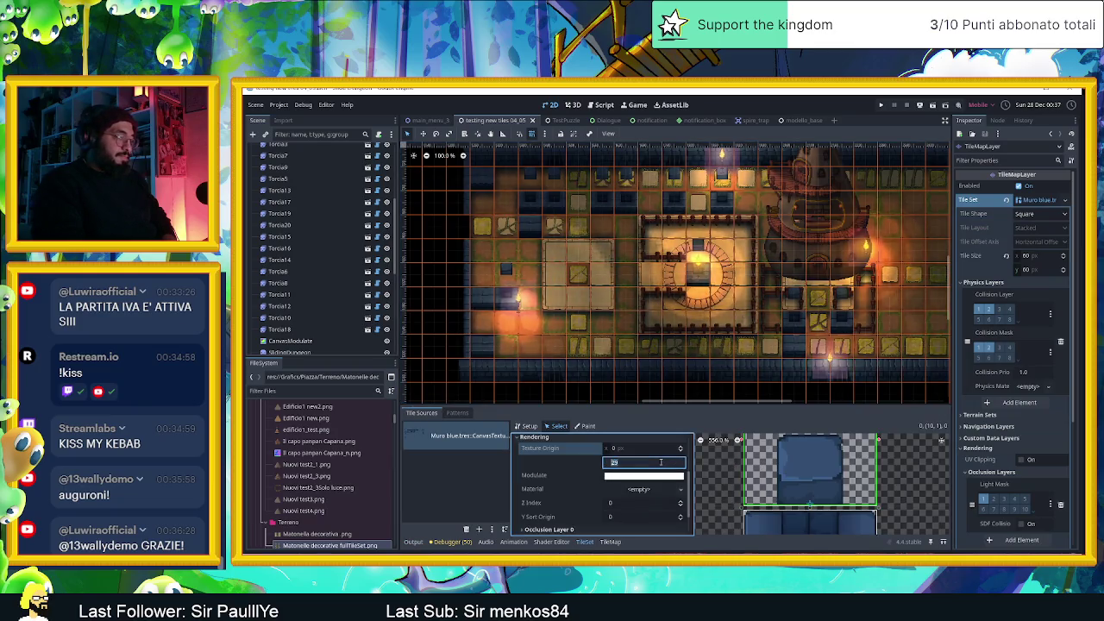
pyautogui.write('0')
pyautogui.press('Return')
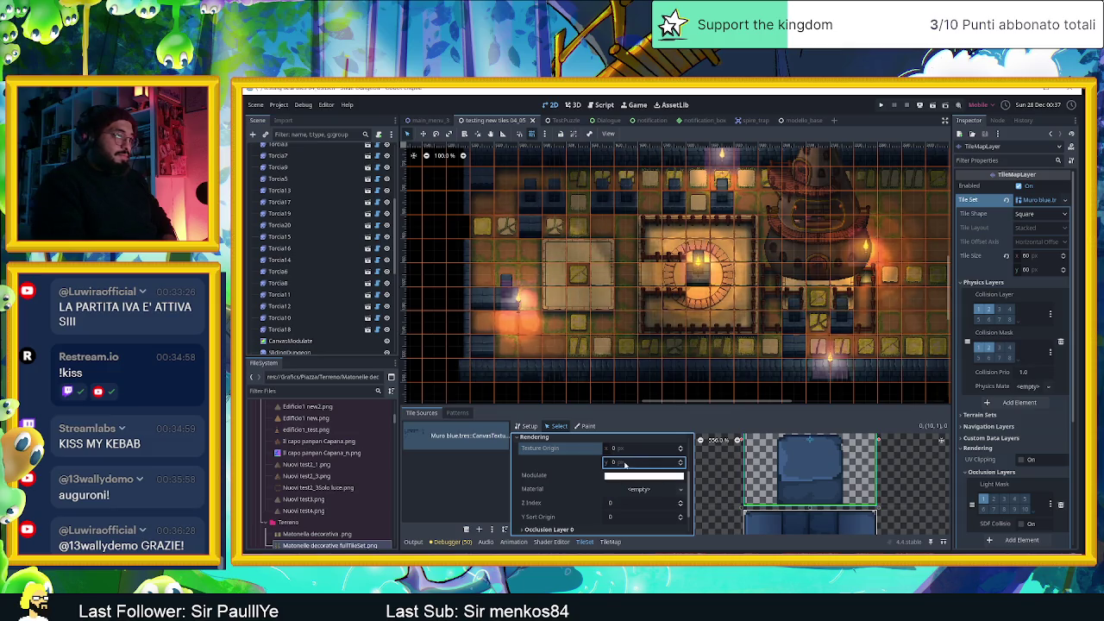
pyautogui.click(681, 503)
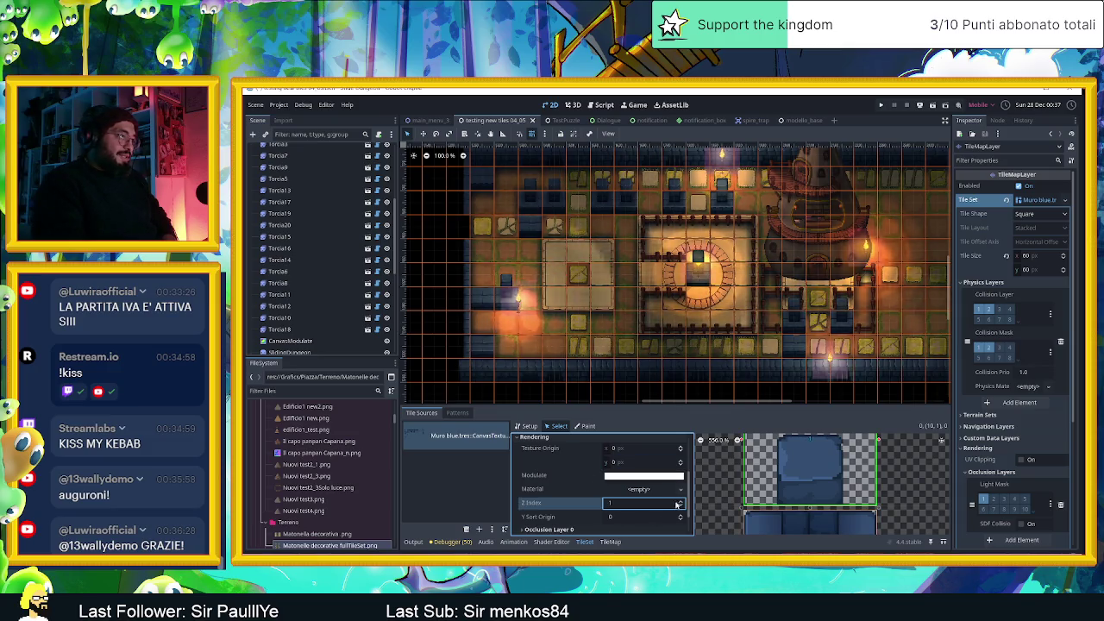
# Raise Texture Origin Y to 2 px, then save and run the current scene
pyautogui.scroll(-2, 548, 500)
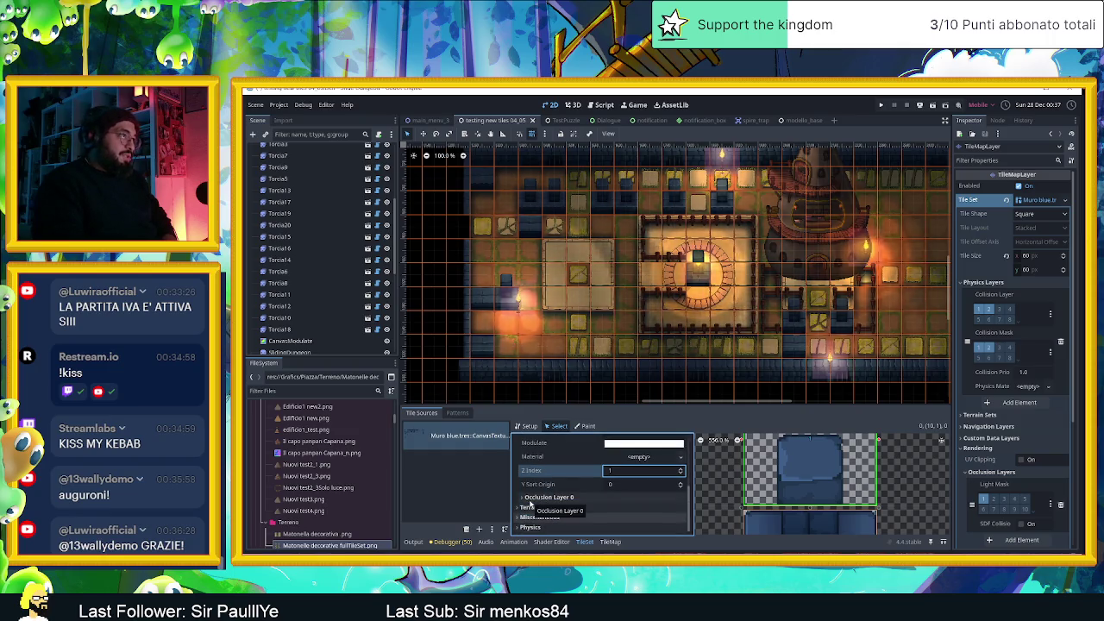
pyautogui.scroll(2, 673, 469)
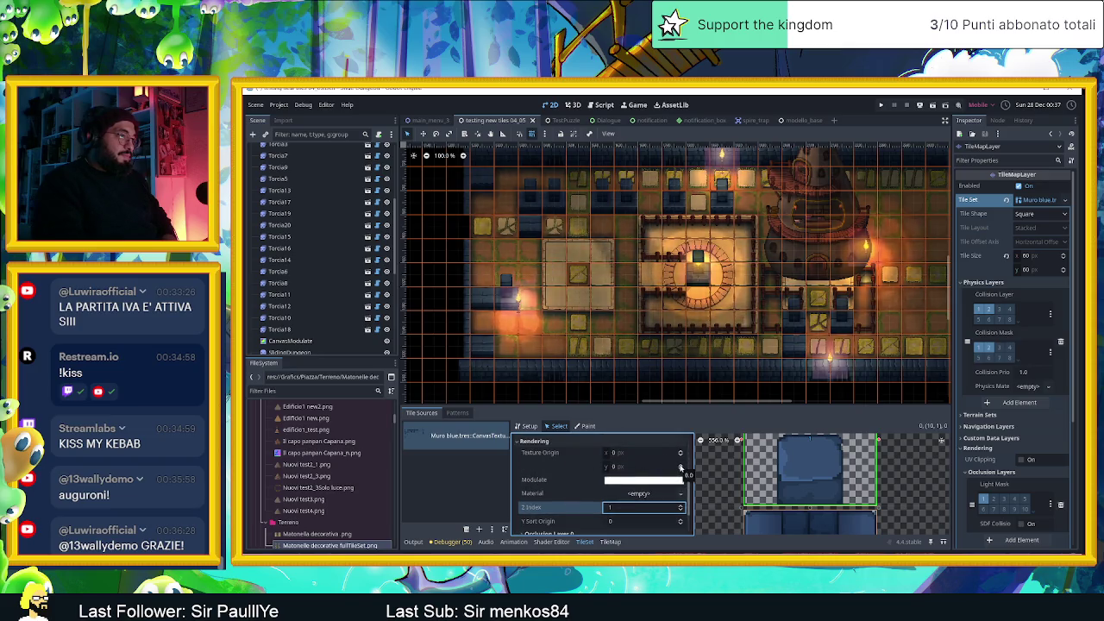
pyautogui.click(681, 465)
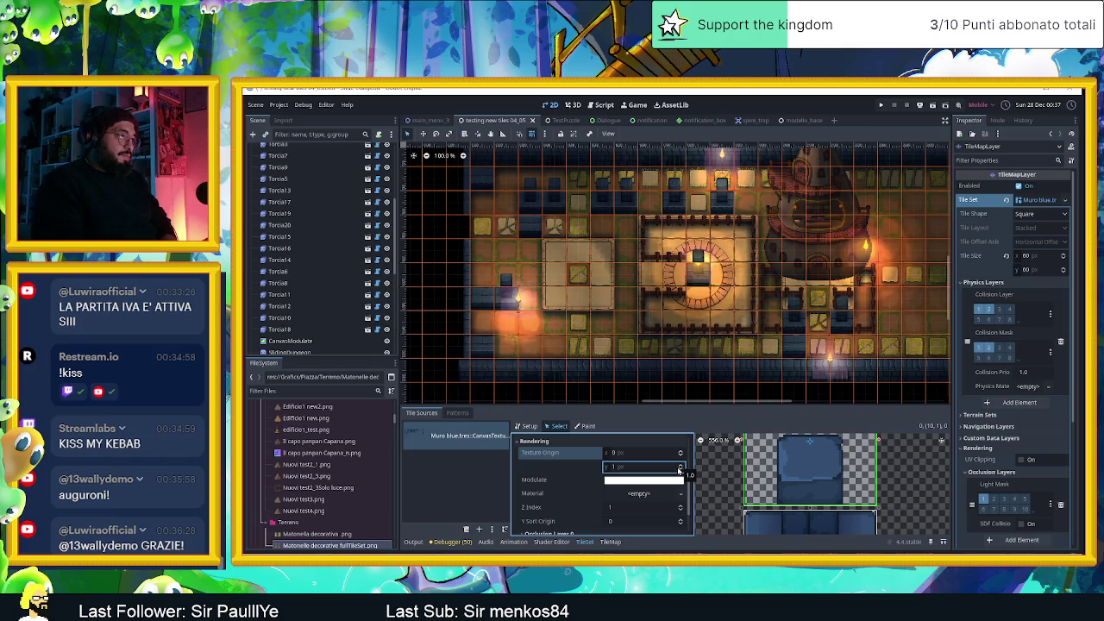
pyautogui.click(680, 467)
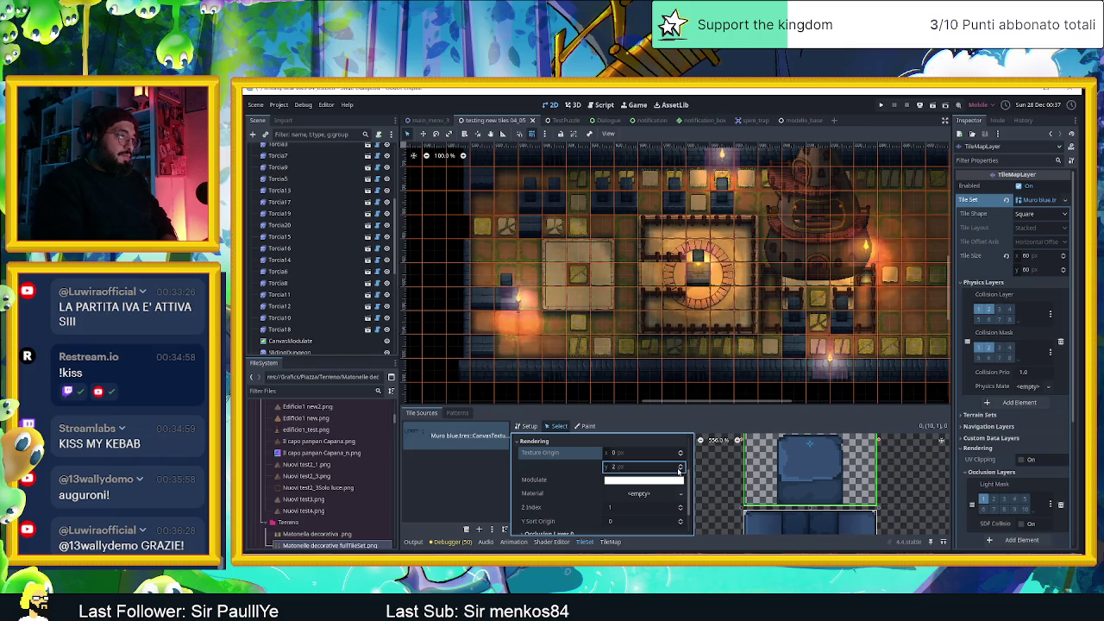
pyautogui.click(565, 470)
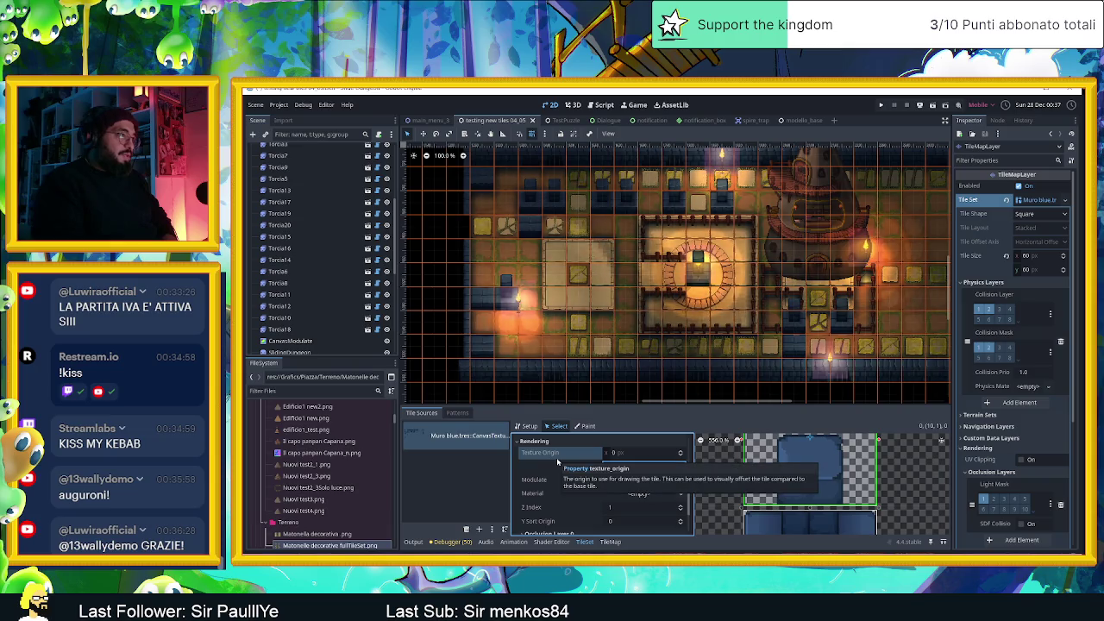
pyautogui.scroll(-1, 579, 474)
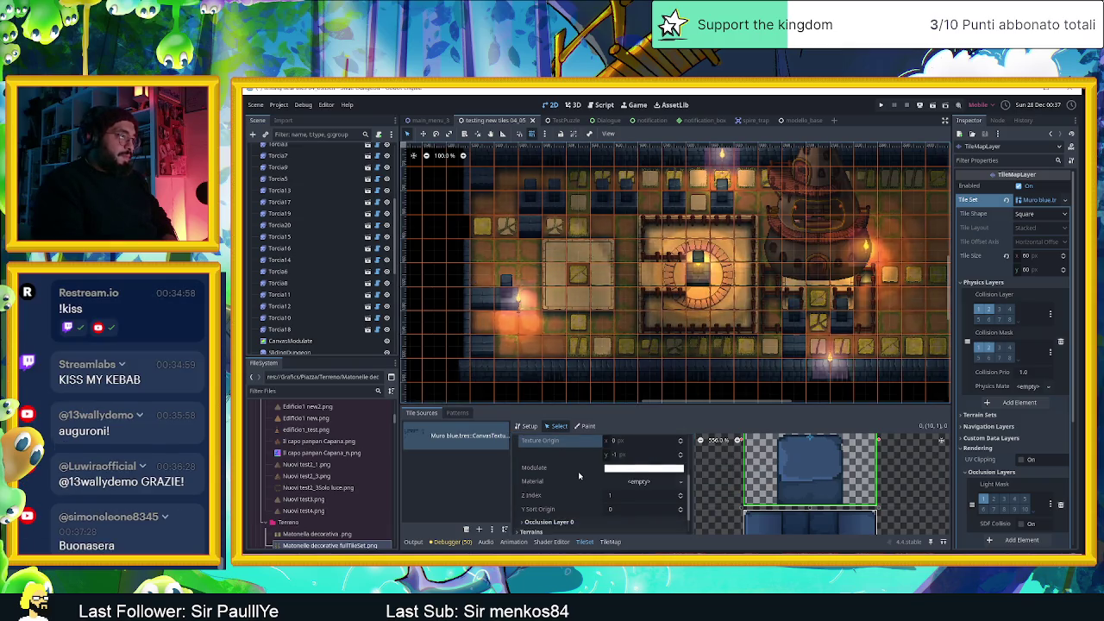
pyautogui.scroll(-2, 580, 475)
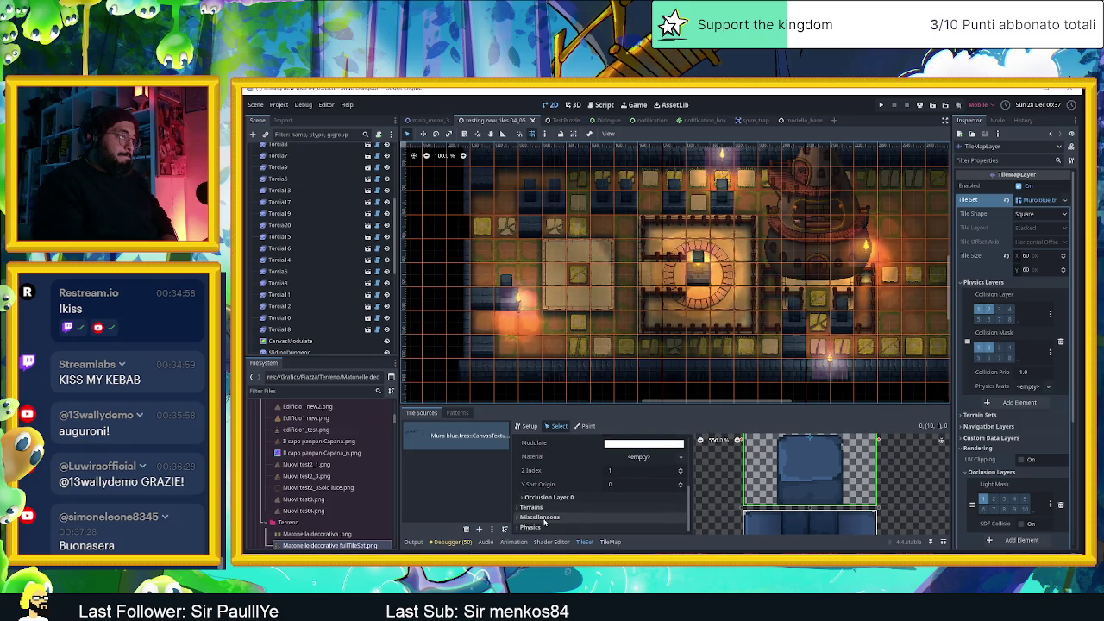
pyautogui.click(535, 516)
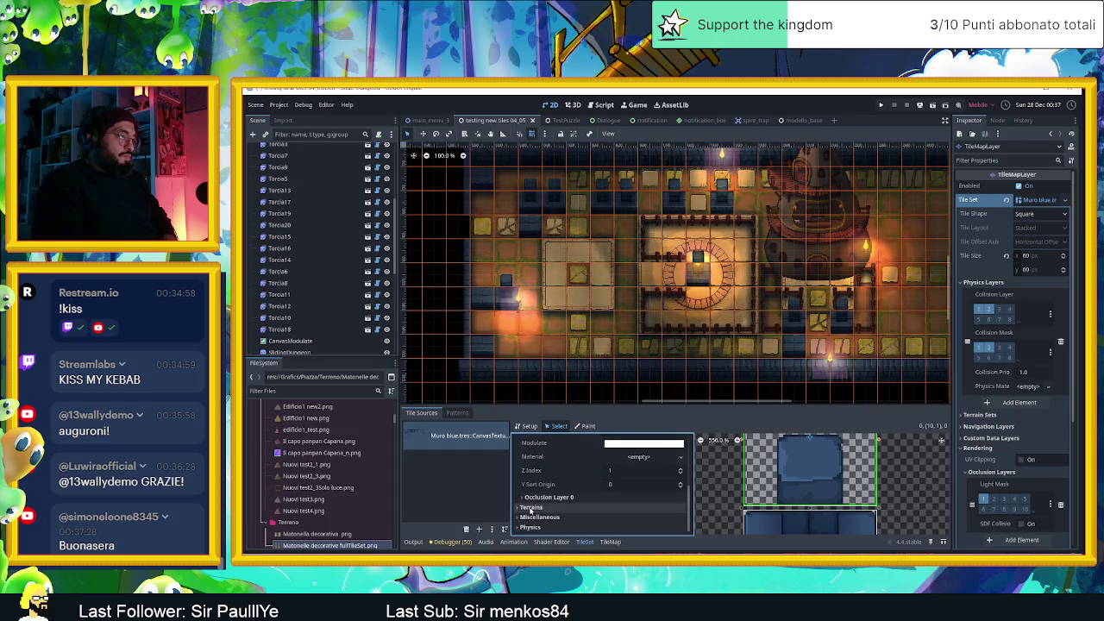
pyautogui.click(927, 104)
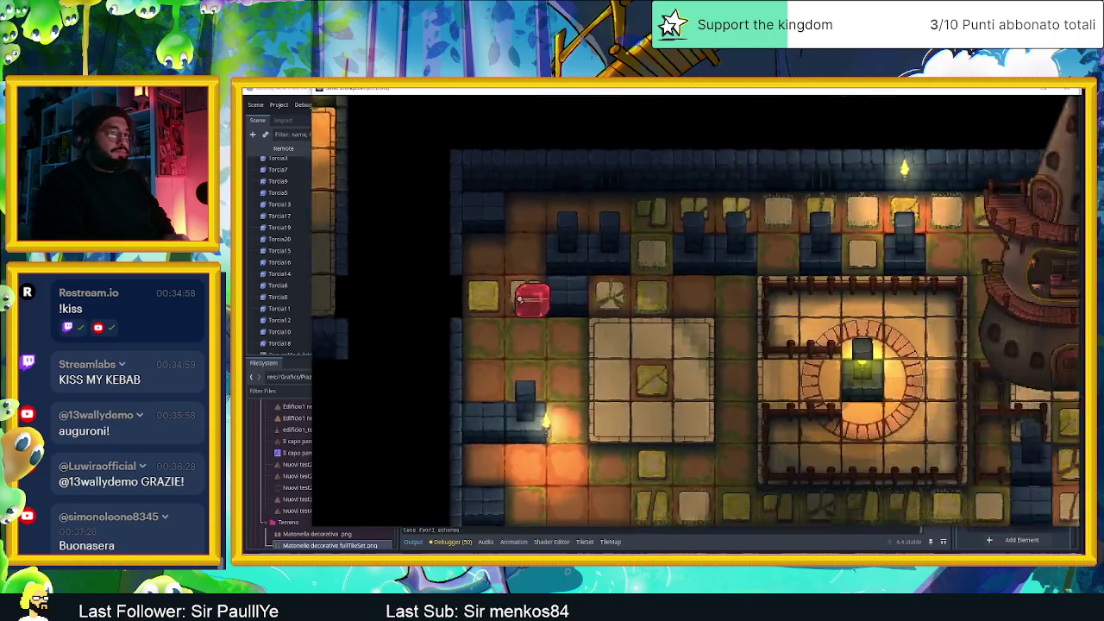
# Slide the player around the room and up and down the left column, then stop the game with F8
pyautogui.press('Down')
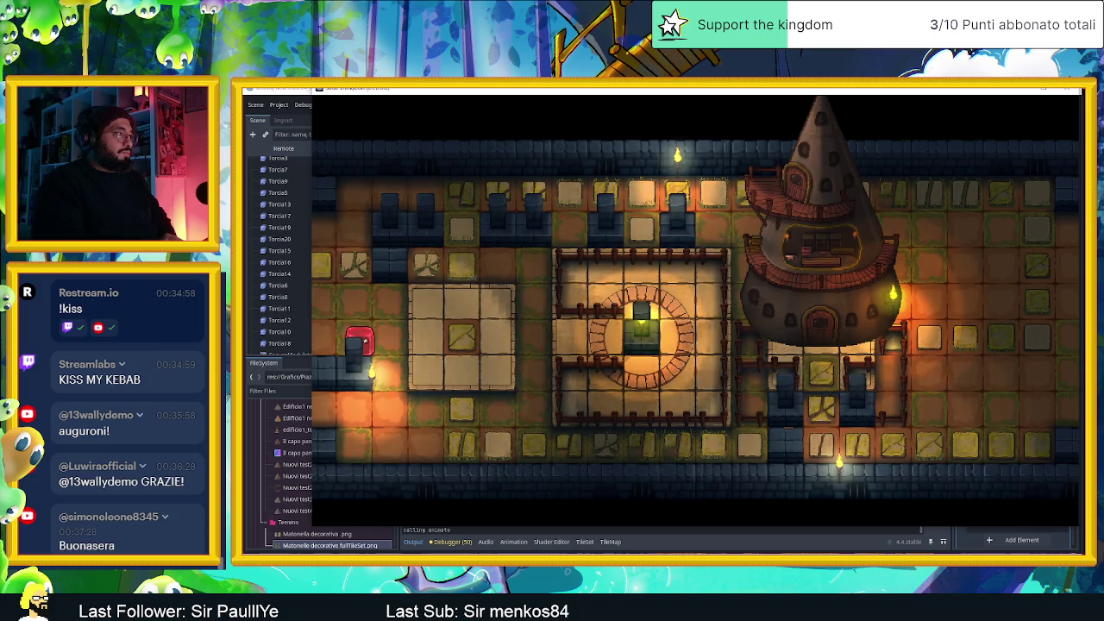
pyautogui.press('Up')
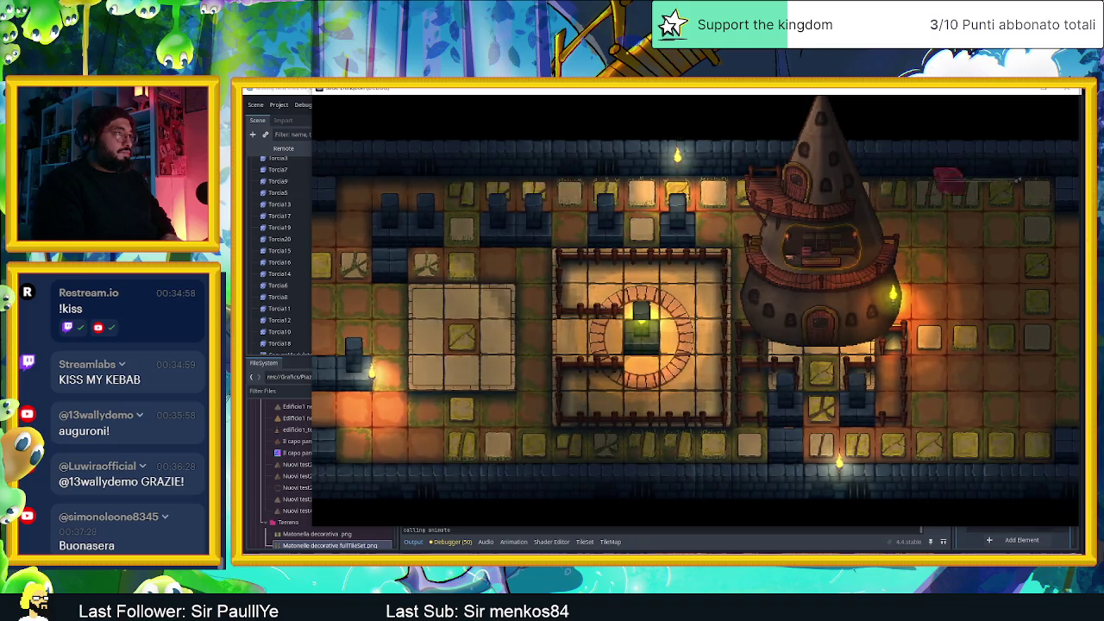
pyautogui.press('Left')
pyautogui.press('Right')
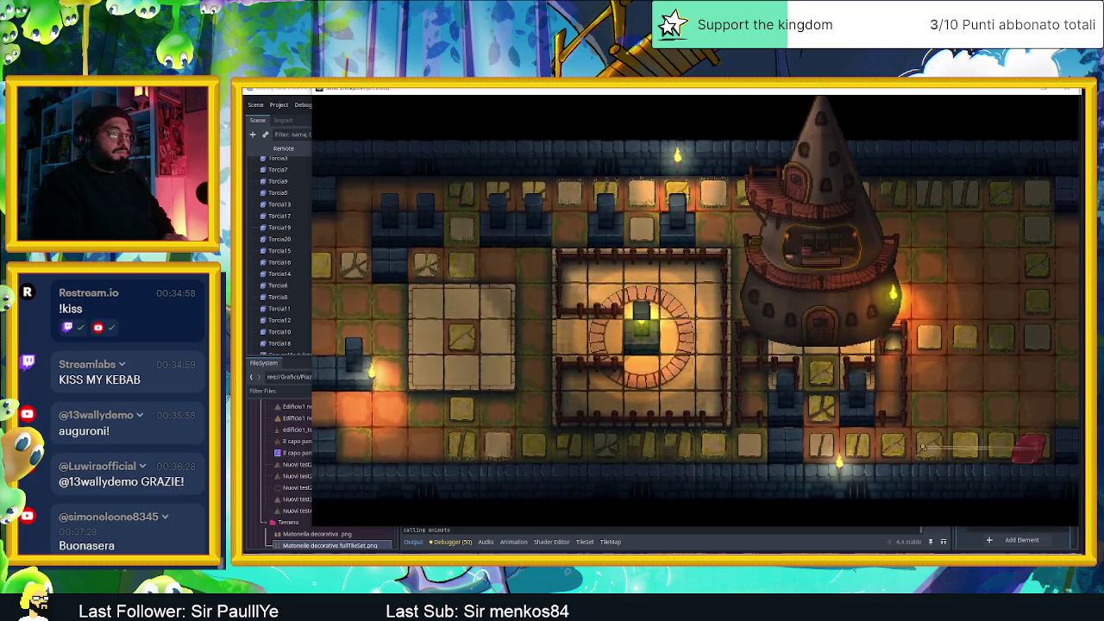
pyautogui.press('Up')
pyautogui.press('Down')
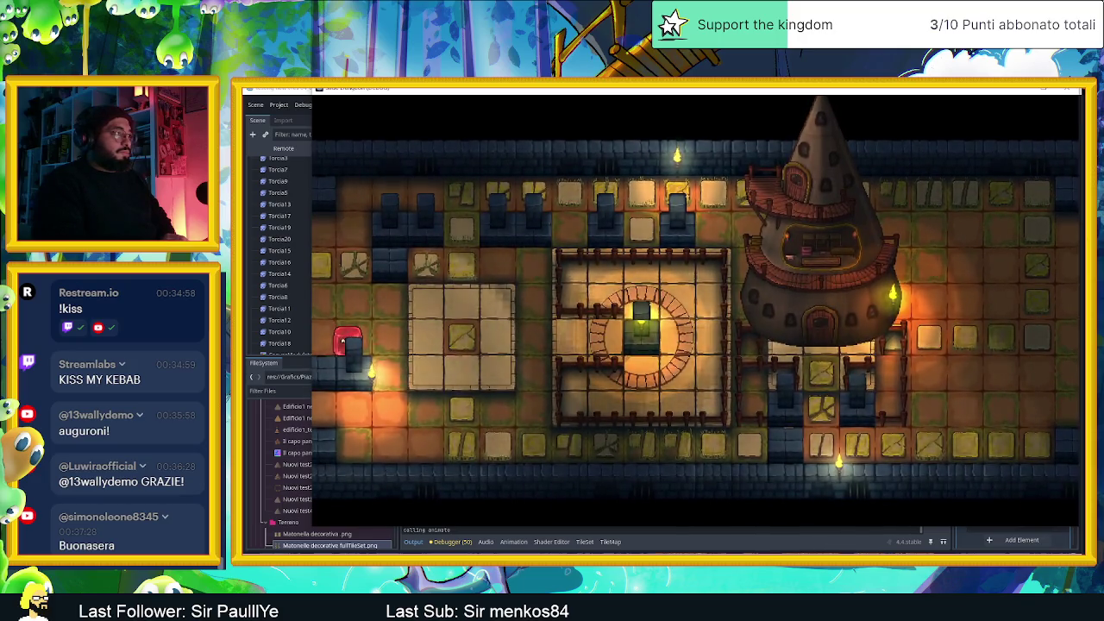
pyautogui.press('Up')
pyautogui.press('Down')
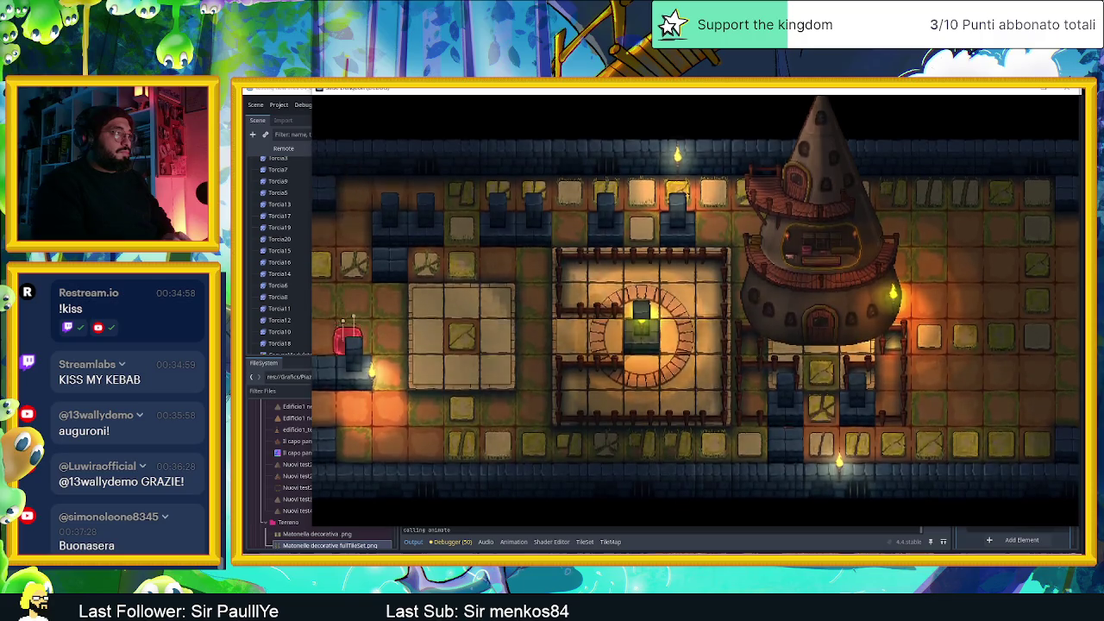
pyautogui.press('Up')
pyautogui.press('Down')
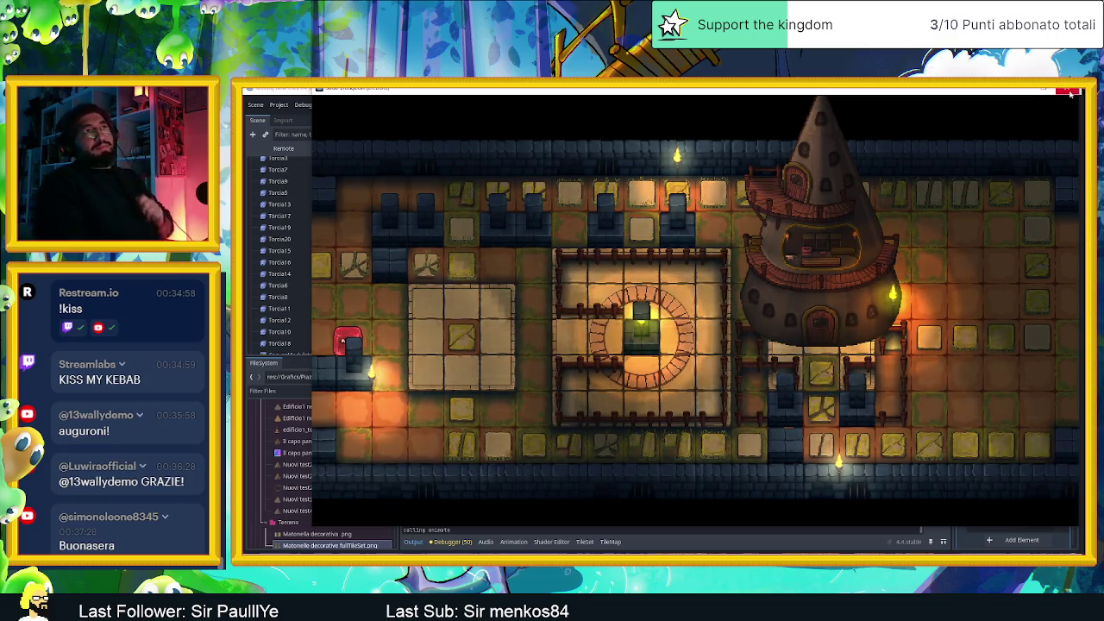
pyautogui.press('F8')
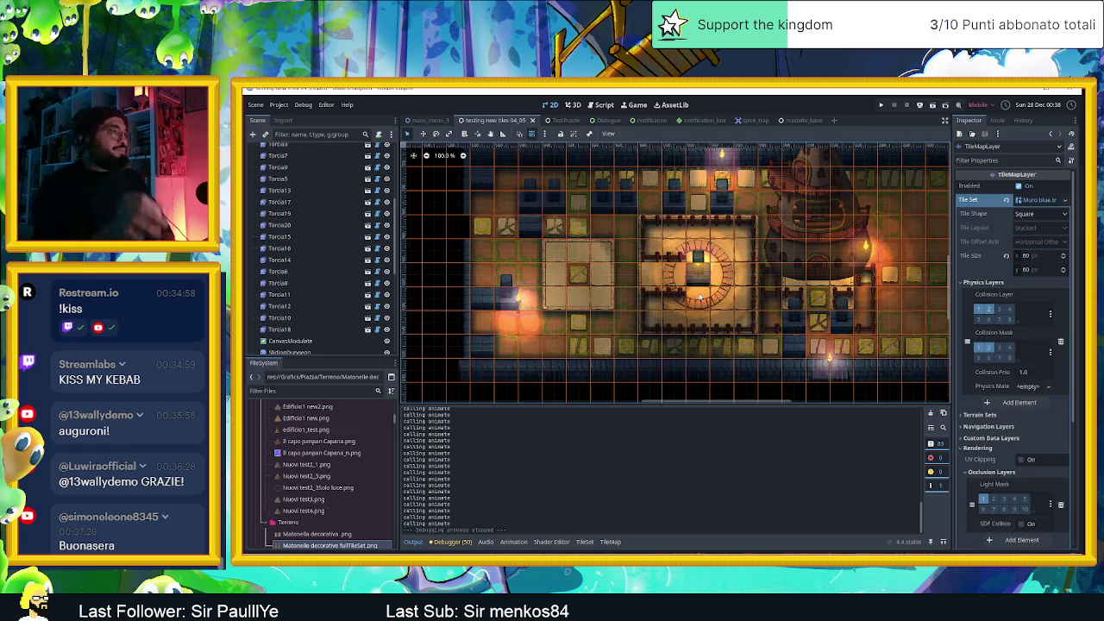
# Select the central room's torch and raise its Ordering Z Index from 0 to 1
pyautogui.scroll(5, 732, 292)
pyautogui.click(732, 293)
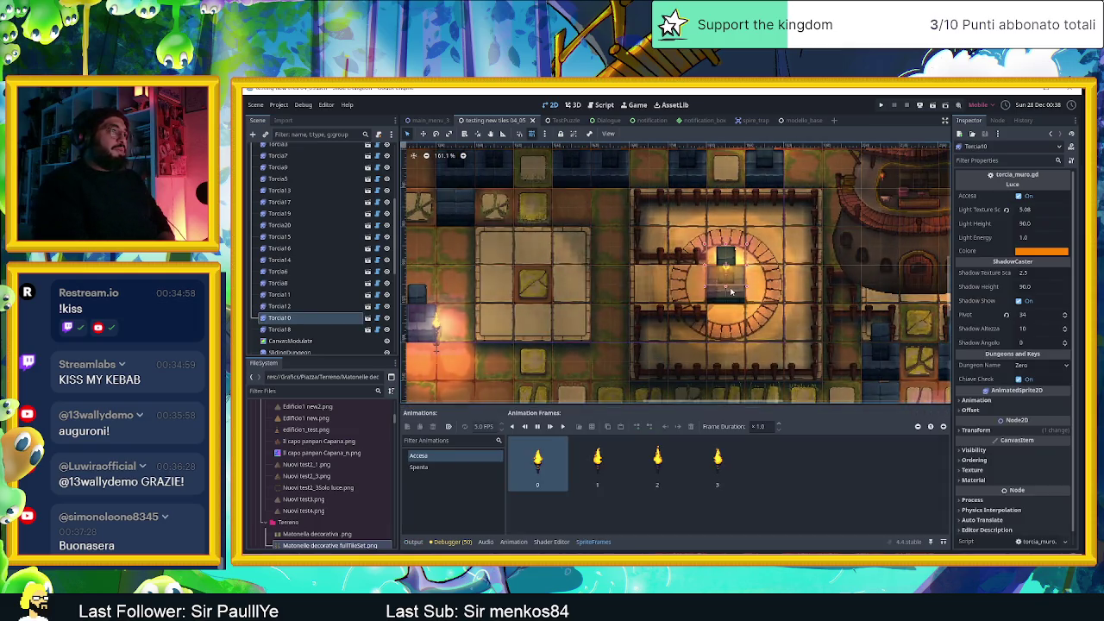
pyautogui.scroll(8, 715, 273)
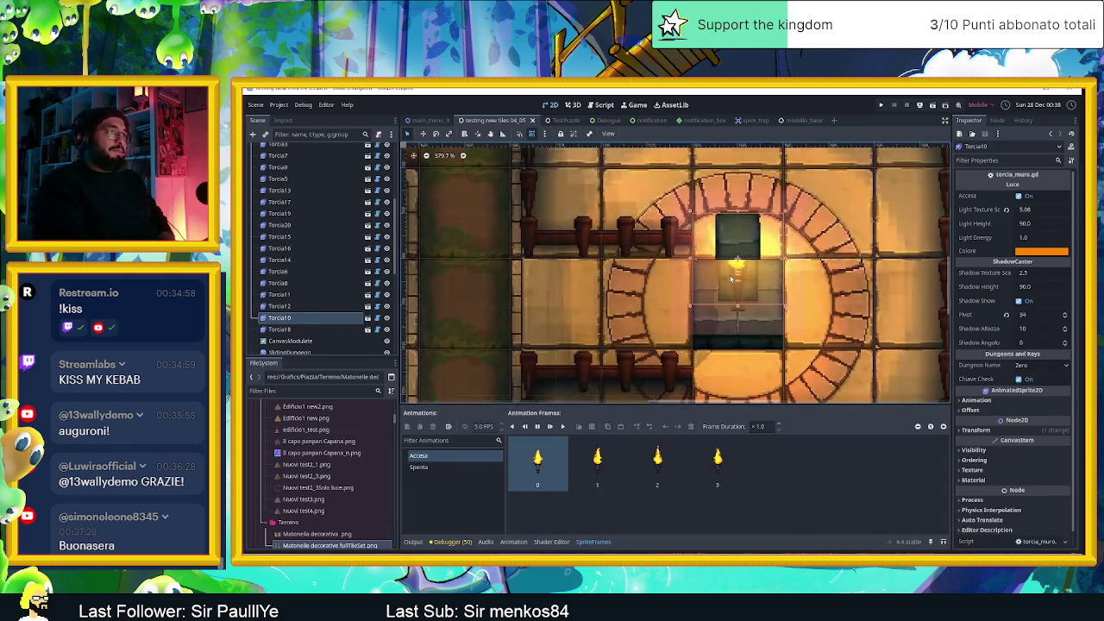
pyautogui.click(977, 429)
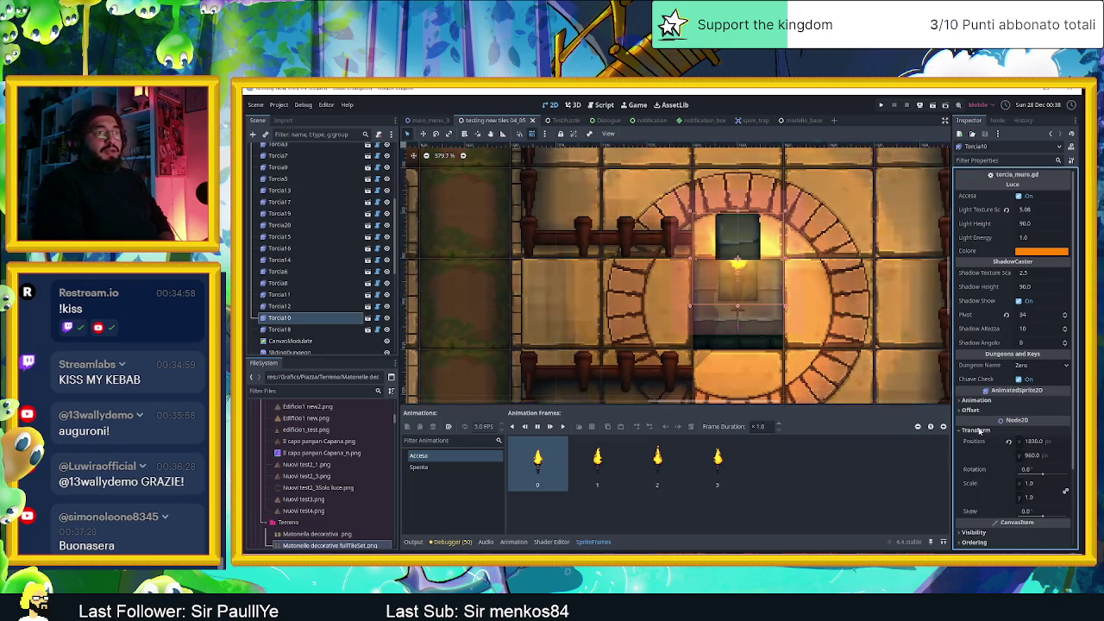
pyautogui.click(978, 430)
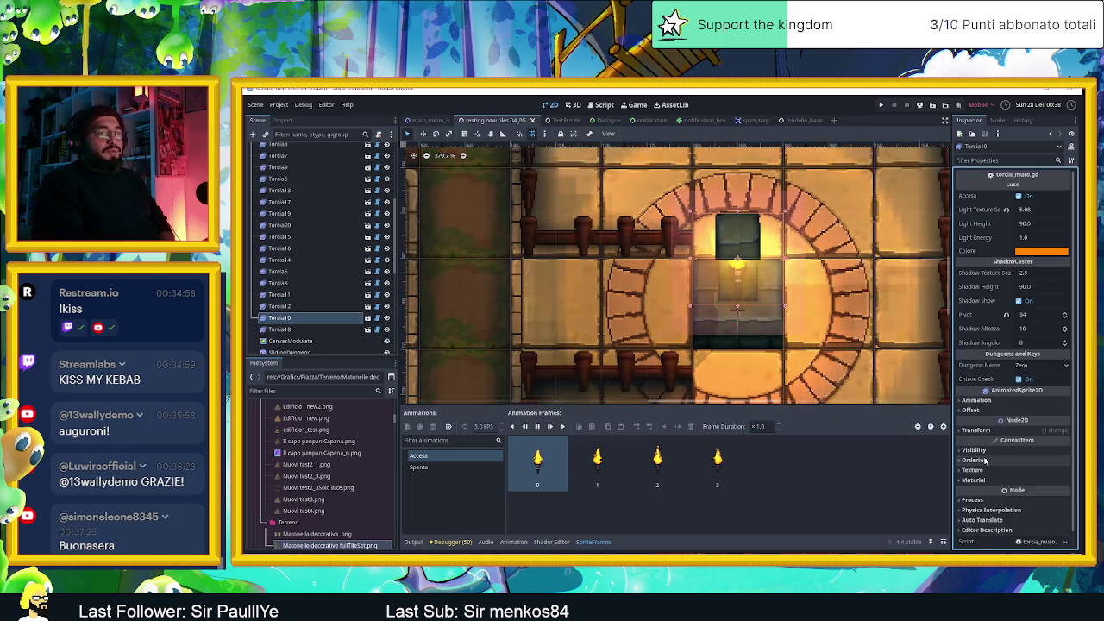
pyautogui.click(975, 460)
pyautogui.moveTo(1026, 476); pyautogui.dragTo(1035, 476)
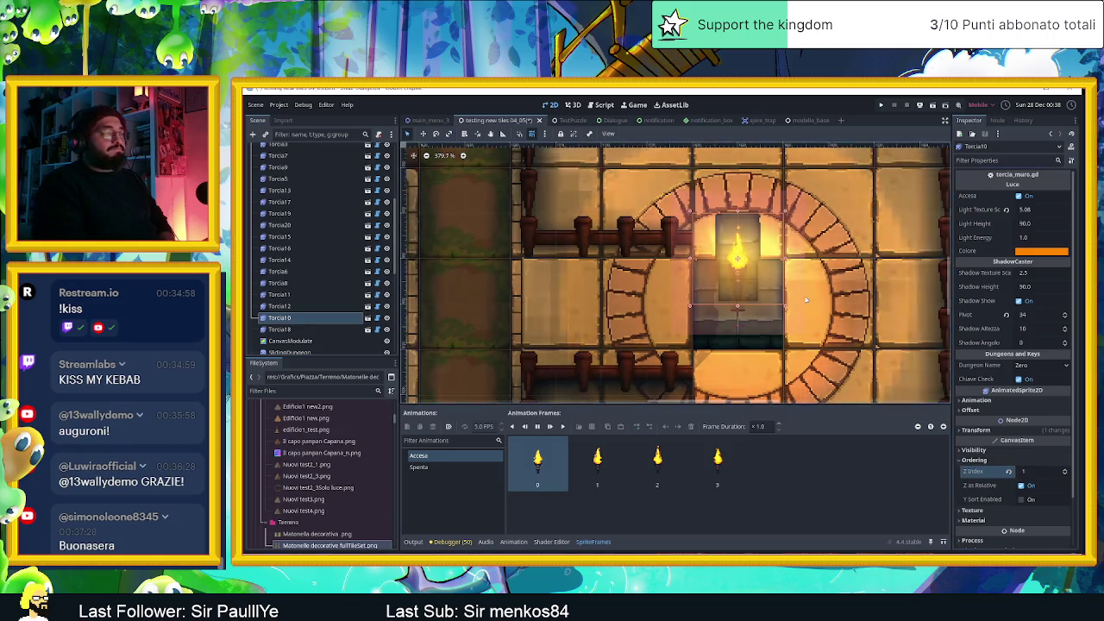
# Save the level scene
pyautogui.scroll(-4, 790, 296)
pyautogui.scroll(-6, 790, 296)
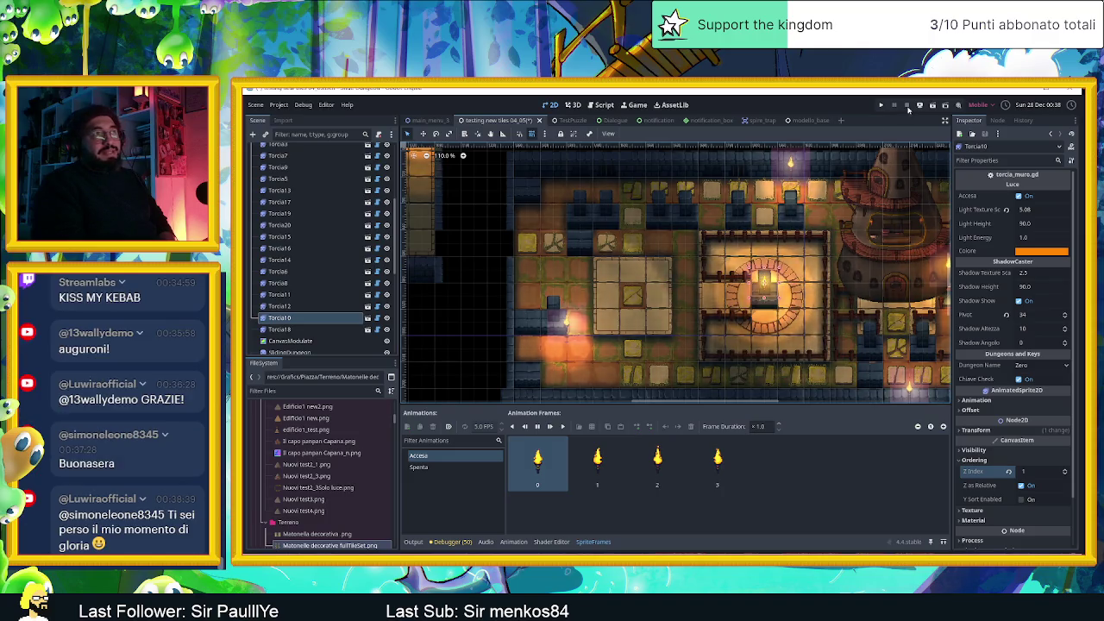
pyautogui.hotkey('ctrl', 's')
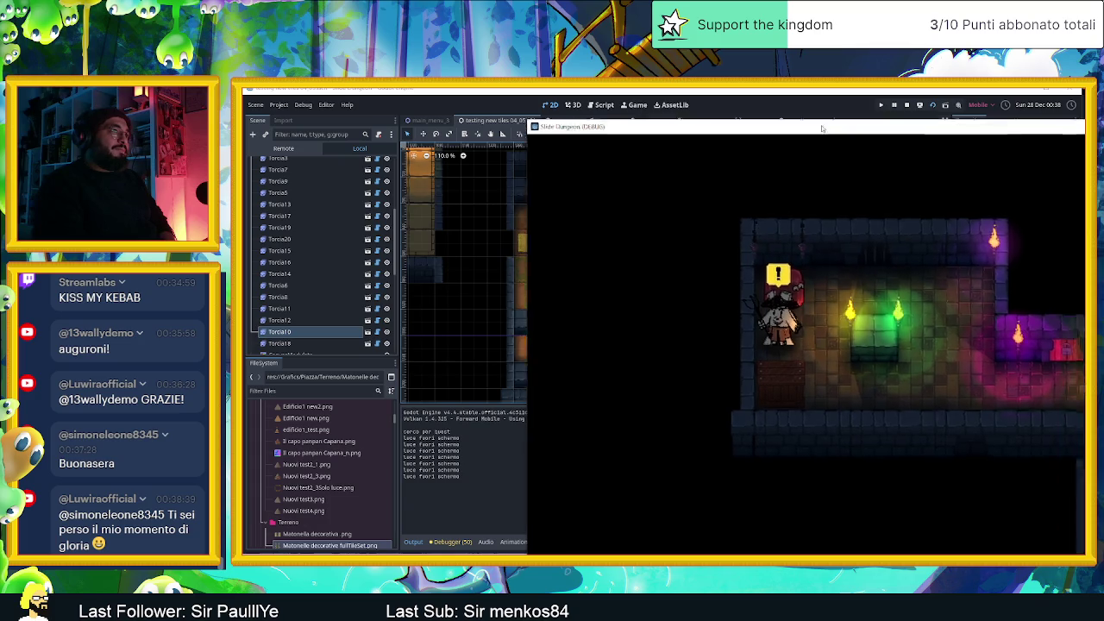
# Move the game window aside, slide the player through the central room, top row and left room, then close the game
pyautogui.moveTo(865, 135); pyautogui.dragTo(565, 98)
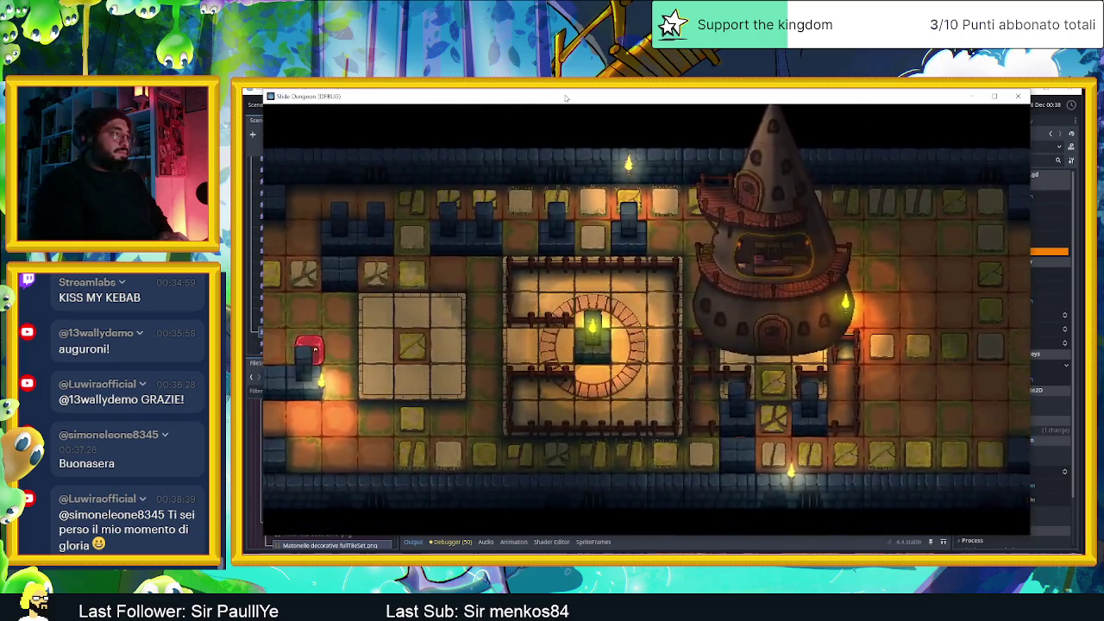
pyautogui.press('Right')
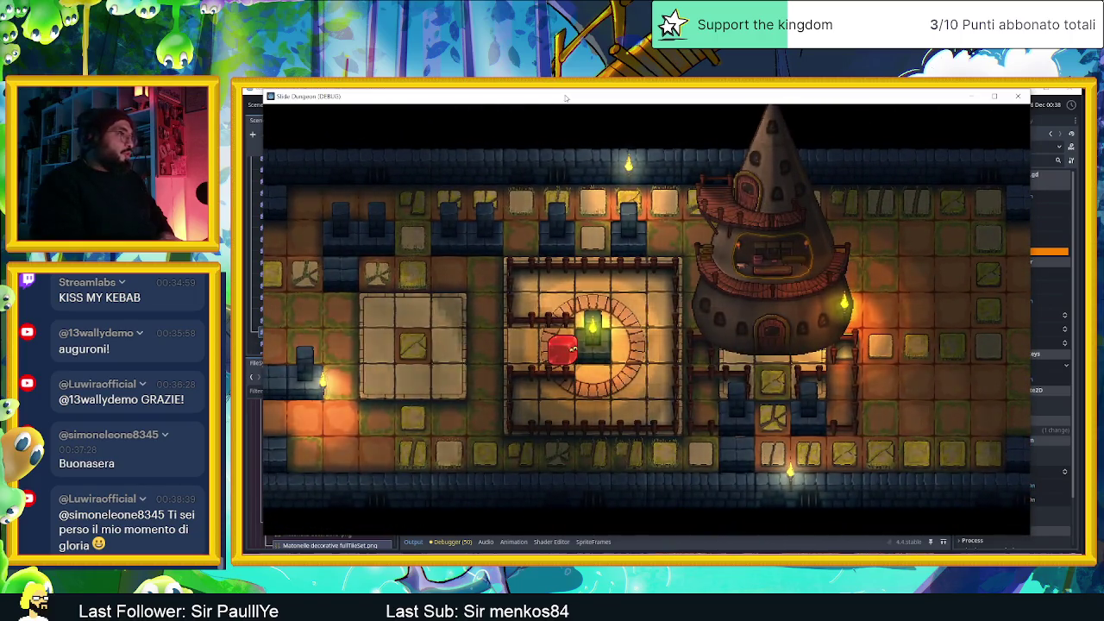
pyautogui.press('Up')
pyautogui.press('Right')
pyautogui.press('Up')
pyautogui.press('Right')
pyautogui.press('Down')
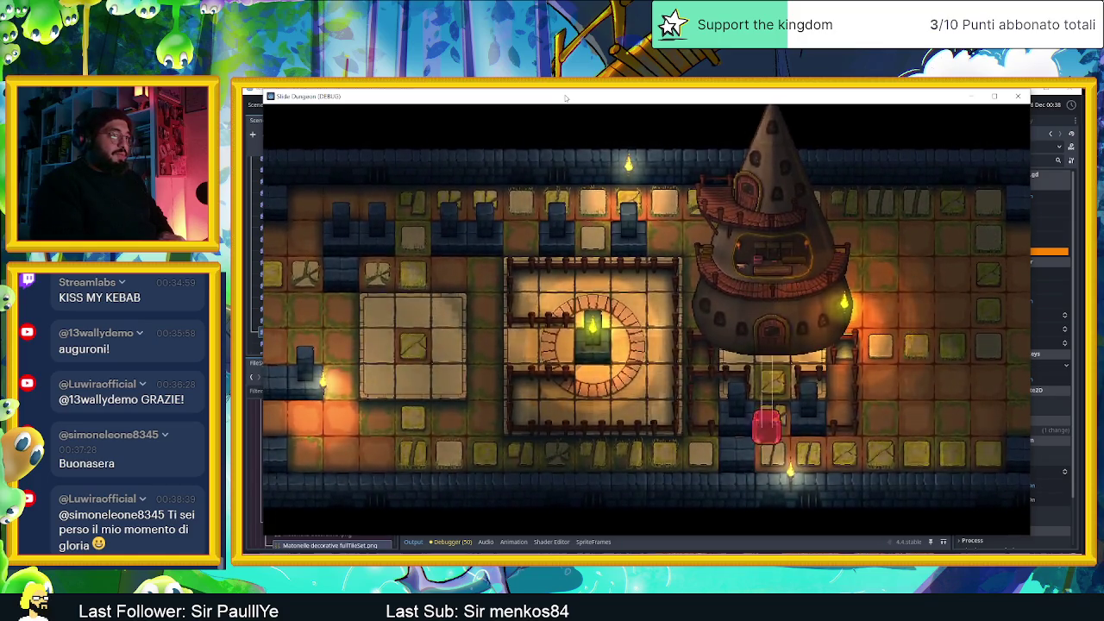
pyautogui.press('Up')
pyautogui.press('Left')
pyautogui.press('Down')
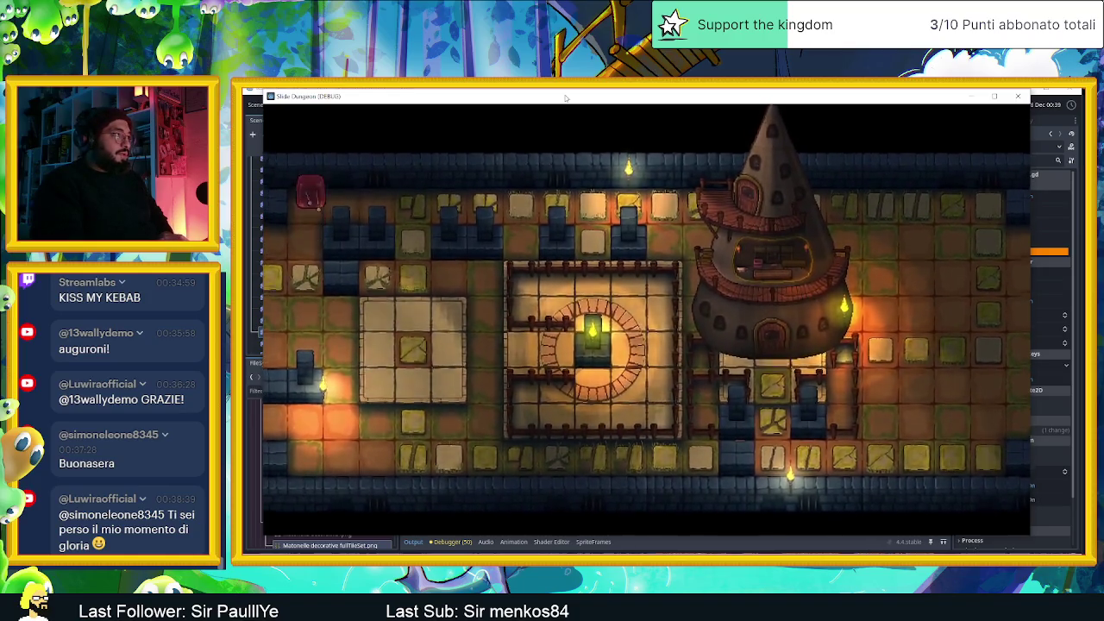
pyautogui.press('Down')
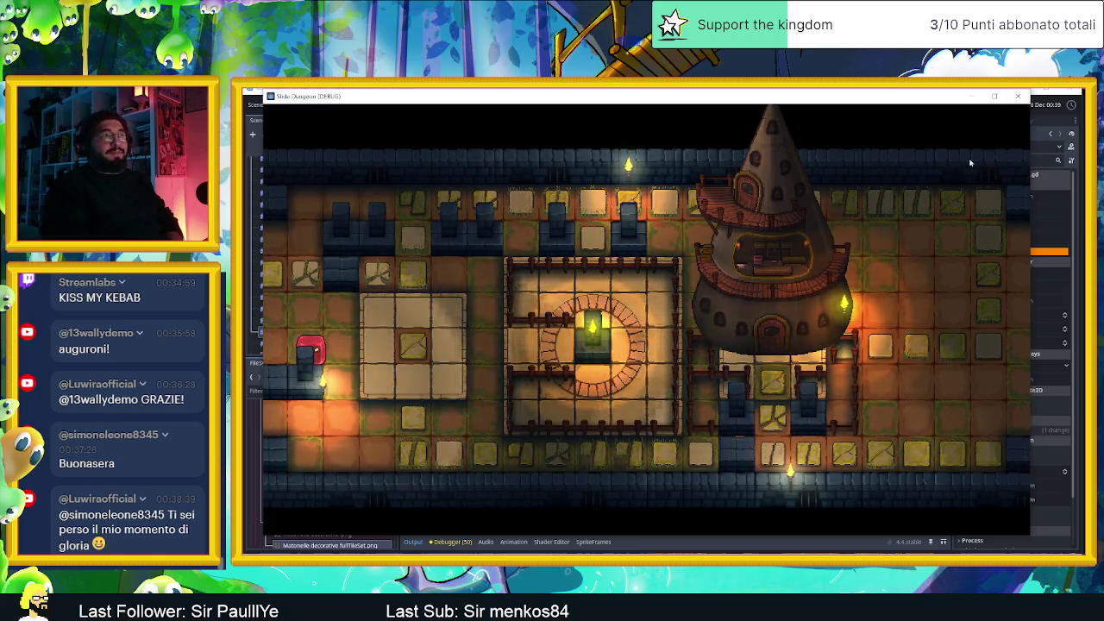
pyautogui.click(1018, 96)
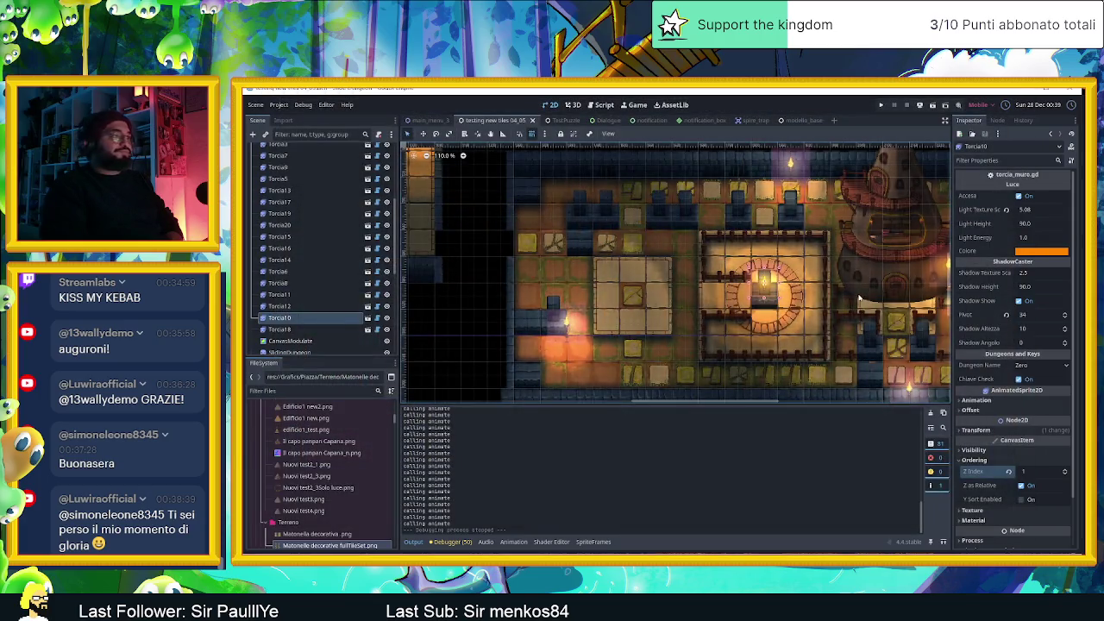
# Inspect another torch and the IlCapoPanpanCapana tower sprite on the map
pyautogui.scroll(-3, 826, 300)
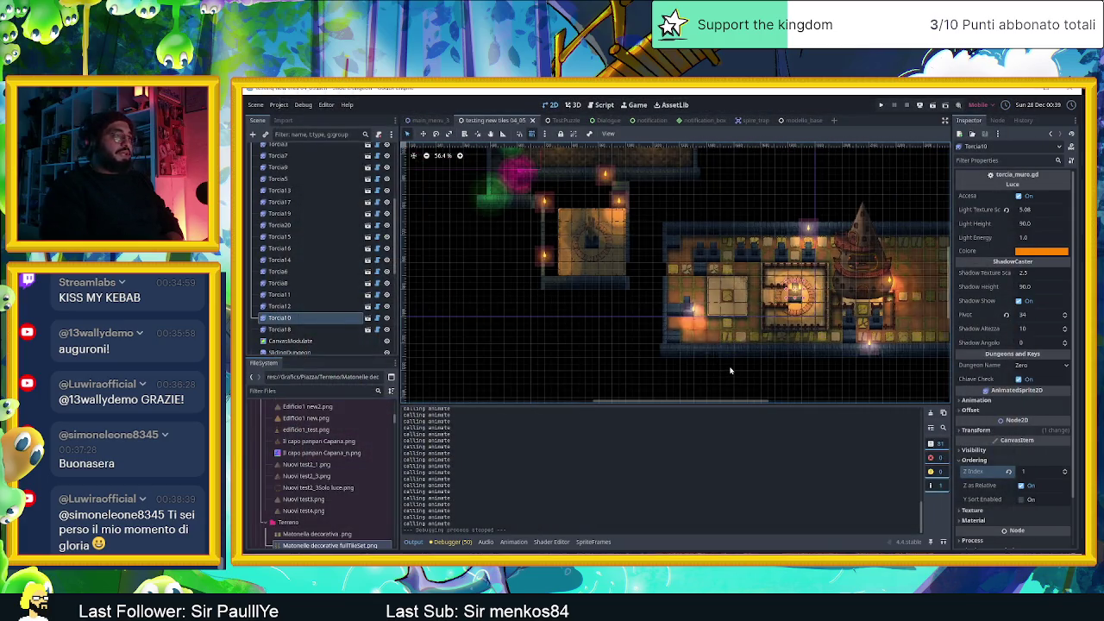
pyautogui.click(690, 306)
pyautogui.hscroll(5, 733, 341)
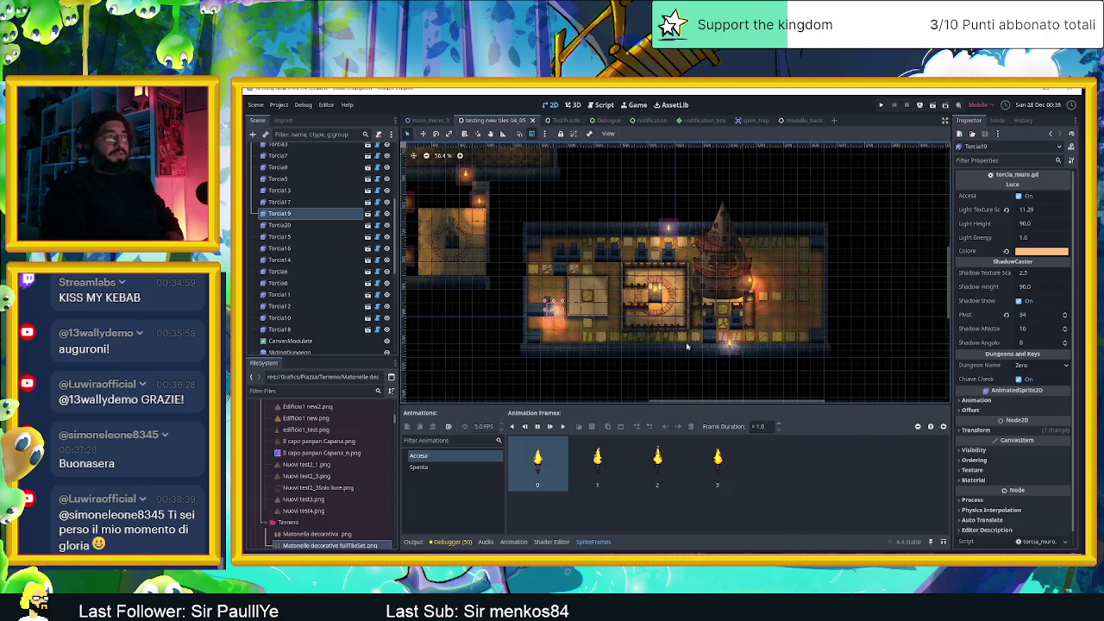
pyautogui.scroll(10, 699, 293)
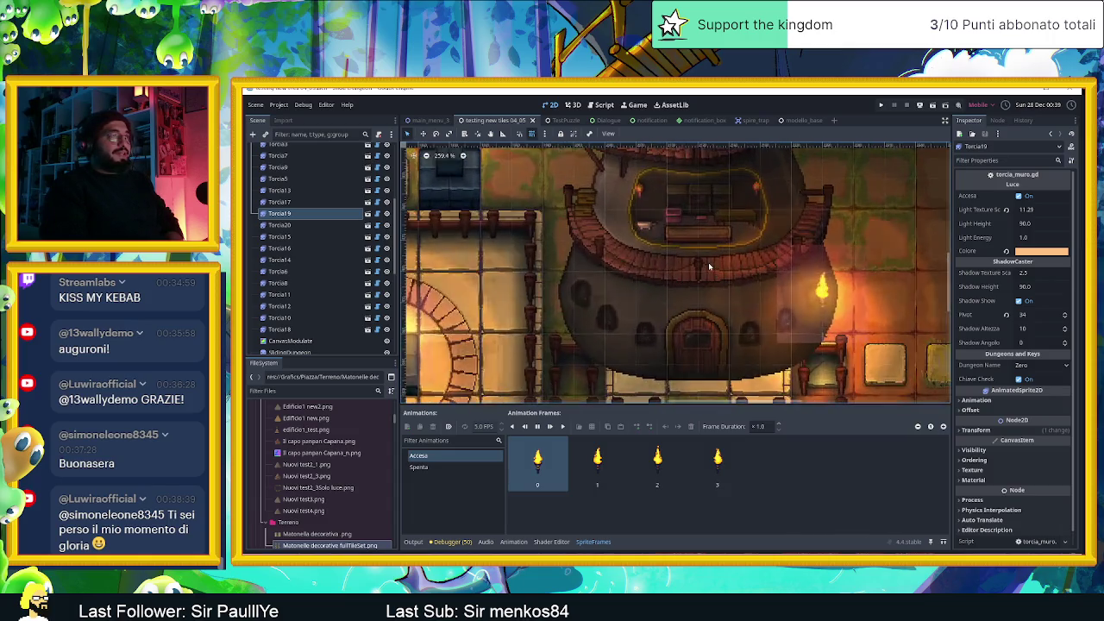
pyautogui.scroll(1, 709, 265)
pyautogui.click(716, 250)
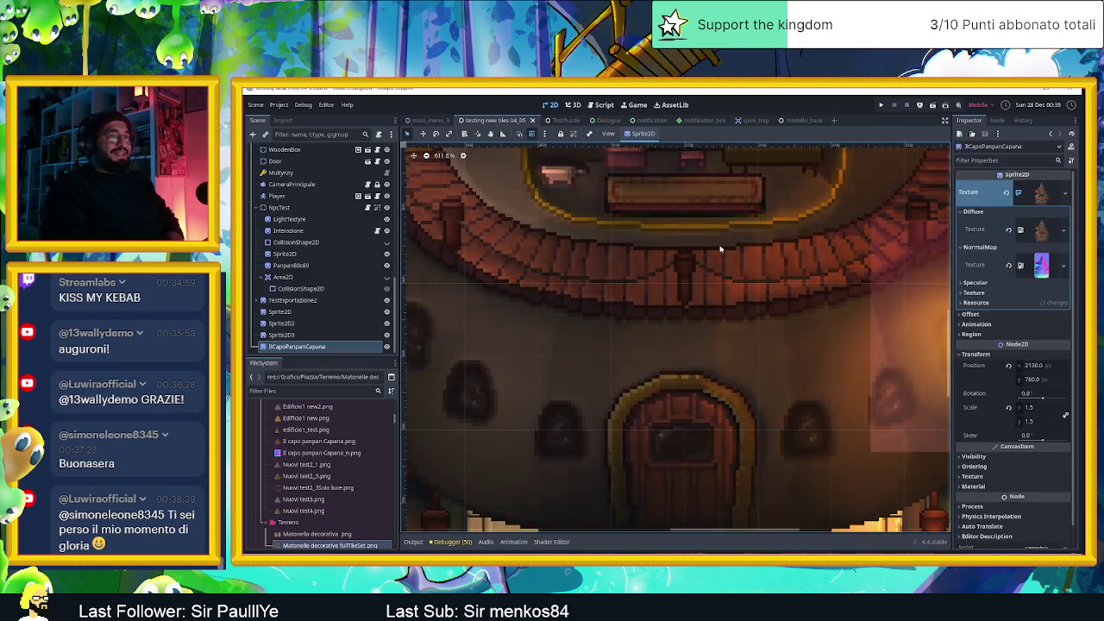
pyautogui.scroll(1, 720, 249)
pyautogui.scroll(-8, 720, 250)
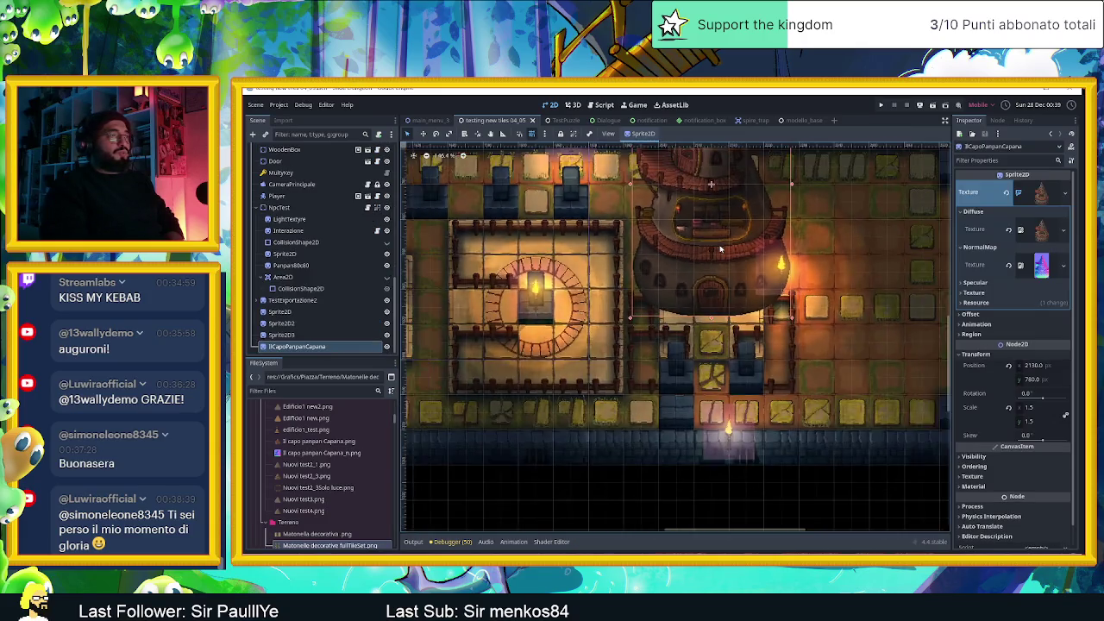
pyautogui.scroll(-1, 721, 249)
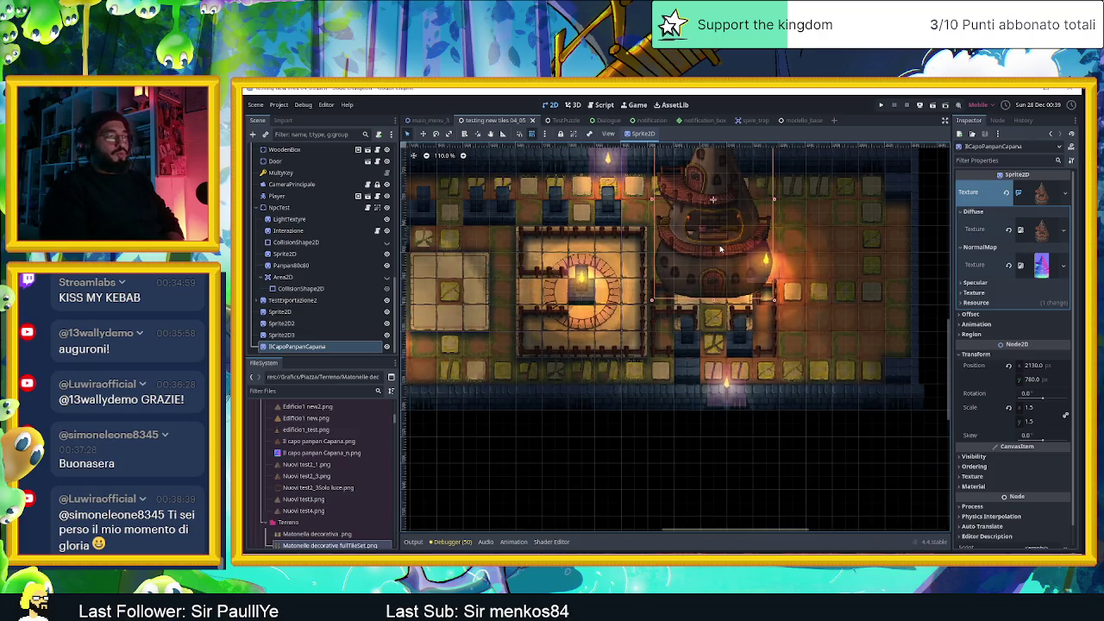
pyautogui.scroll(2, 721, 249)
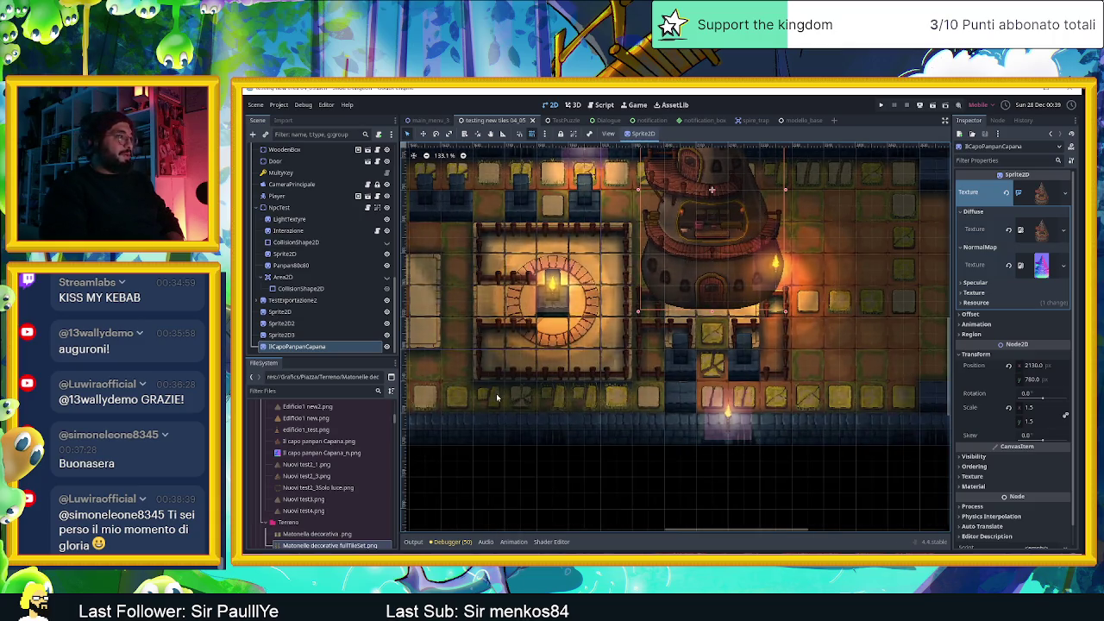
pyautogui.scroll(-5, 305, 191)
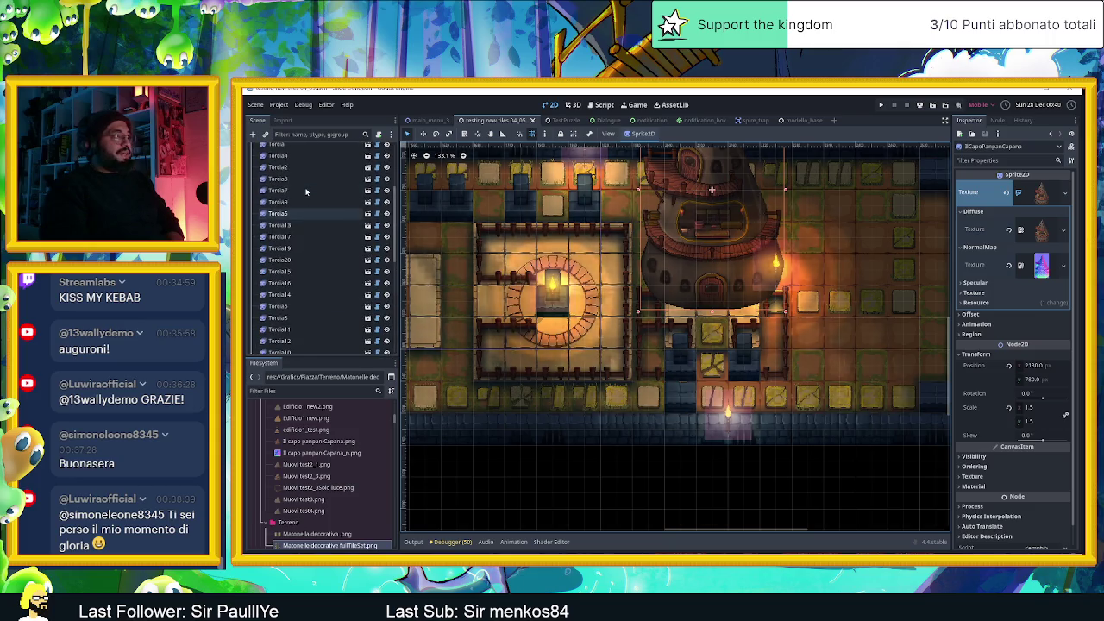
pyautogui.scroll(5, 306, 191)
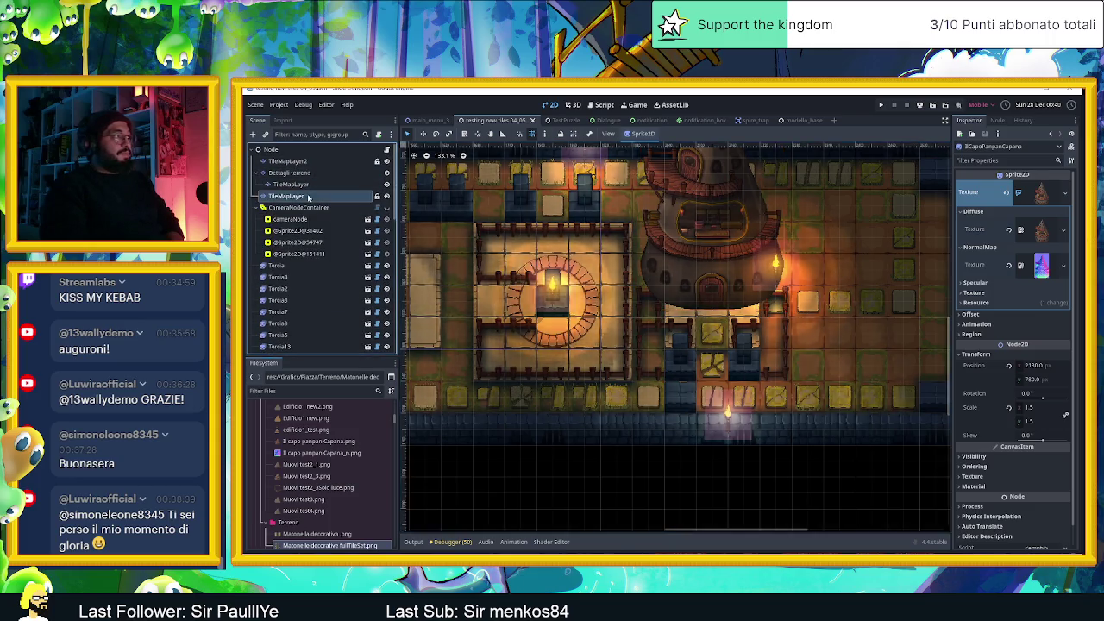
# Select the tilemap layer, paint a blue wall tile onto the map and save the scene
pyautogui.click(308, 197)
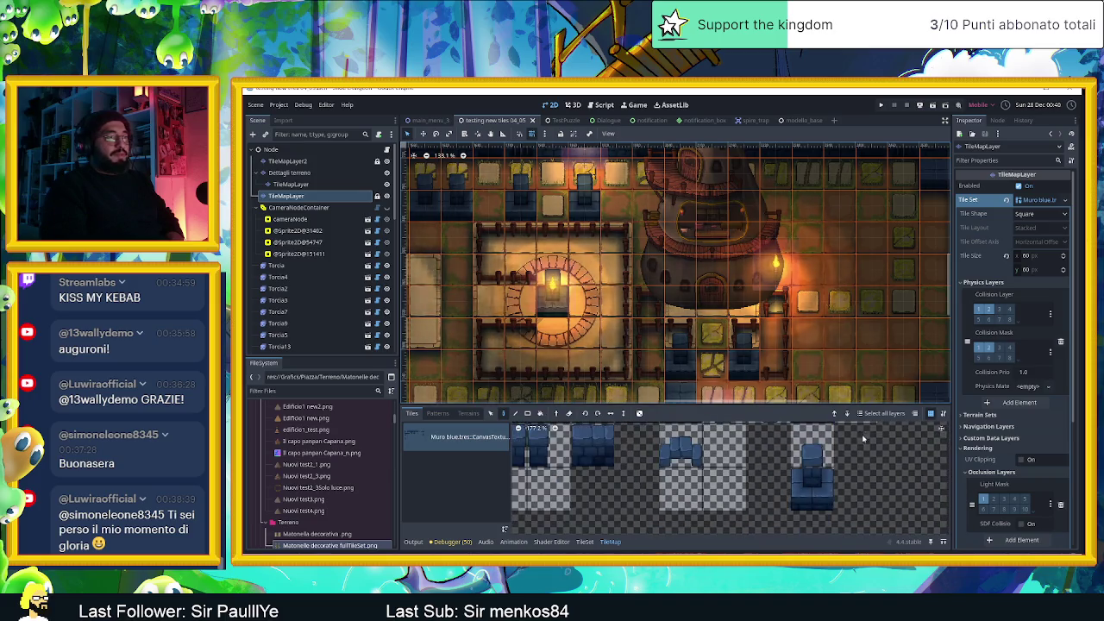
pyautogui.click(783, 446)
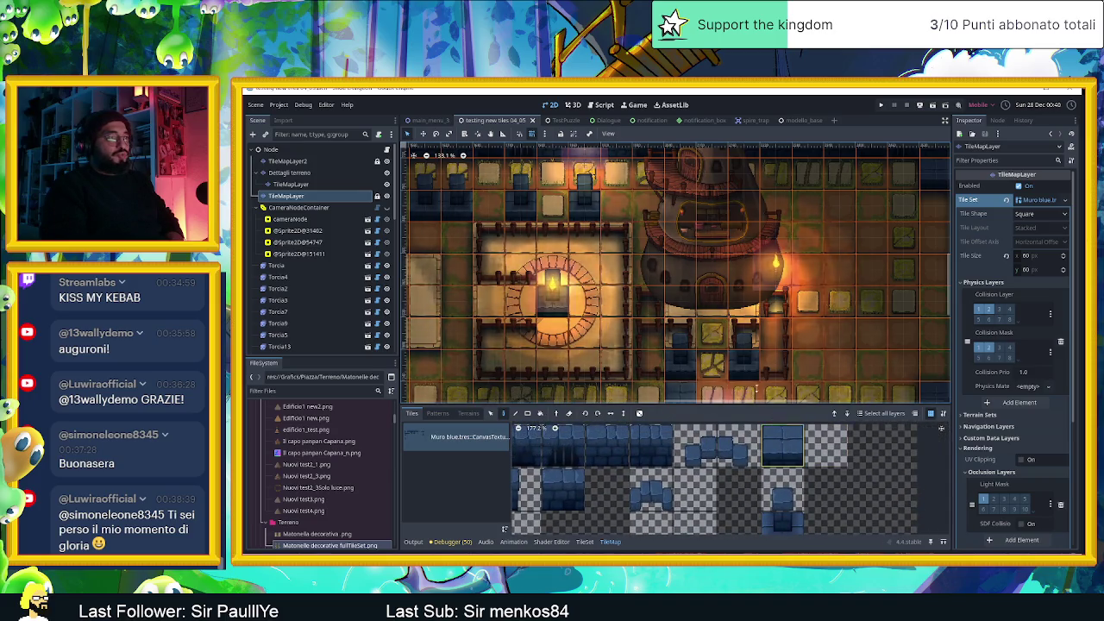
pyautogui.click(721, 300)
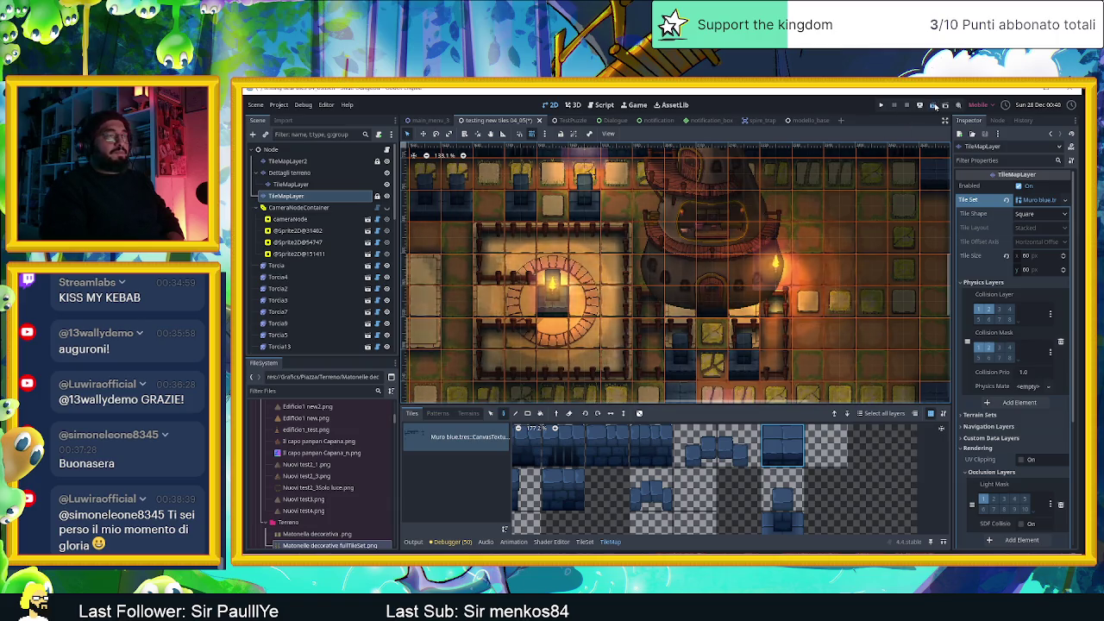
pyautogui.hotkey('ctrl', 's')
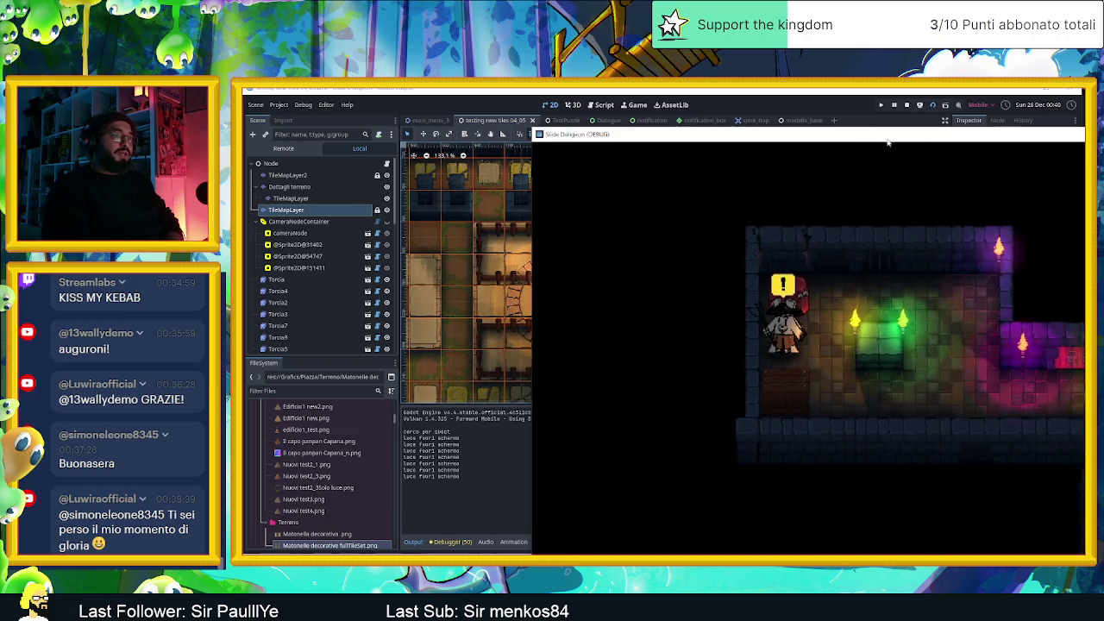
# Reposition the game window and slide the slime past the tower, through the centre room to the far-left edge
pyautogui.moveTo(949, 133); pyautogui.dragTo(633, 113)
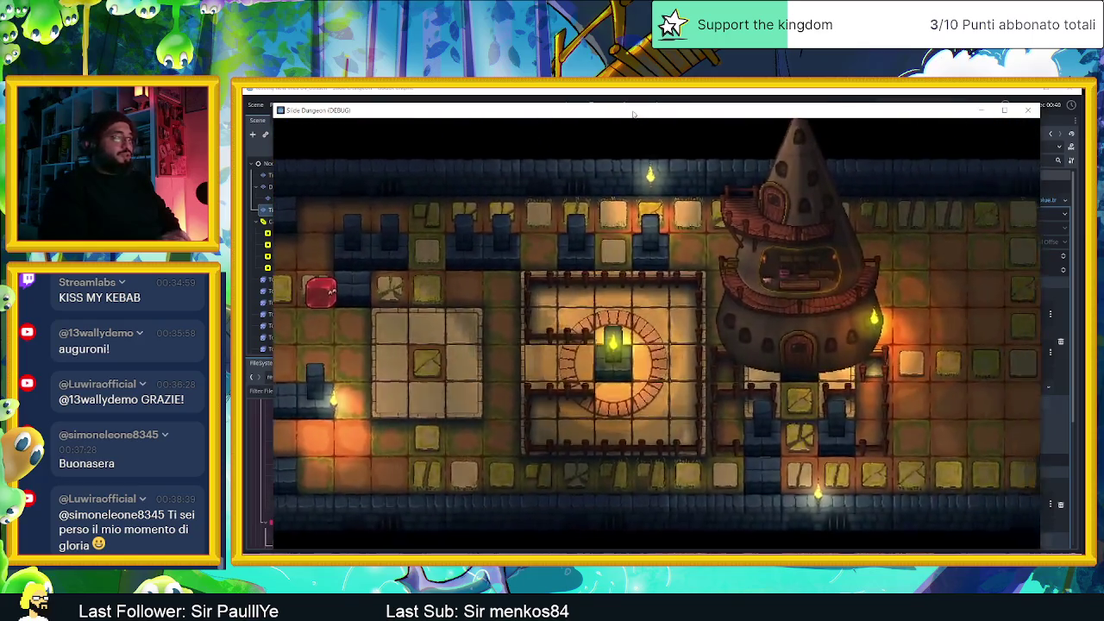
pyautogui.press('Up')
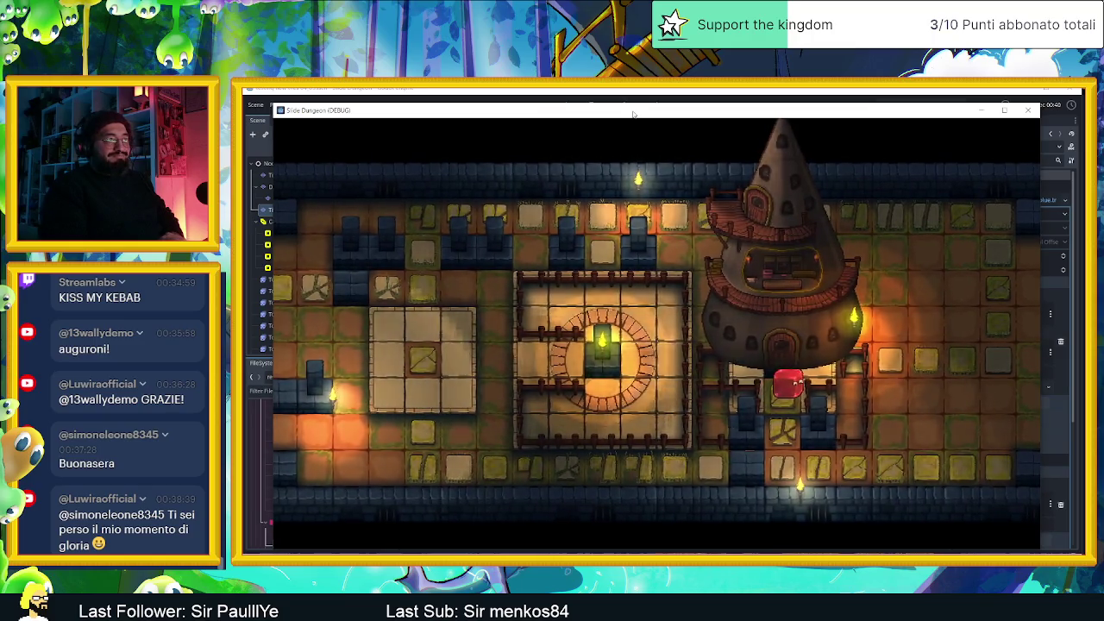
pyautogui.press('Up')
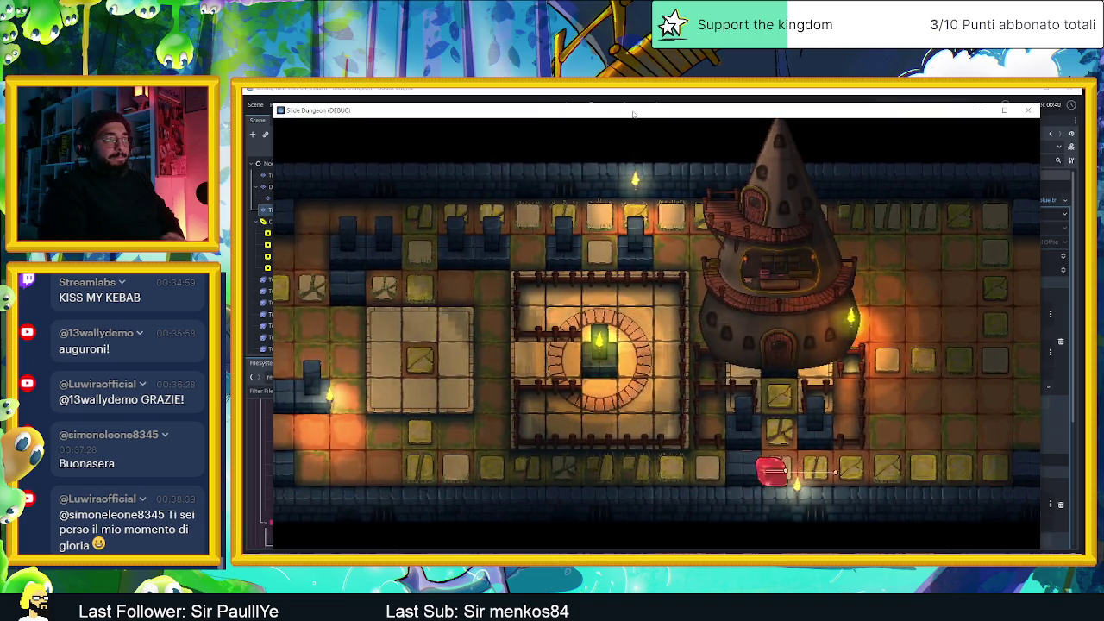
pyautogui.press('Left')
pyautogui.press('Up')
pyautogui.press('Right')
pyautogui.press('Up')
pyautogui.press('Left')
pyautogui.press('Down')
pyautogui.press('Right')
pyautogui.press('Right')
pyautogui.press('Left')
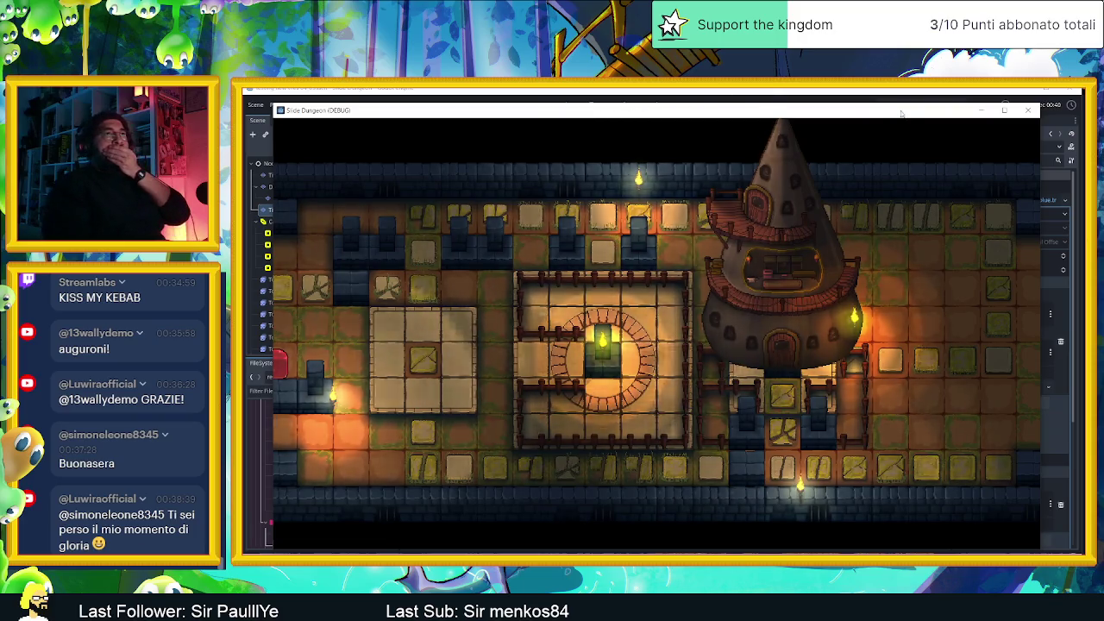
# Stop the game, minimise the Godot editor and move the chat window aside
pyautogui.click(1027, 109)
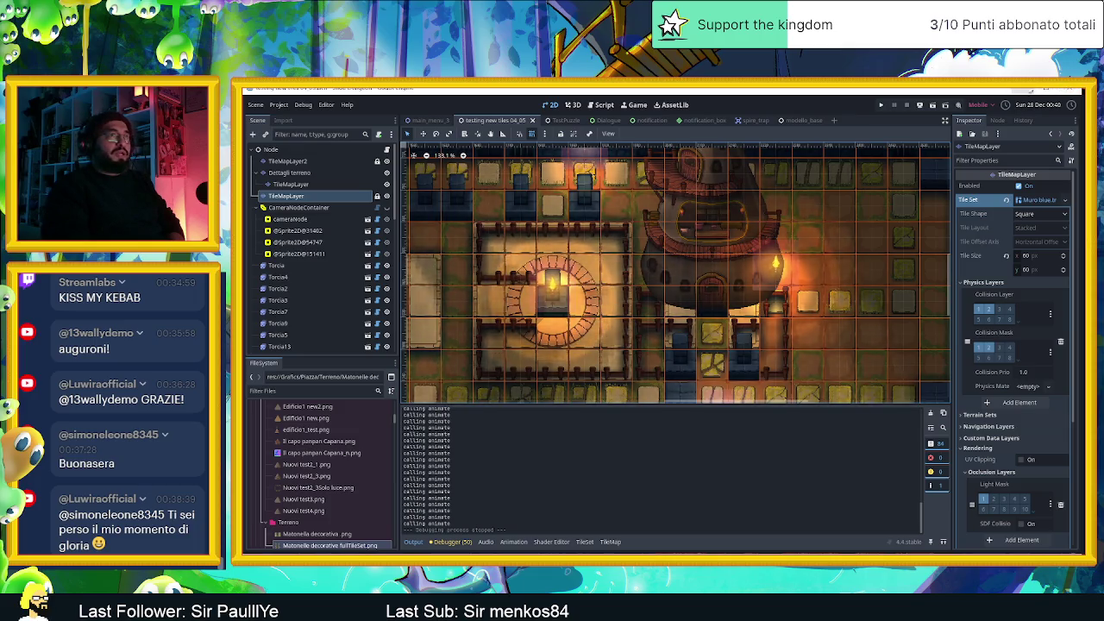
pyautogui.click(1046, 88)
pyautogui.moveTo(911, 214); pyautogui.dragTo(797, 214)
# Close the chat window and the OBSBOT WebCam app, then bring Aseprite forward
pyautogui.click(860, 211)
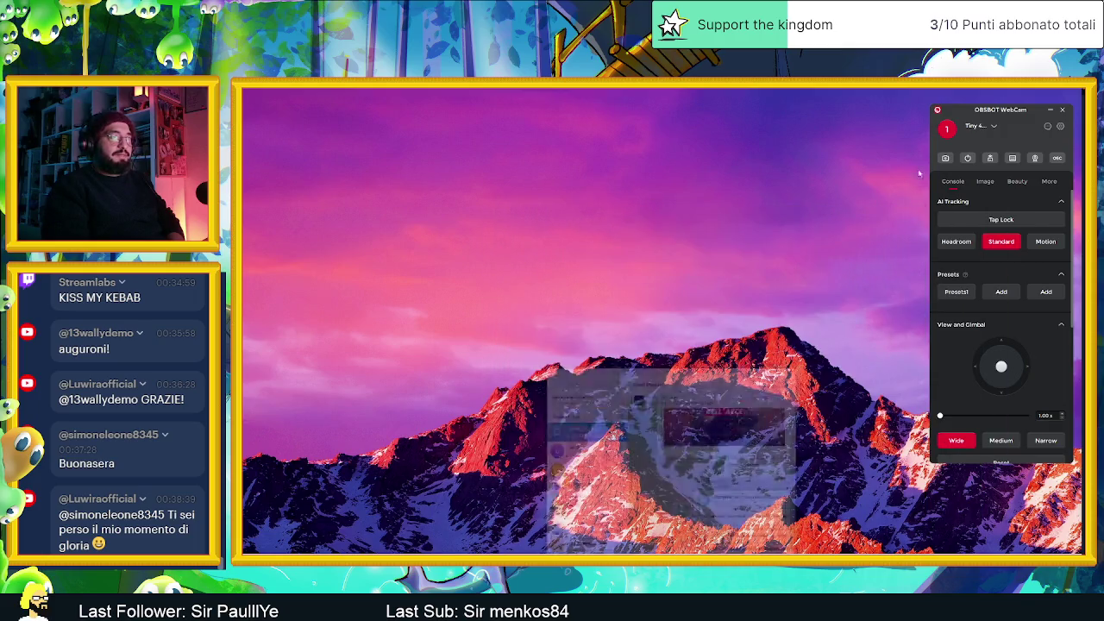
pyautogui.click(1063, 112)
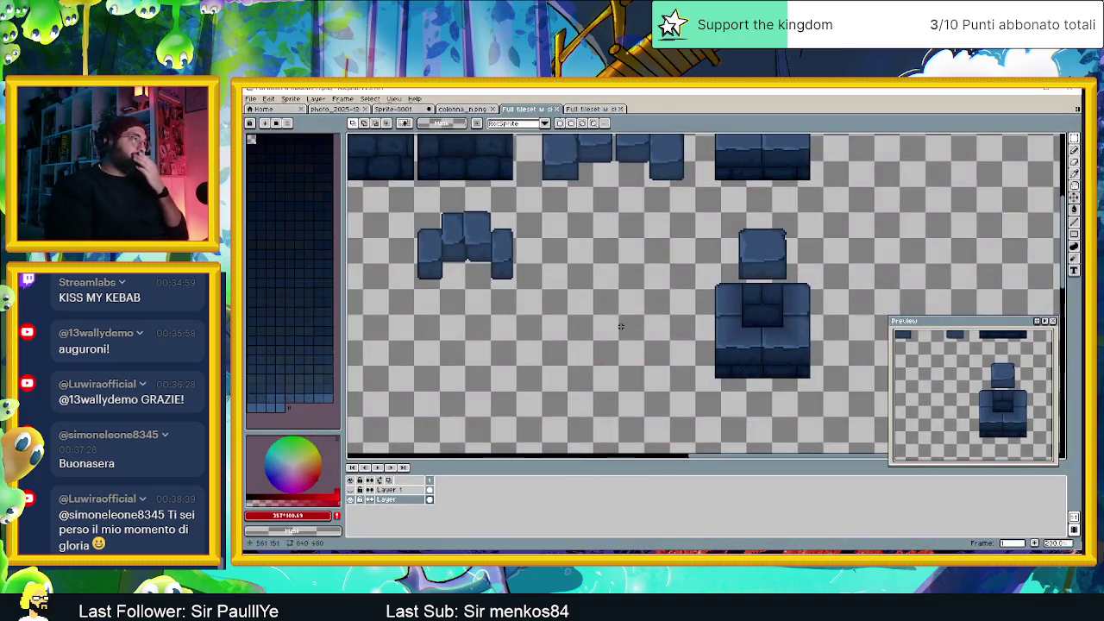
pyautogui.click(594, 108)
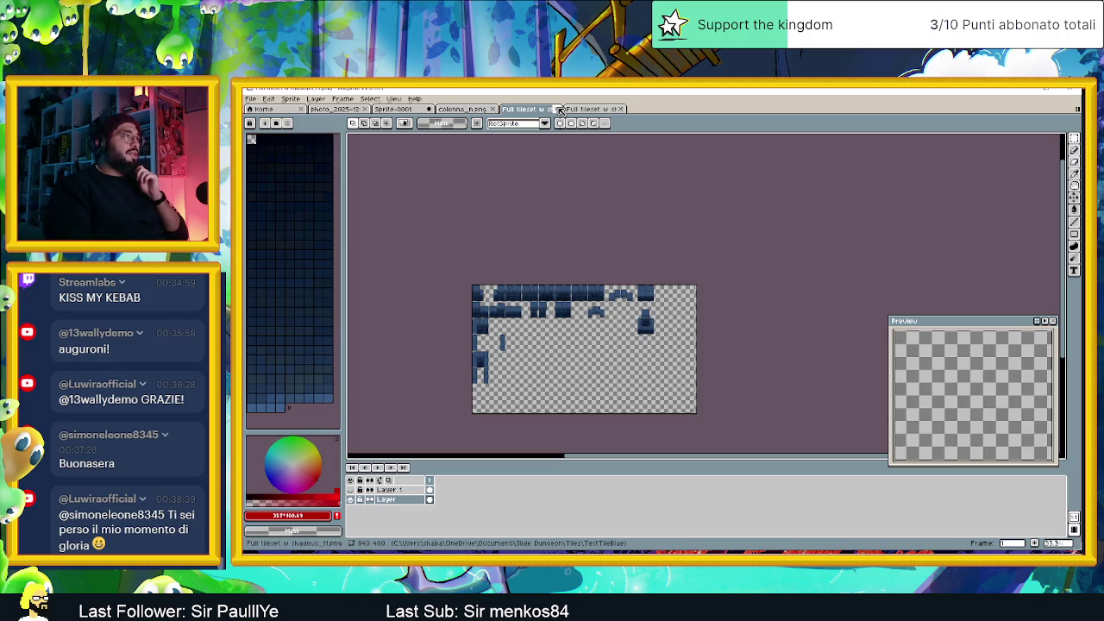
# Close the full tileset, colonna_n.png and Sprite-0001 documents, discarding unsaved changes
pyautogui.click(559, 109)
pyautogui.click(559, 108)
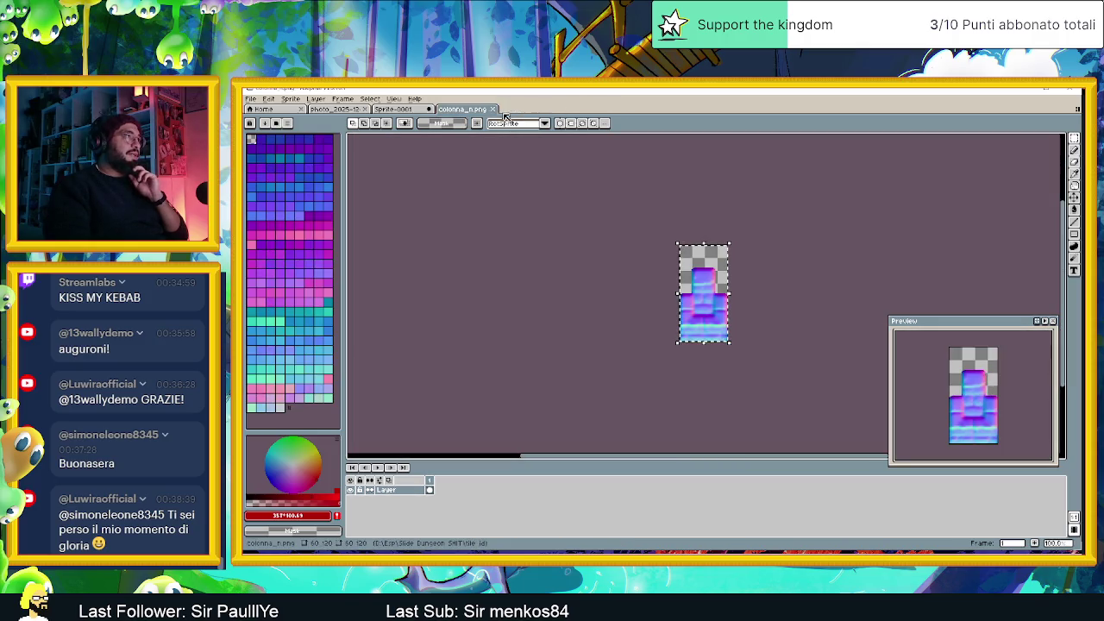
pyautogui.click(493, 109)
pyautogui.click(430, 109)
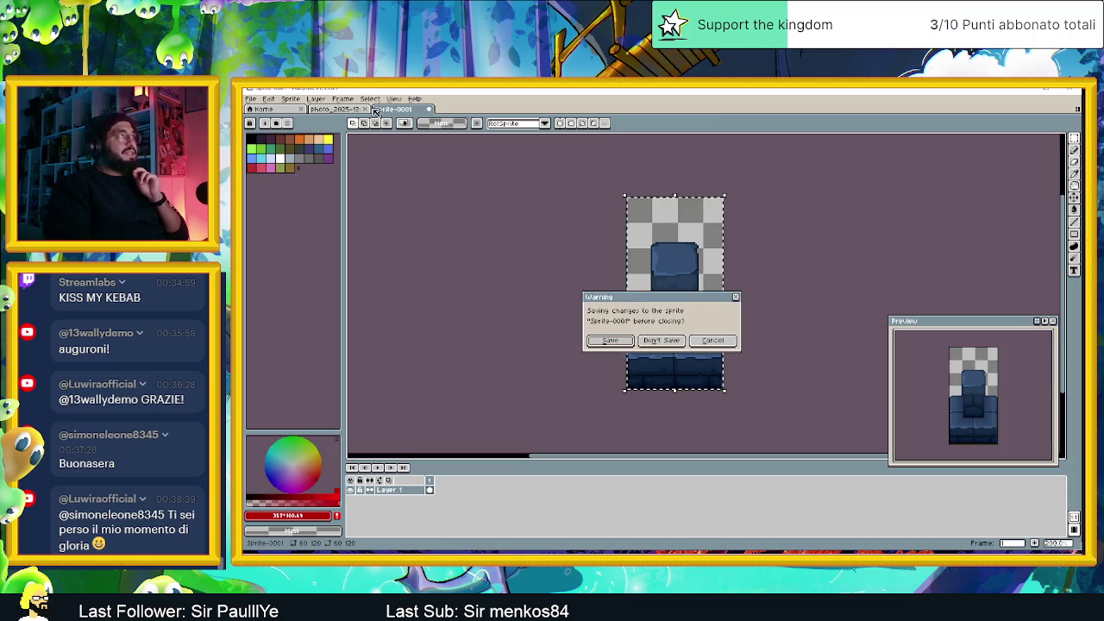
pyautogui.click(676, 341)
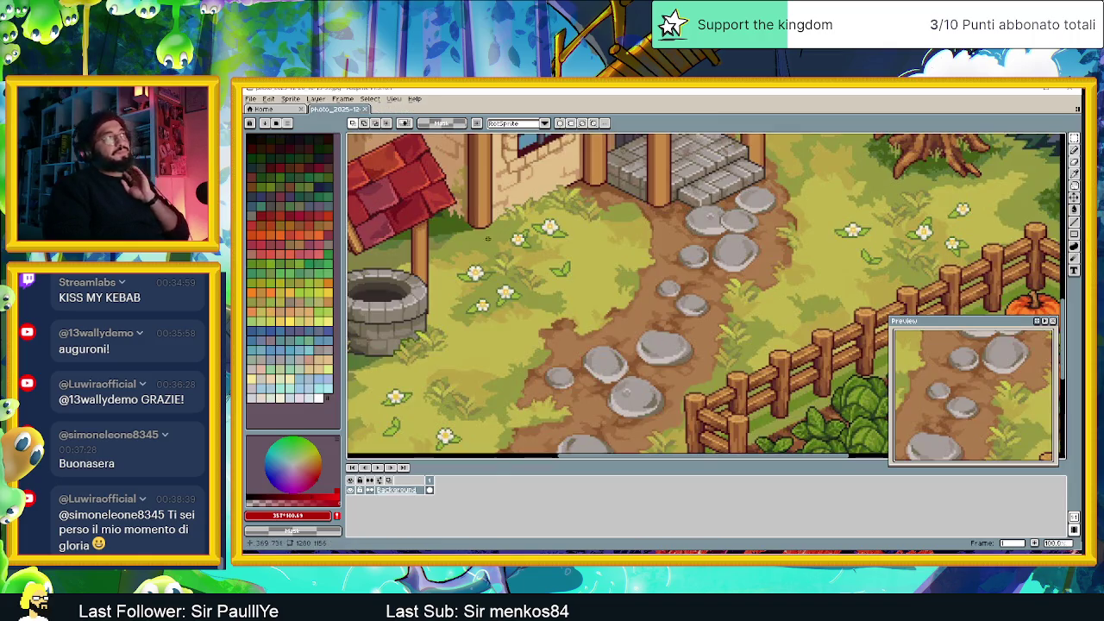
pyautogui.scroll(-3, 641, 296)
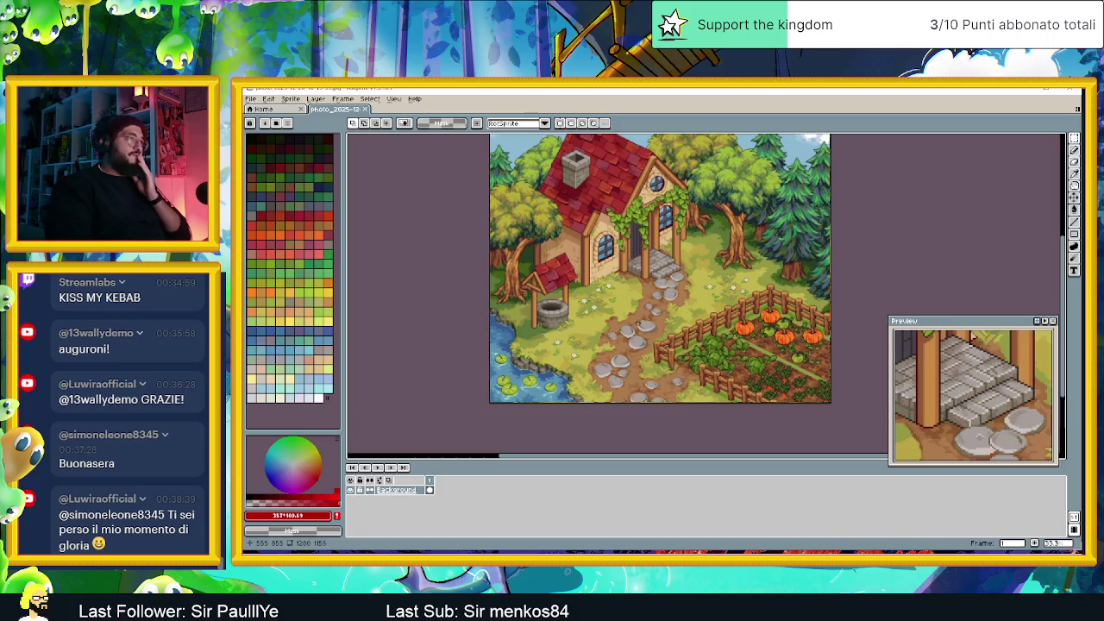
# Check the recent files list, then go to the Slide Dungeon folder in File Explorer
pyautogui.click(260, 101)
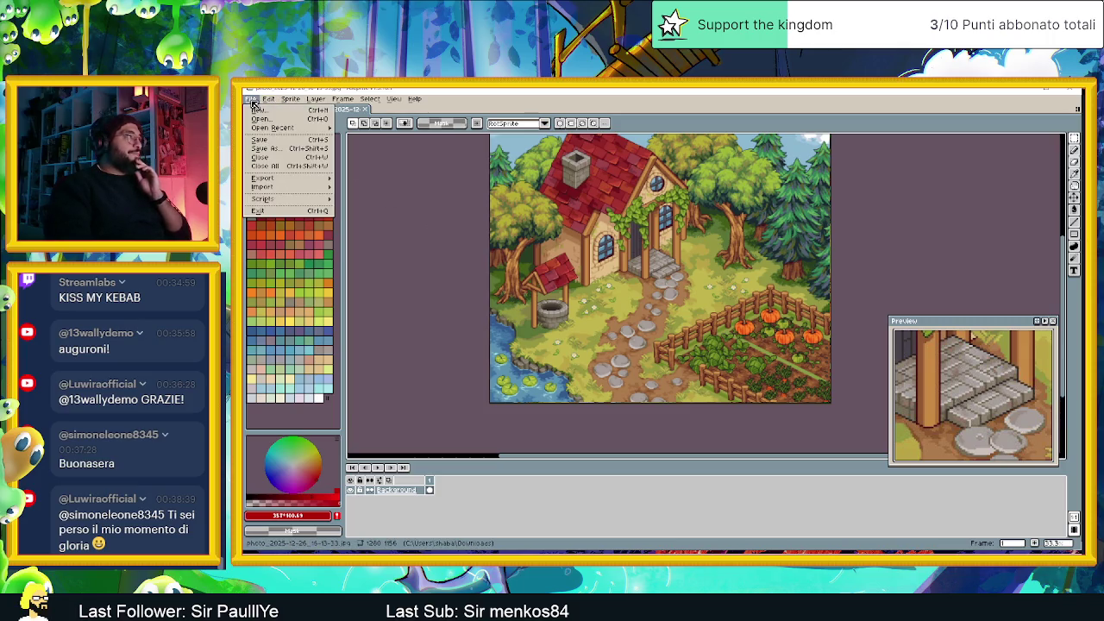
pyautogui.moveTo(270, 129)
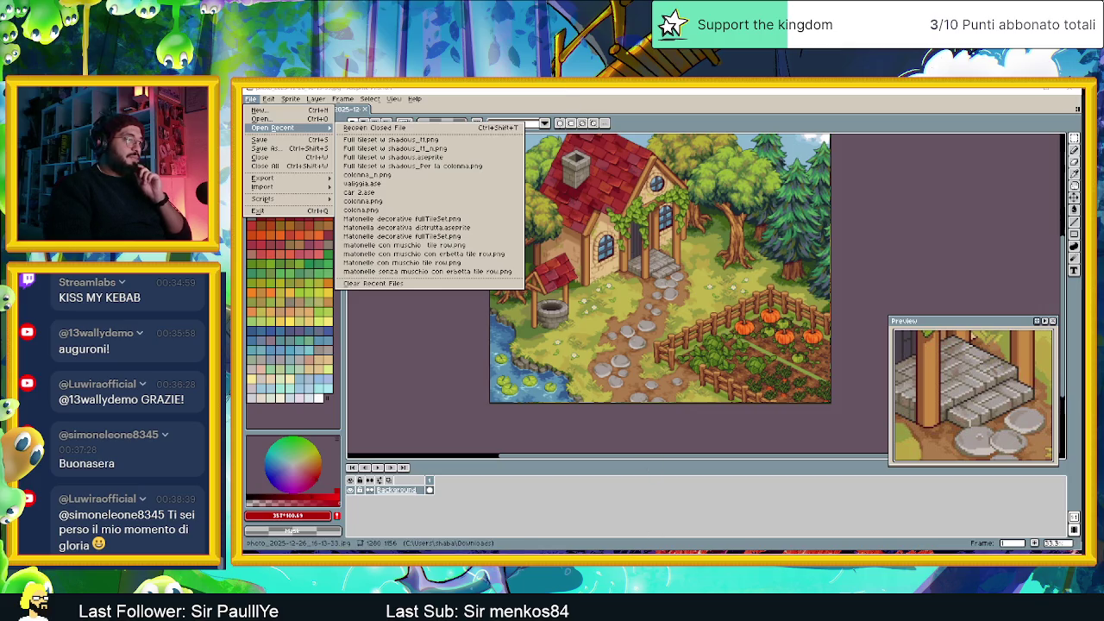
pyautogui.hotkey('alt', 'Tab')
pyautogui.click(723, 249)
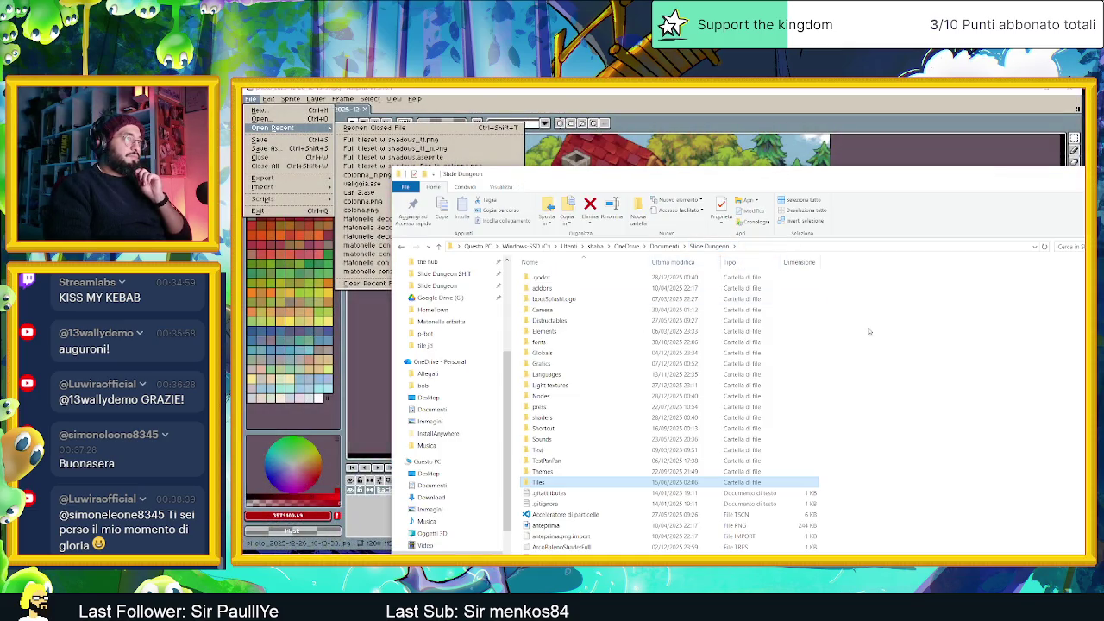
# Open Tiles, look inside TestTileBlue and SpeedTile, return to Tiles, and hide Aseprite
pyautogui.press('Return')
pyautogui.doubleClick(569, 280)
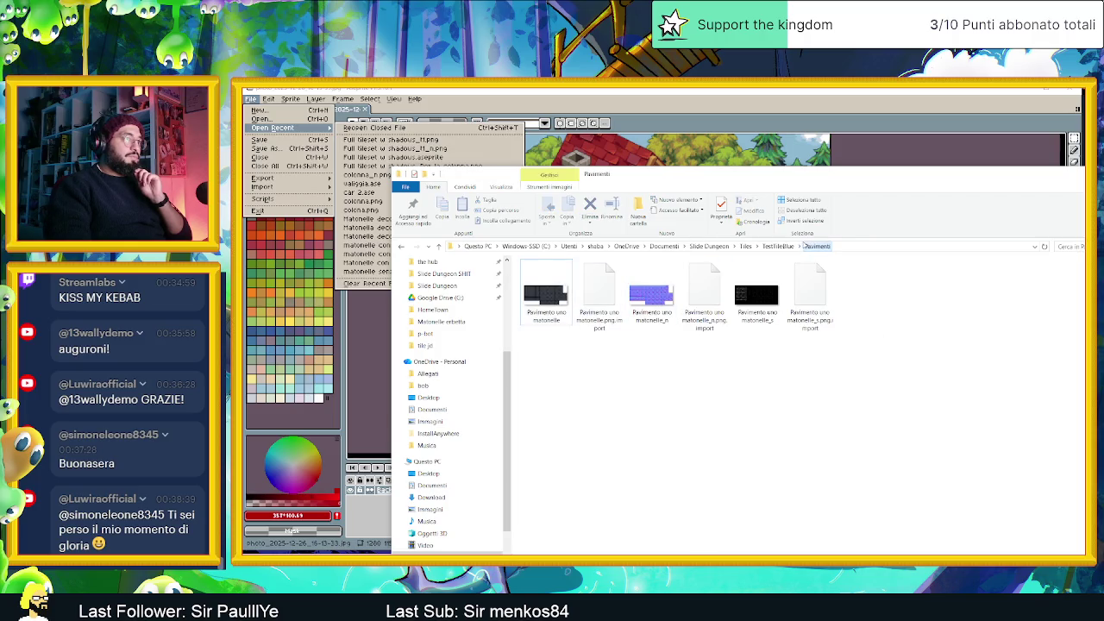
pyautogui.click(745, 247)
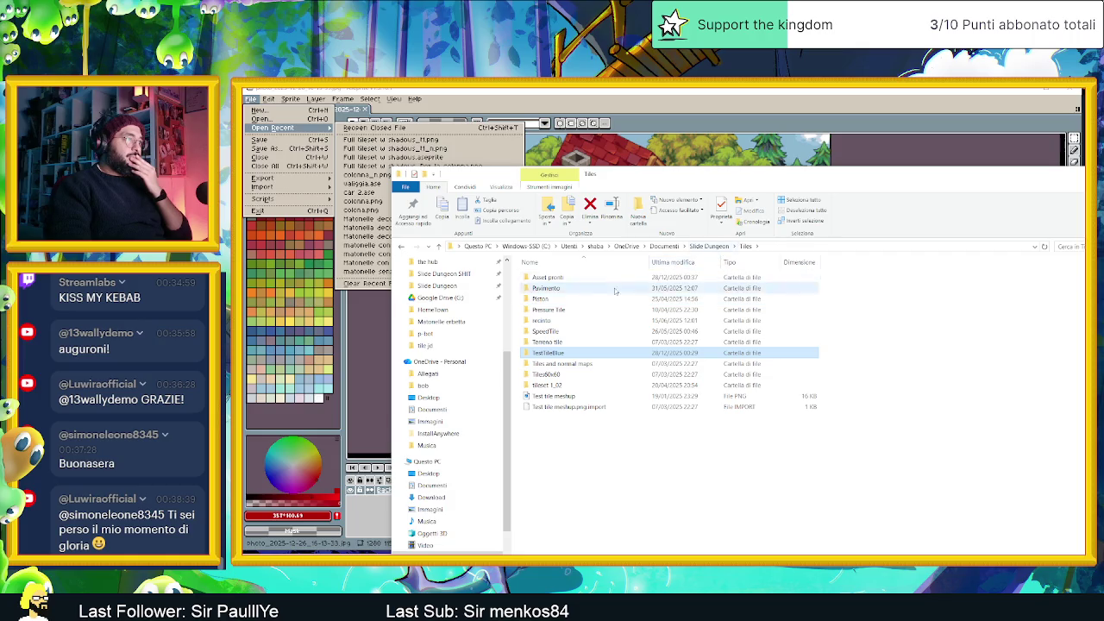
pyautogui.click(566, 333)
pyautogui.doubleClick(566, 333)
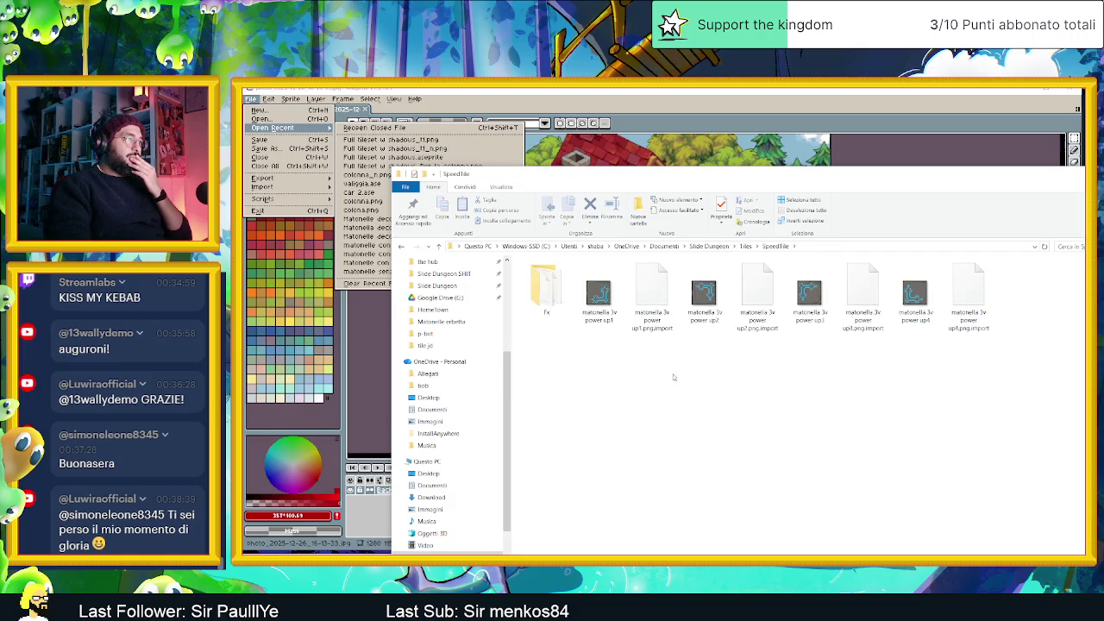
pyautogui.hotkey('alt', 'Left')
pyautogui.click(390, 403)
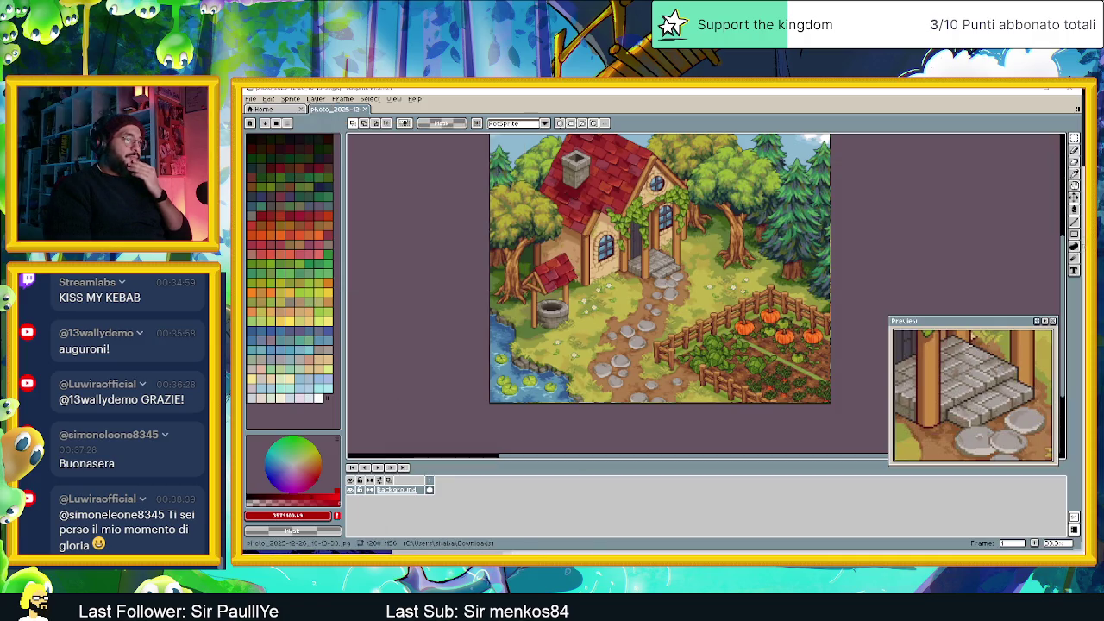
pyautogui.hotkey('alt', 'Tab')
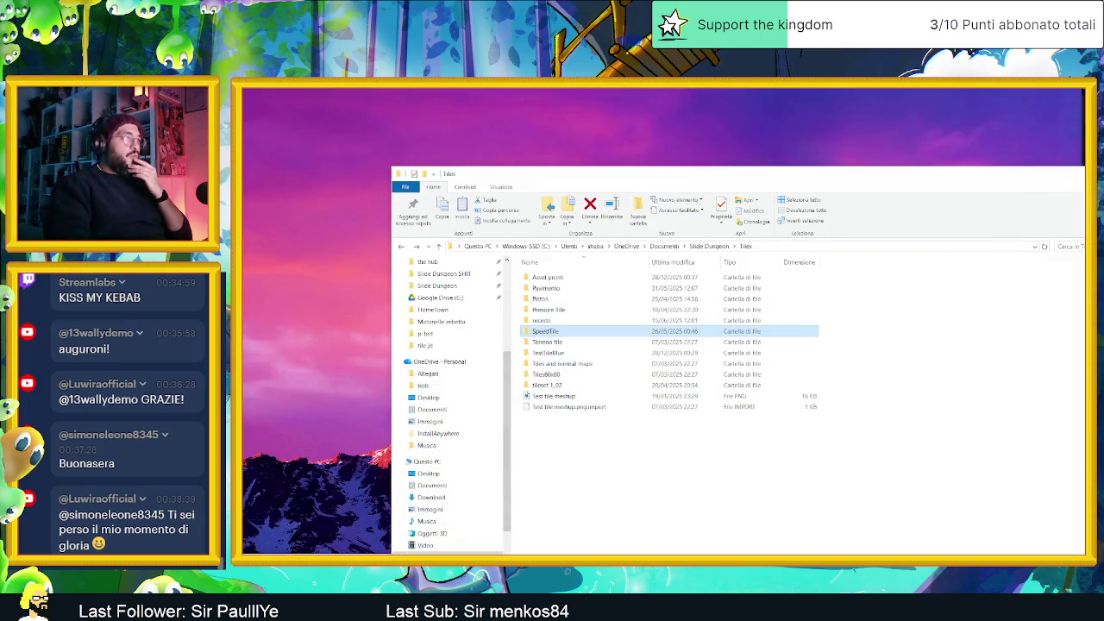
# Switch back to Godot, show the TileMap painting panel and select the Dettagli terreno layer
pyautogui.hotkey('alt', 'Tab')
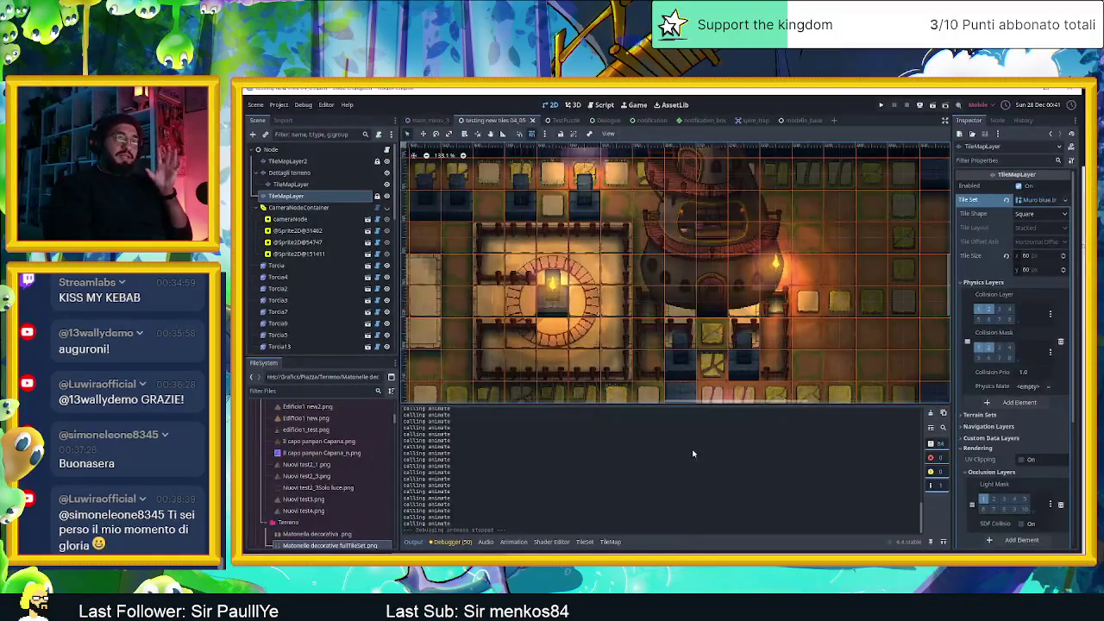
pyautogui.scroll(-5, 319, 259)
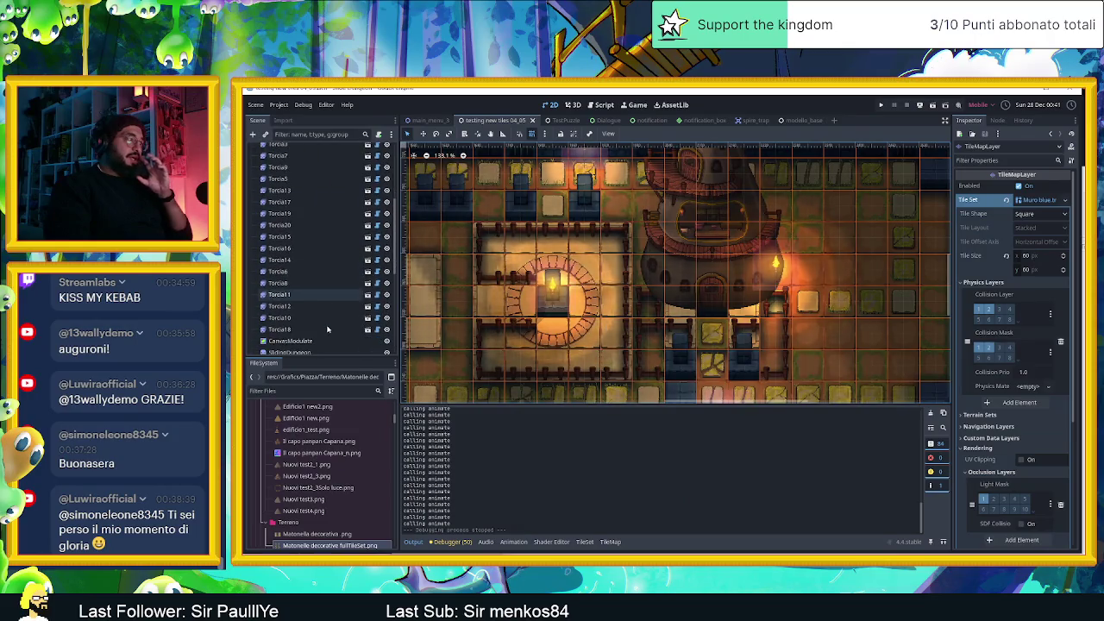
pyautogui.scroll(-3, 327, 329)
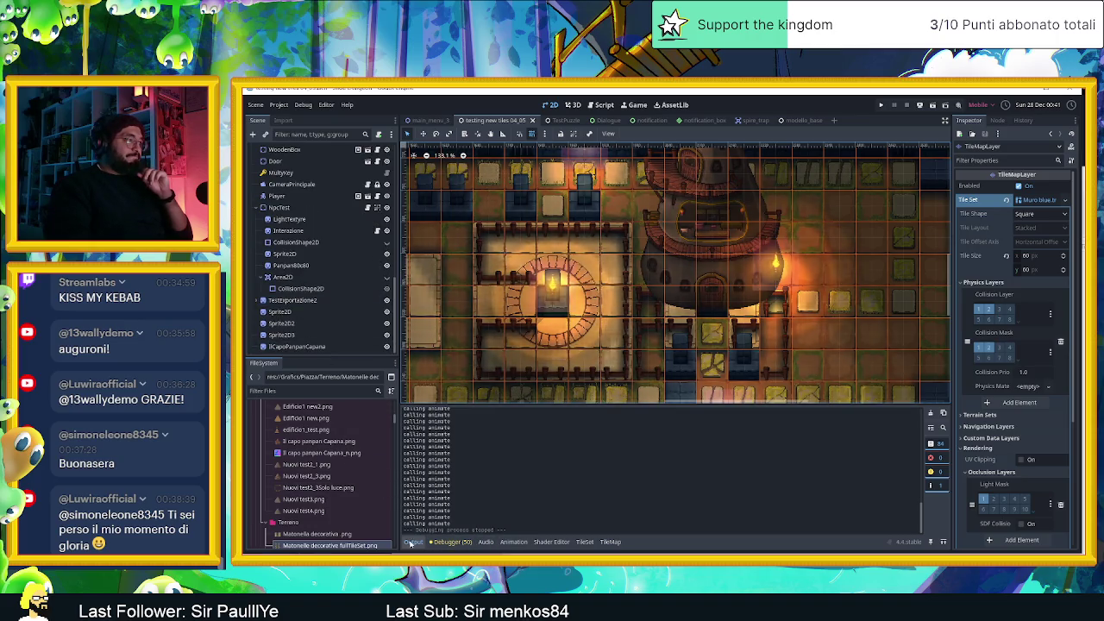
pyautogui.click(591, 542)
pyautogui.click(613, 542)
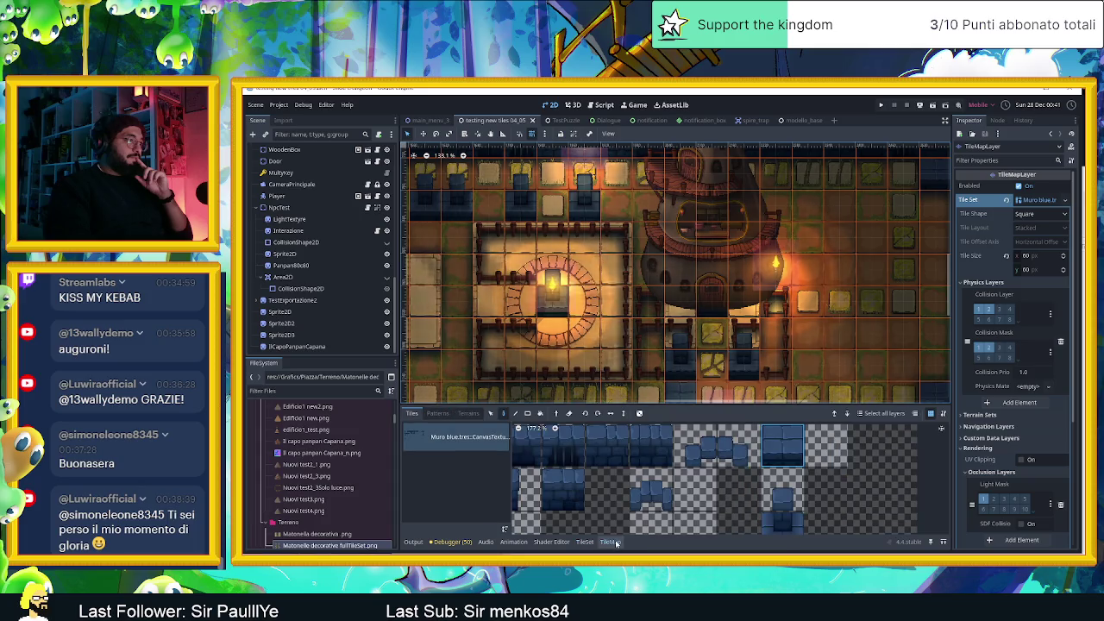
pyautogui.scroll(10, 303, 188)
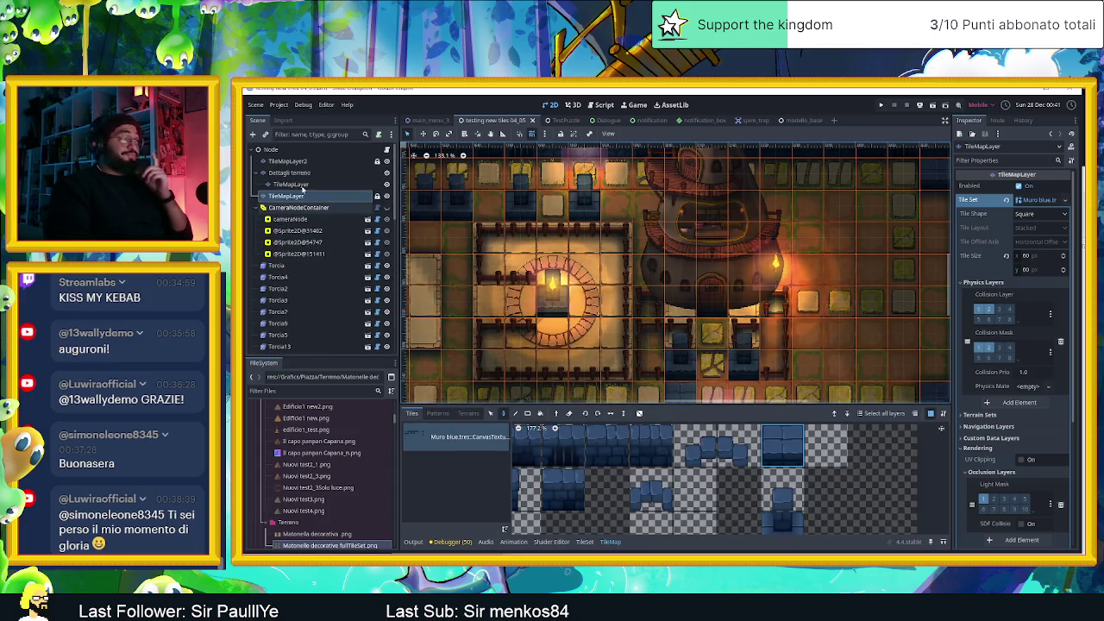
pyautogui.click(289, 172)
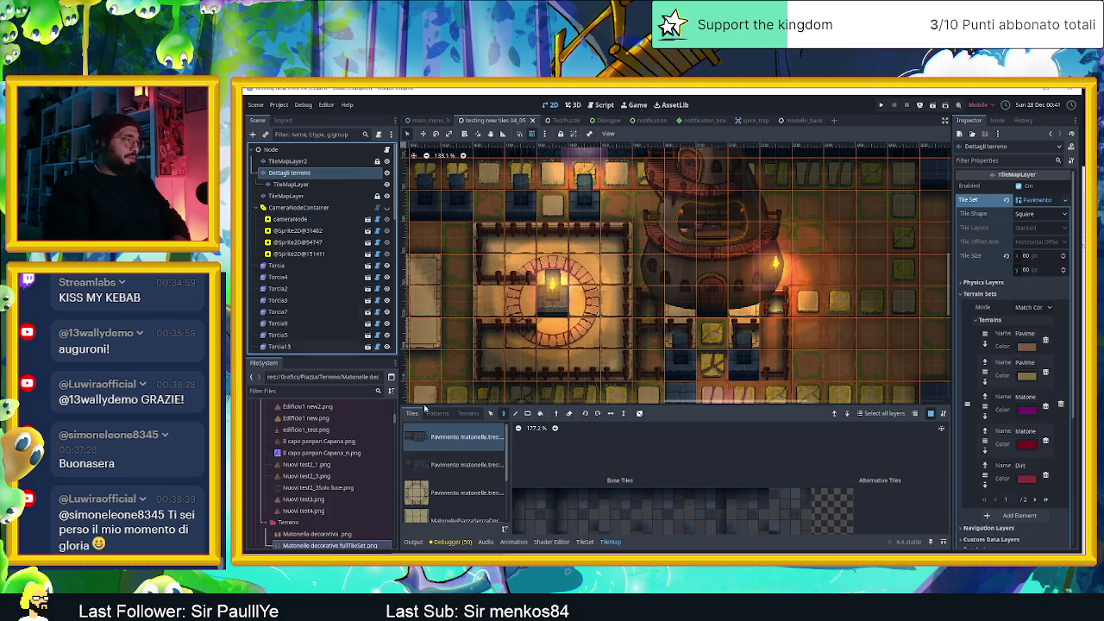
# Browse the Pavimento matonelle.tres sources, pick a floor tile, then switch to the TileSet editor
pyautogui.scroll(-2, 473, 491)
pyautogui.click(473, 506)
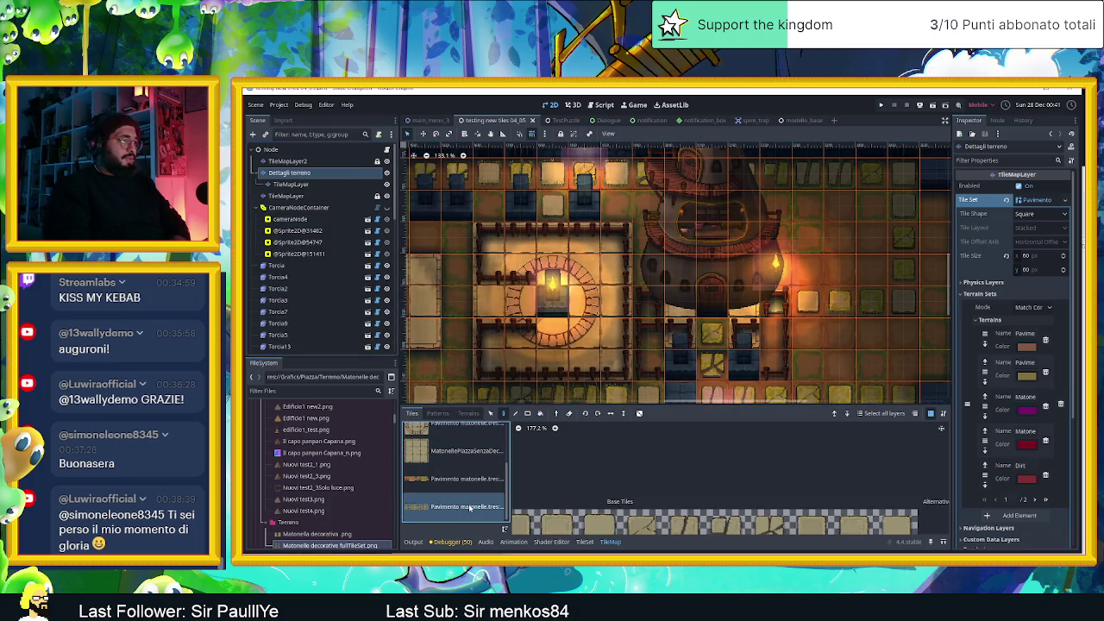
pyautogui.scroll(-4, 595, 471)
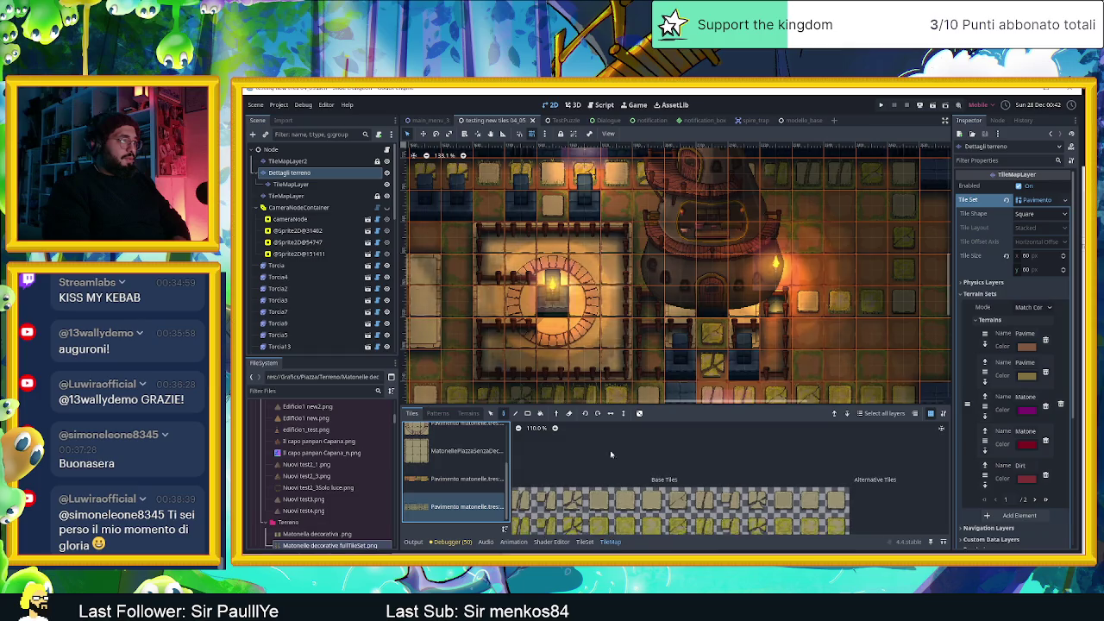
pyautogui.click(450, 479)
pyautogui.scroll(-3, 660, 508)
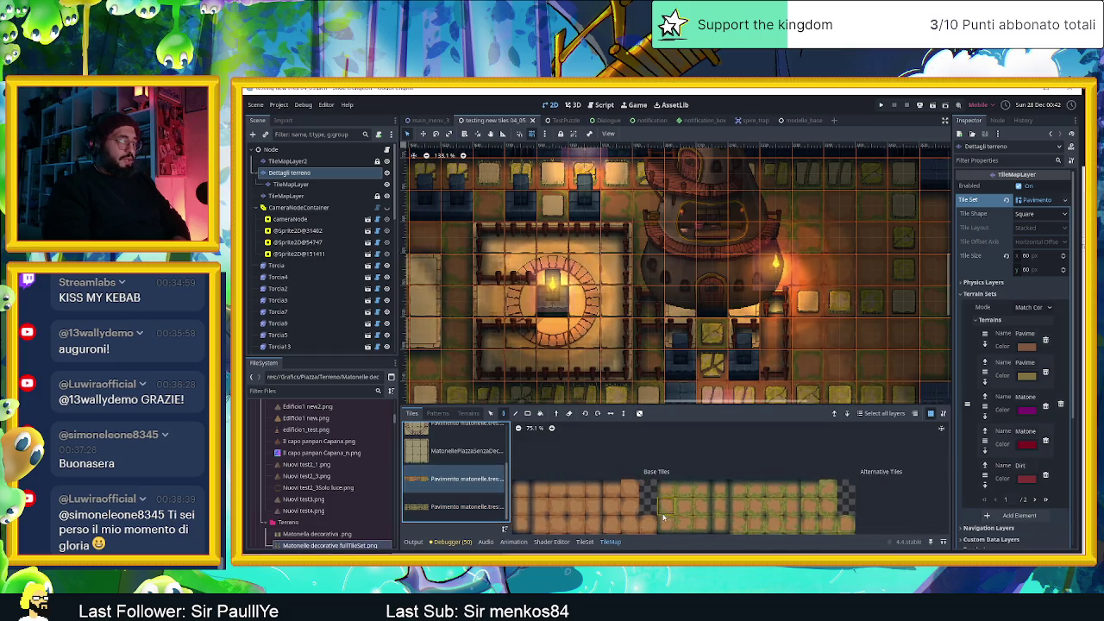
pyautogui.scroll(-1, 665, 510)
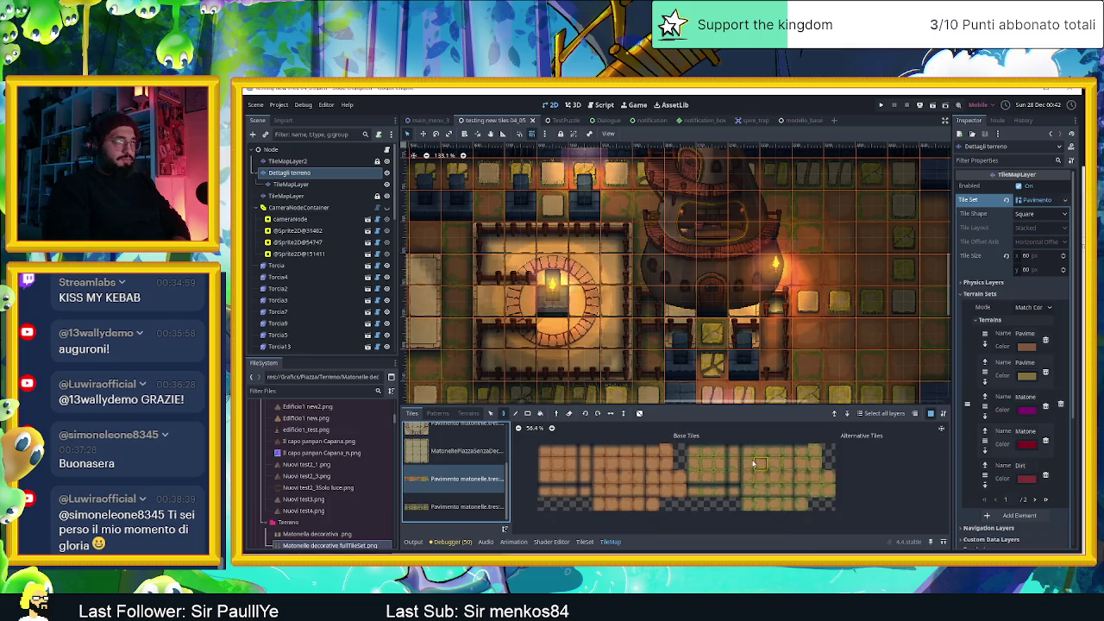
pyautogui.scroll(1, 787, 481)
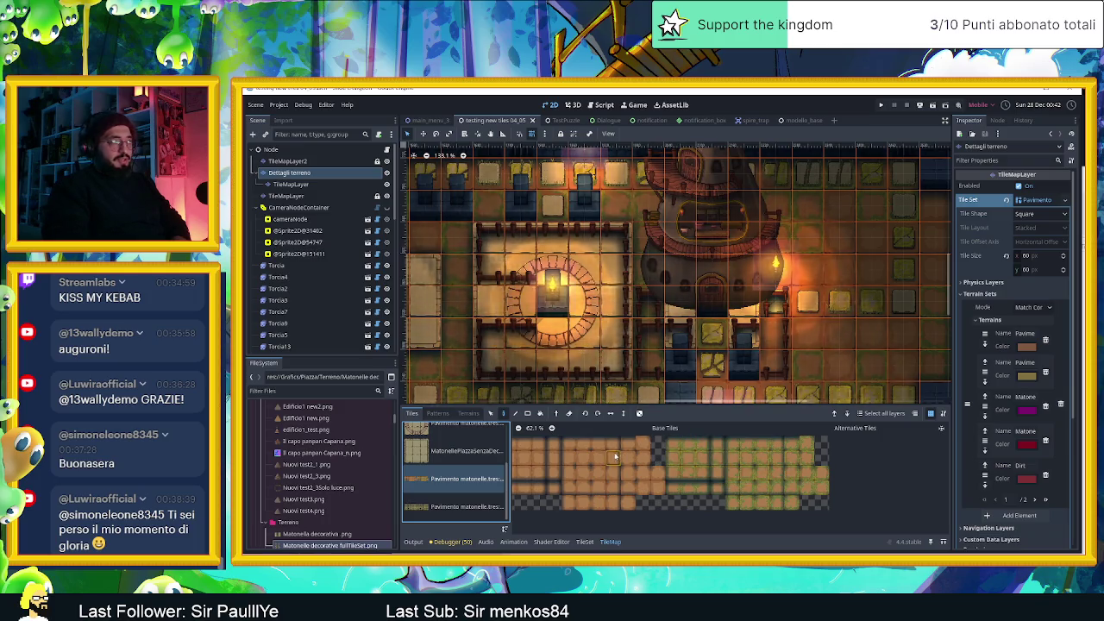
pyautogui.scroll(3, 593, 469)
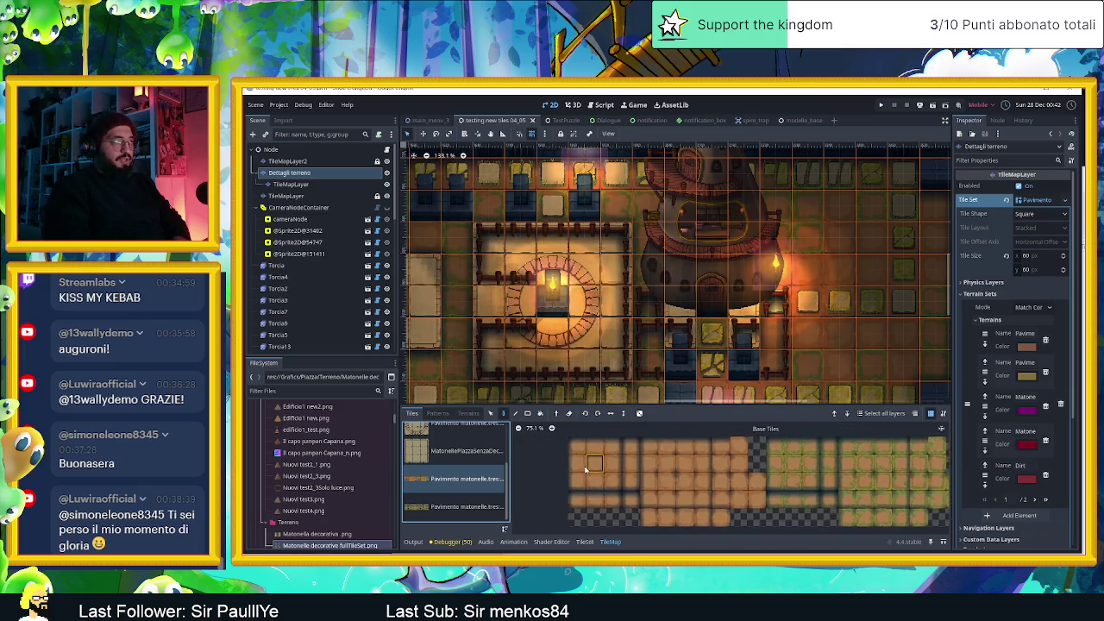
pyautogui.click(598, 464)
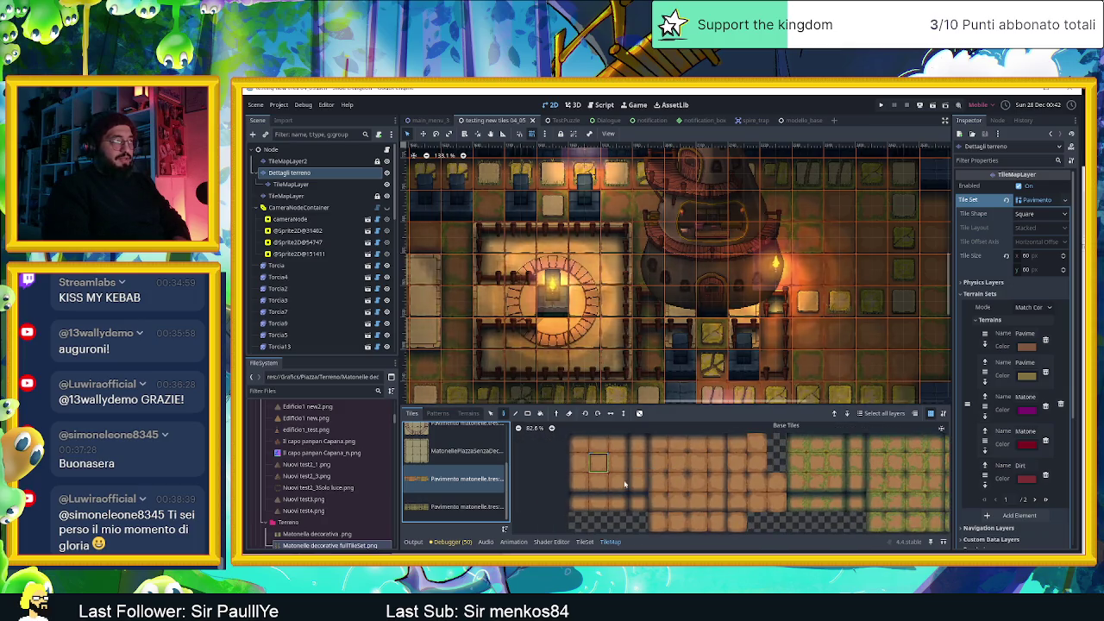
pyautogui.click(585, 542)
pyautogui.scroll(3, 749, 488)
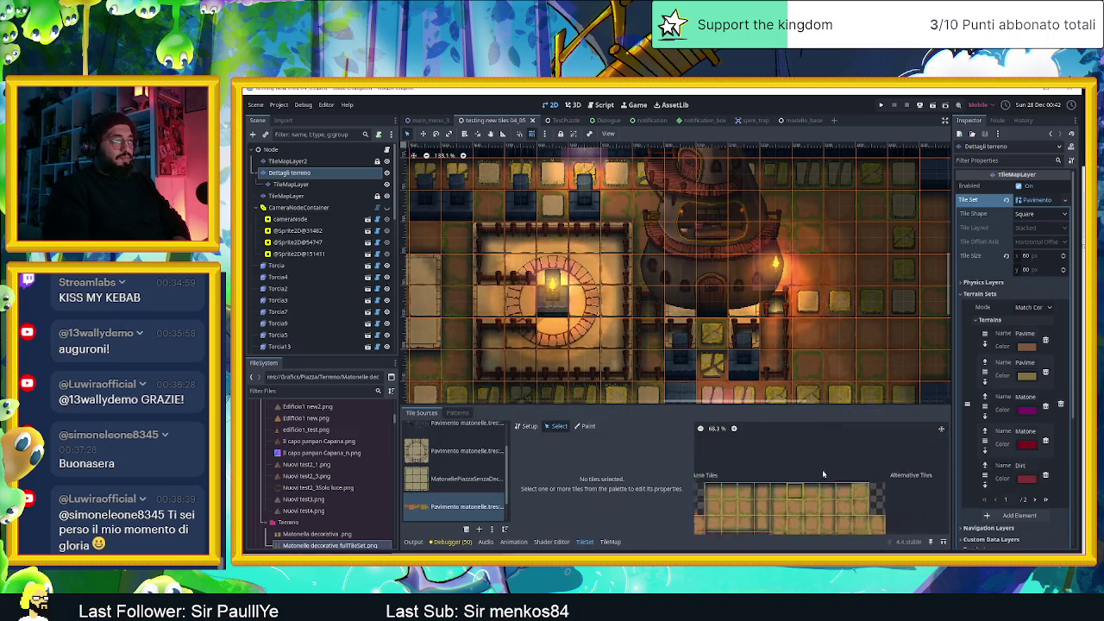
# Select the Pavimento matonelle floor tile and its existing alternative, and open that alternative's Modulate colour
pyautogui.scroll(-2, 771, 485)
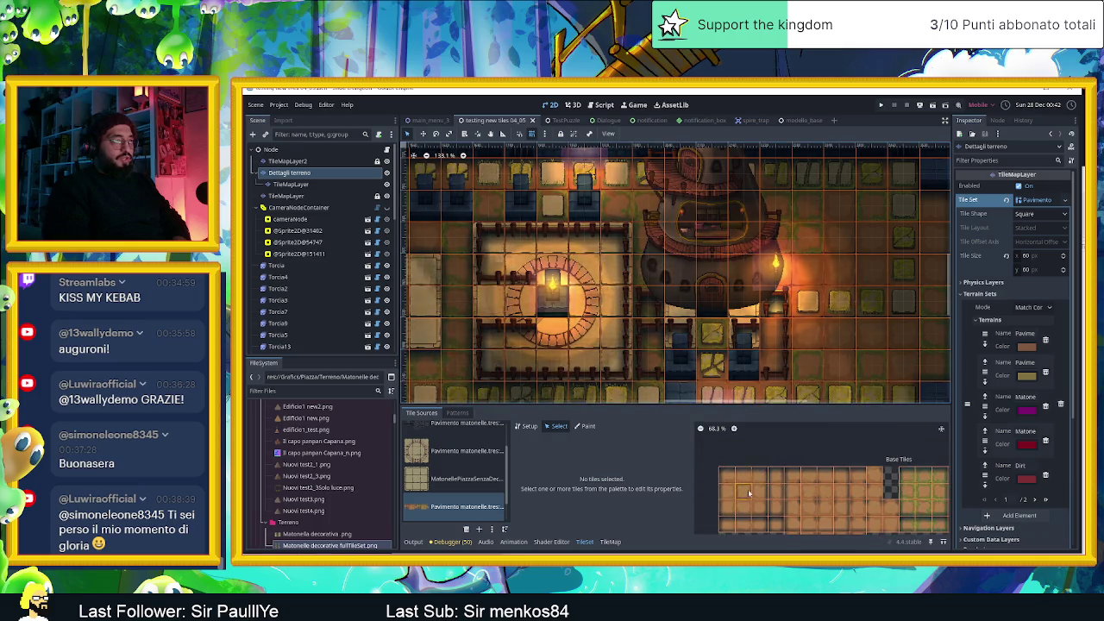
pyautogui.scroll(1, 749, 492)
pyautogui.click(750, 496)
pyautogui.moveTo(809, 519); pyautogui.dragTo(838, 482)
pyautogui.moveTo(768, 468); pyautogui.dragTo(880, 485)
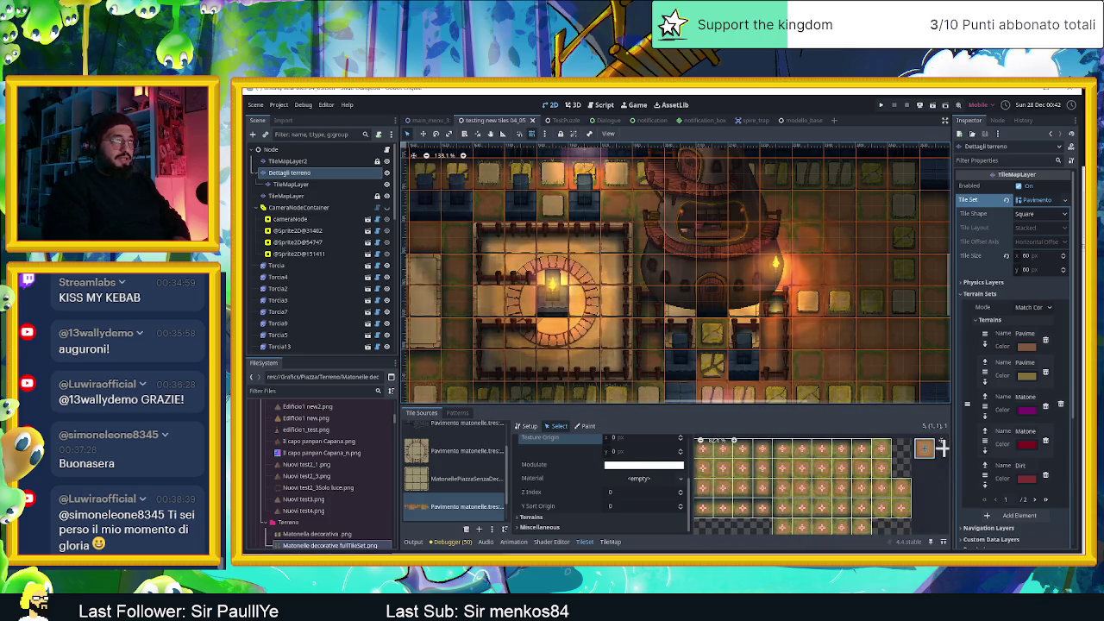
pyautogui.hscroll(3, 852, 458)
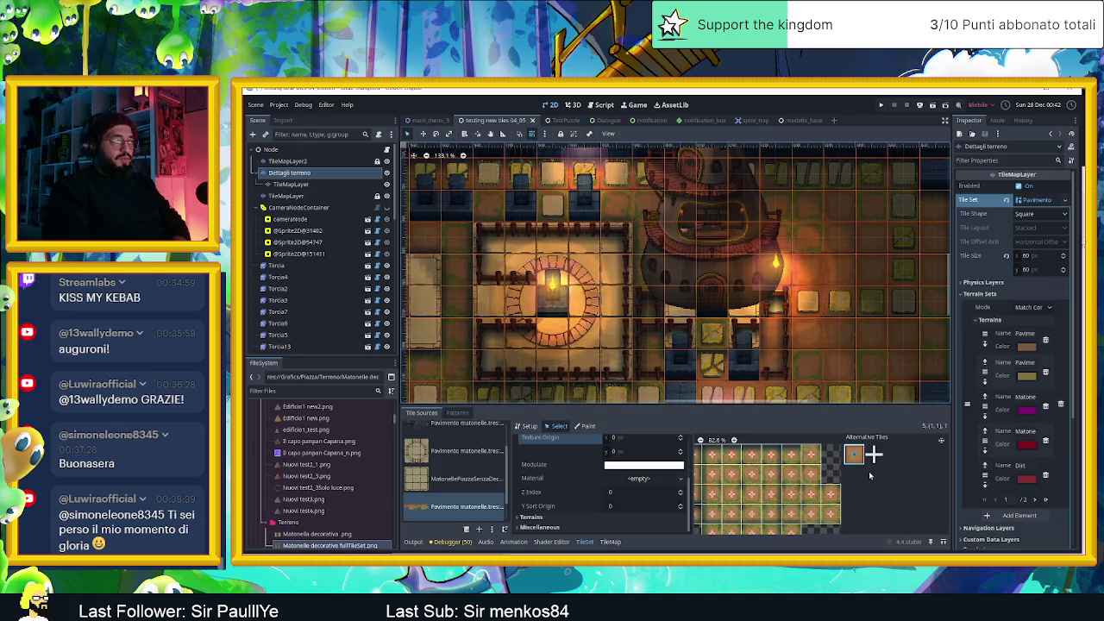
pyautogui.click(805, 479)
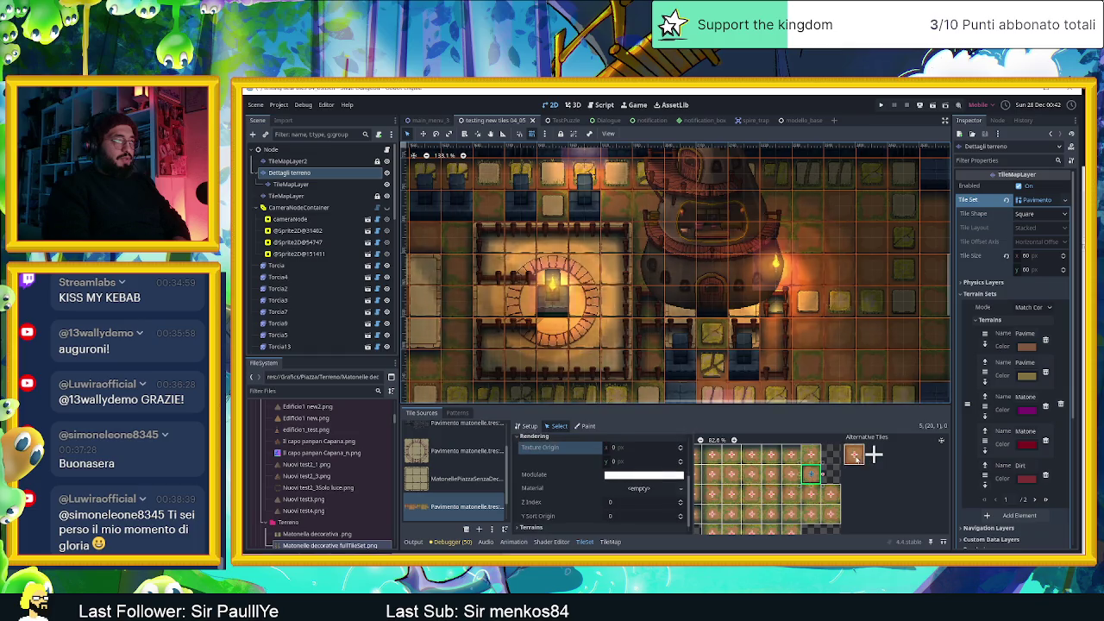
pyautogui.click(854, 455)
pyautogui.click(651, 465)
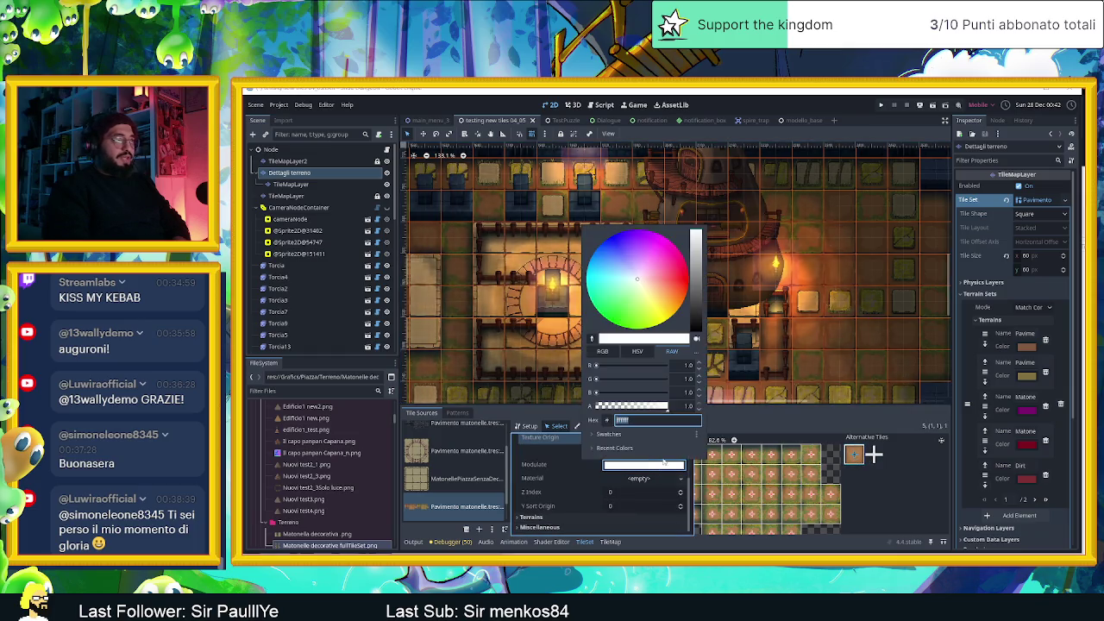
# Darken the first alternative's Modulate tint slightly, then add a second alternative with a different tint
pyautogui.click(701, 233)
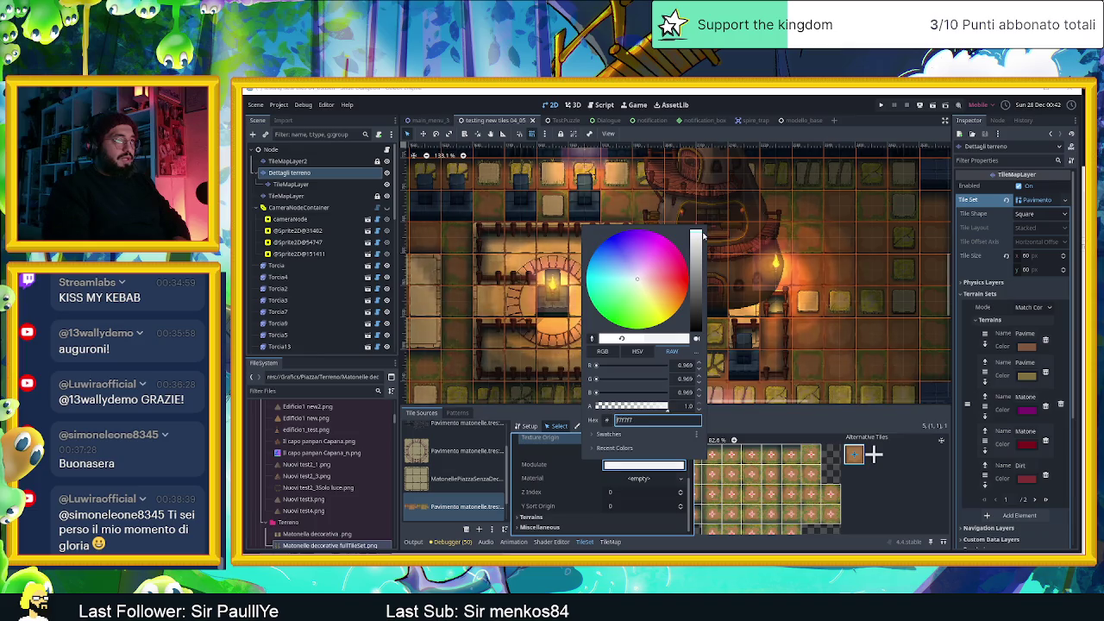
pyautogui.click(632, 506)
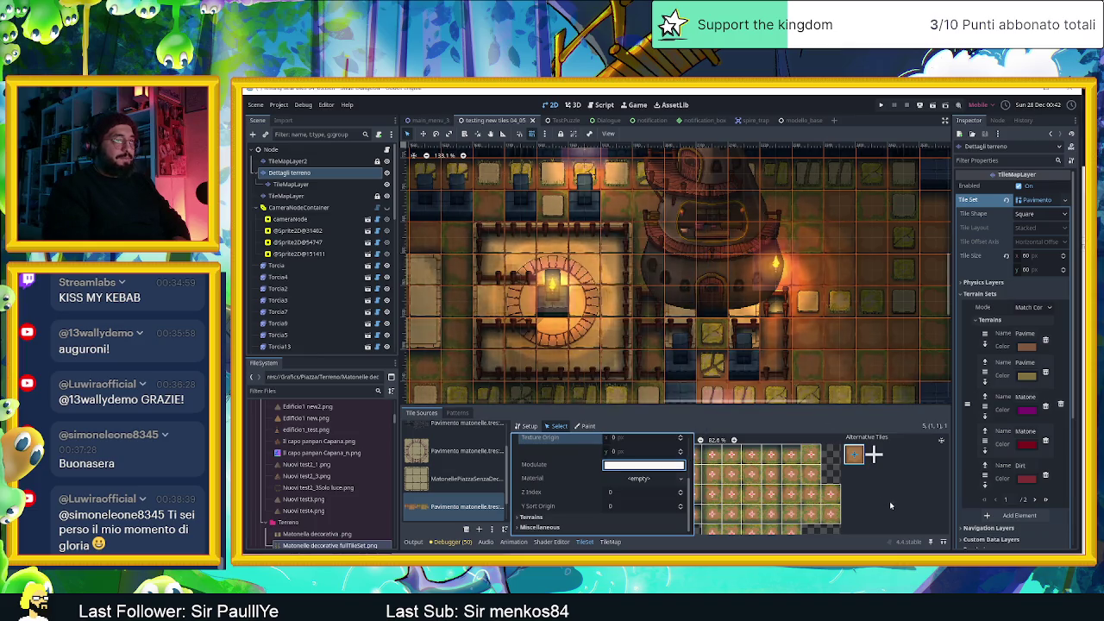
pyautogui.click(874, 454)
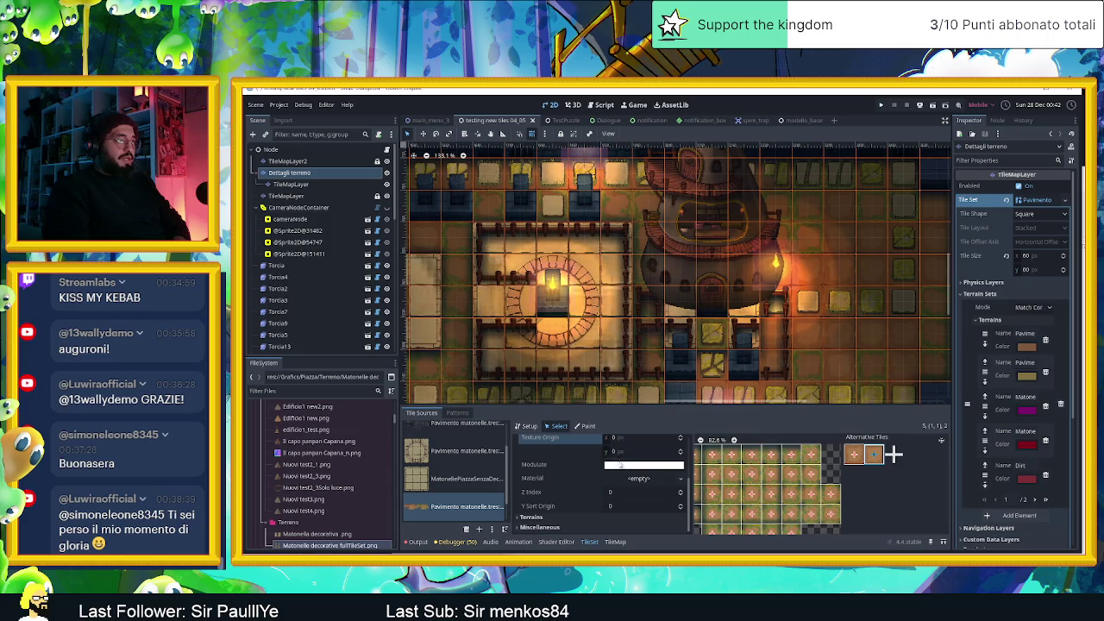
pyautogui.click(643, 465)
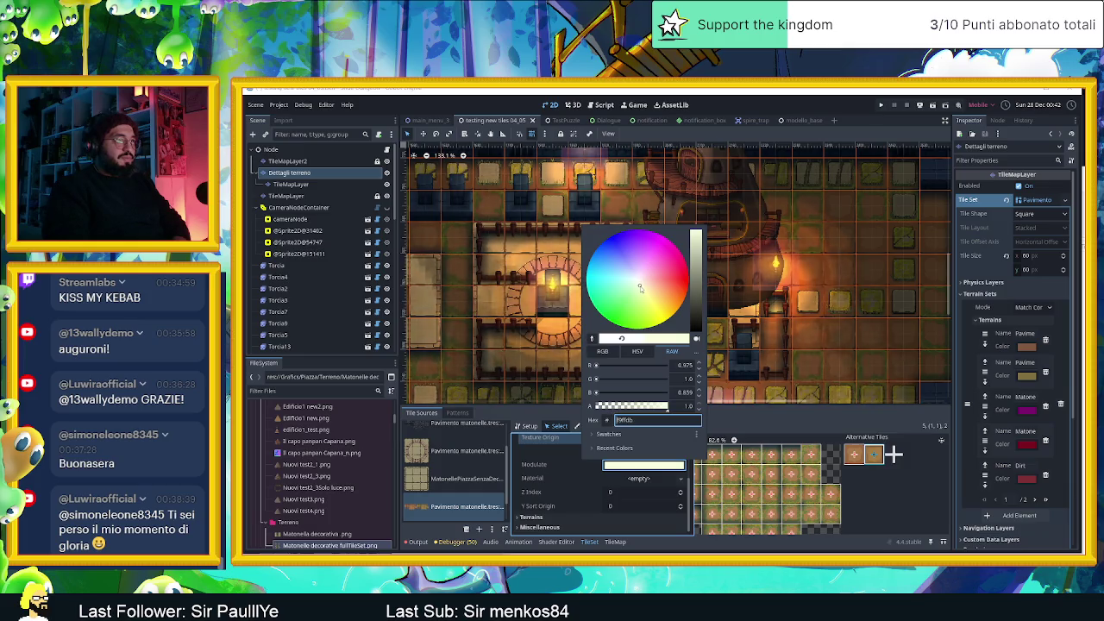
pyautogui.moveTo(639, 293)
pyautogui.mouseDown()
pyautogui.moveTo(633, 303)
pyautogui.moveTo(647, 306)
pyautogui.moveTo(664, 295)
pyautogui.moveTo(647, 284)
pyautogui.mouseUp()
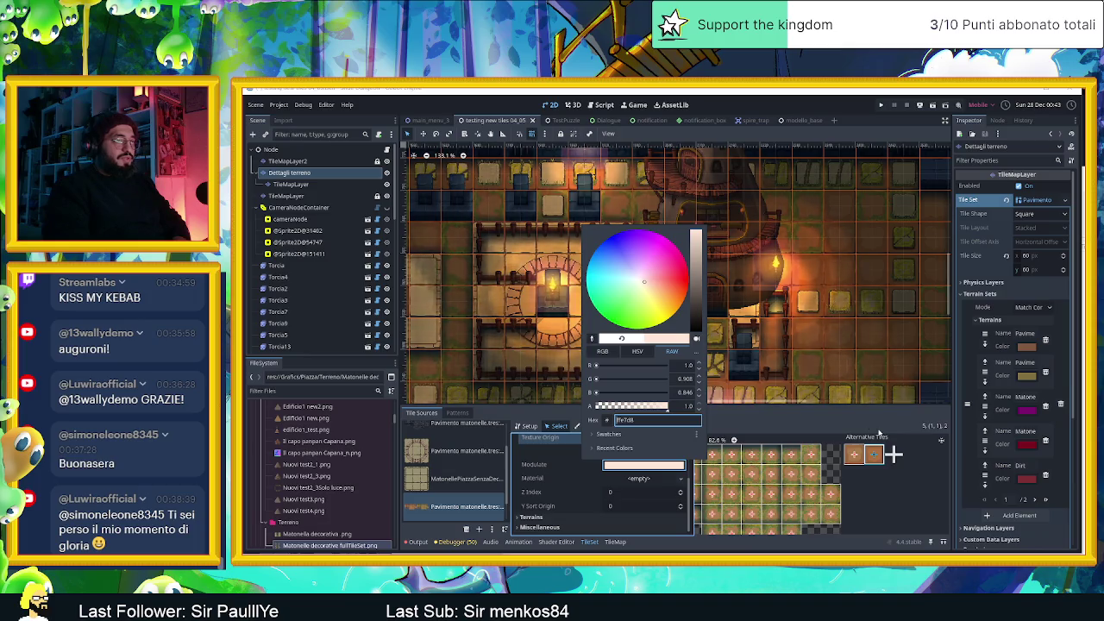
pyautogui.click(895, 455)
# Add a third alternative floor tile and give it a pale, near-white Modulate tint
pyautogui.click(895, 455)
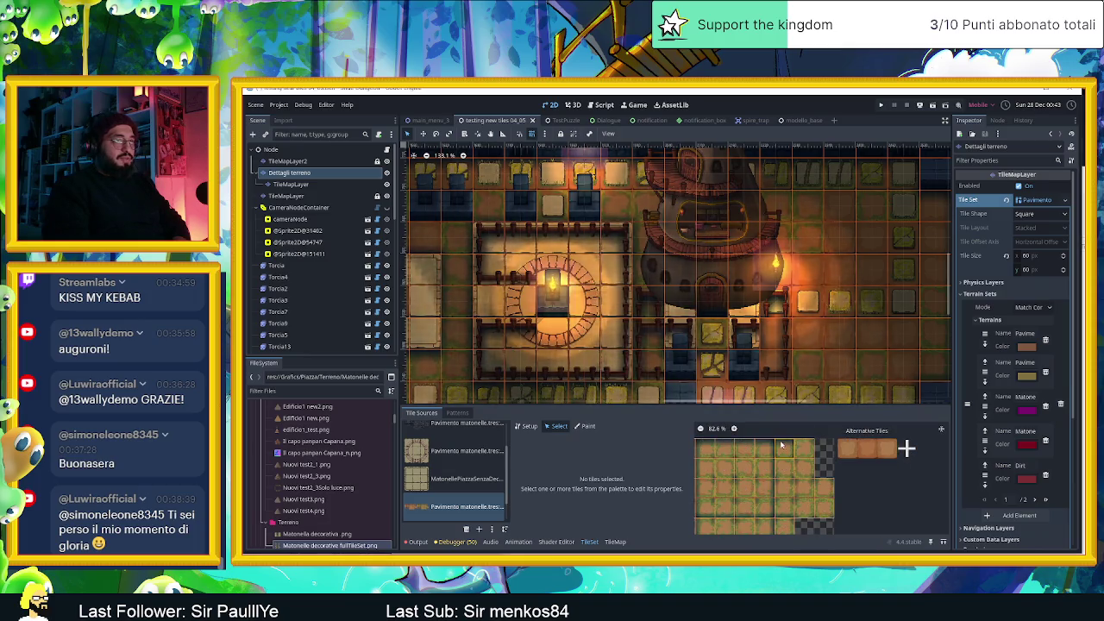
pyautogui.click(882, 451)
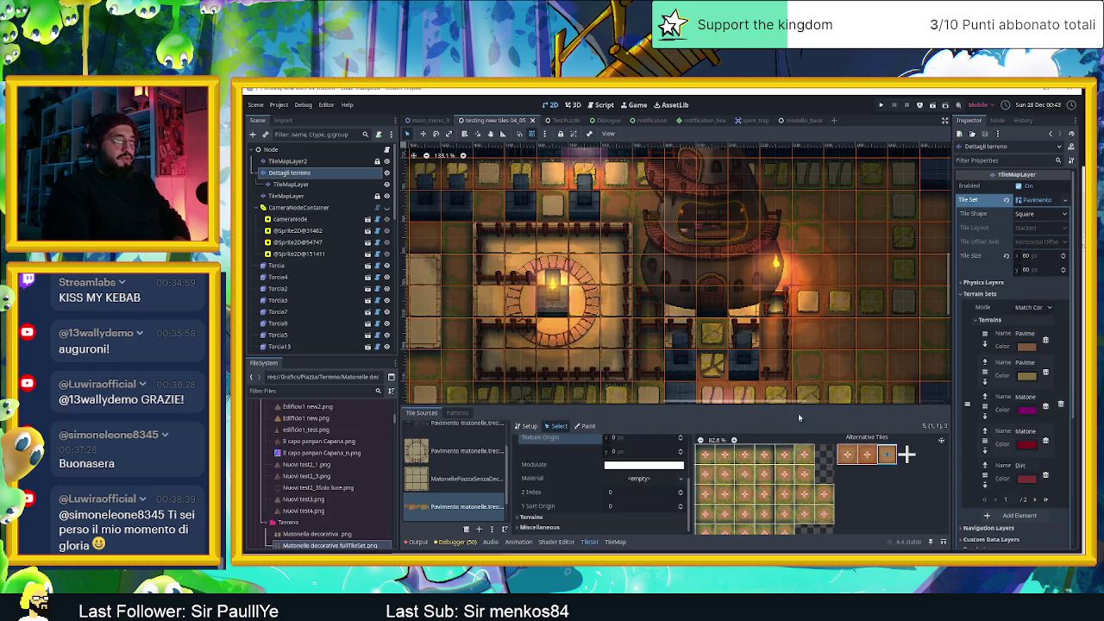
pyautogui.click(659, 466)
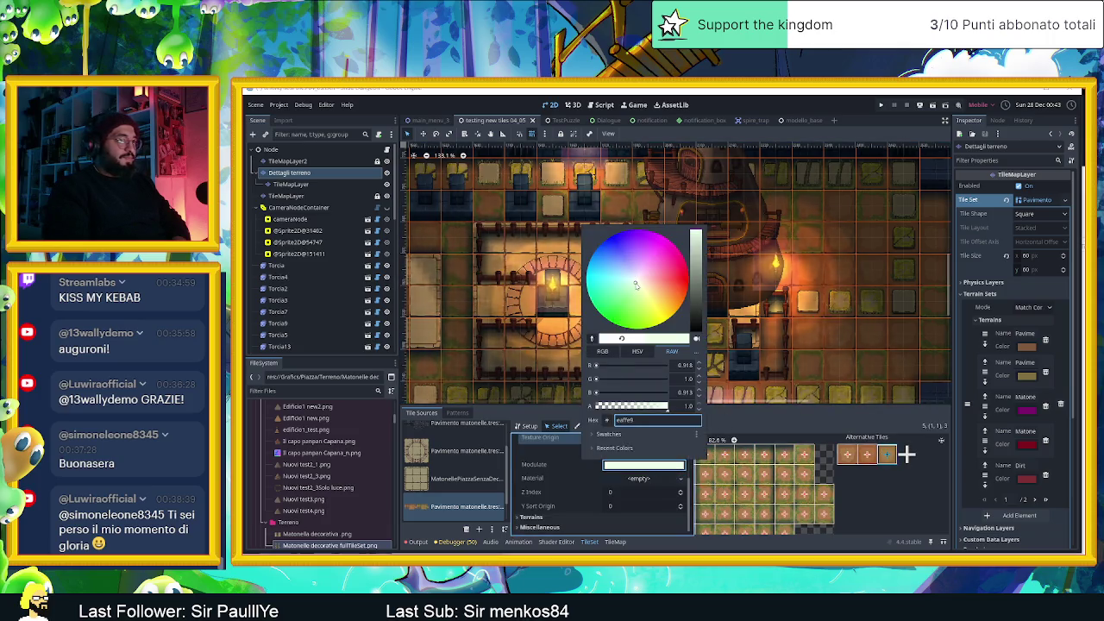
pyautogui.moveTo(634, 285); pyautogui.dragTo(635, 286)
pyautogui.click(904, 489)
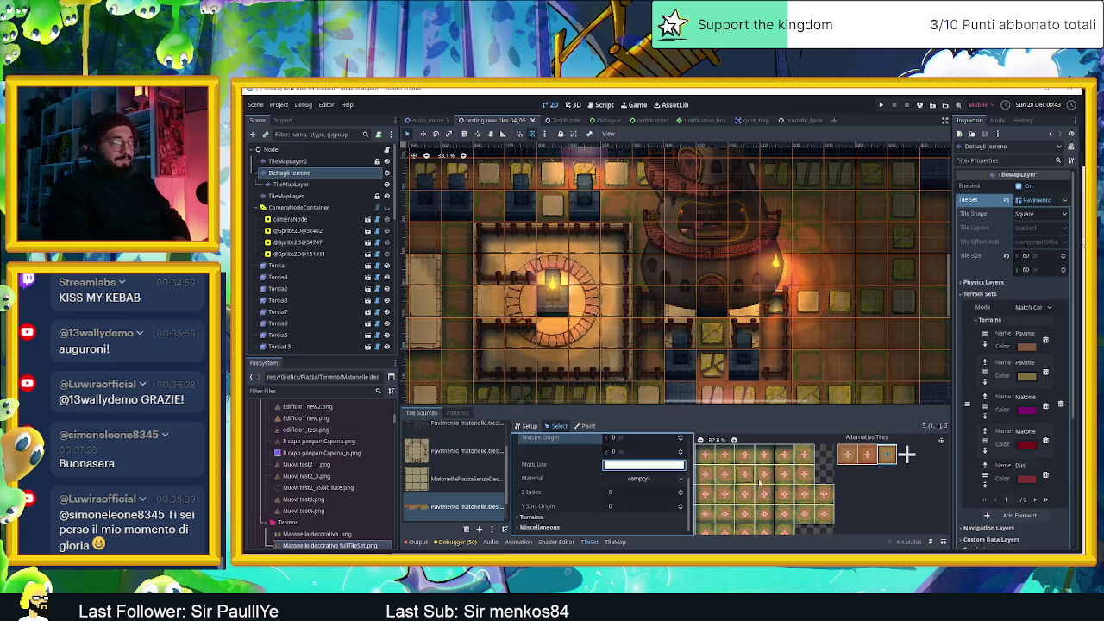
pyautogui.scroll(-5, 902, 457)
pyautogui.hscroll(2, 896, 462)
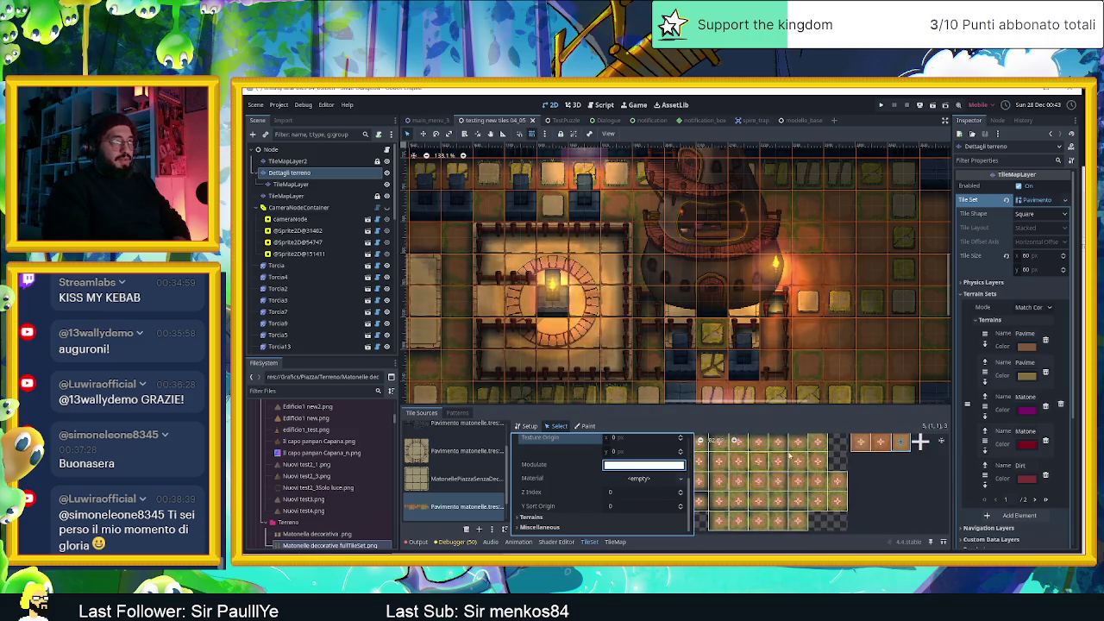
# Switch the TileSet to Paint mode with the Terrains property selected for painting
pyautogui.click(587, 426)
pyautogui.click(594, 453)
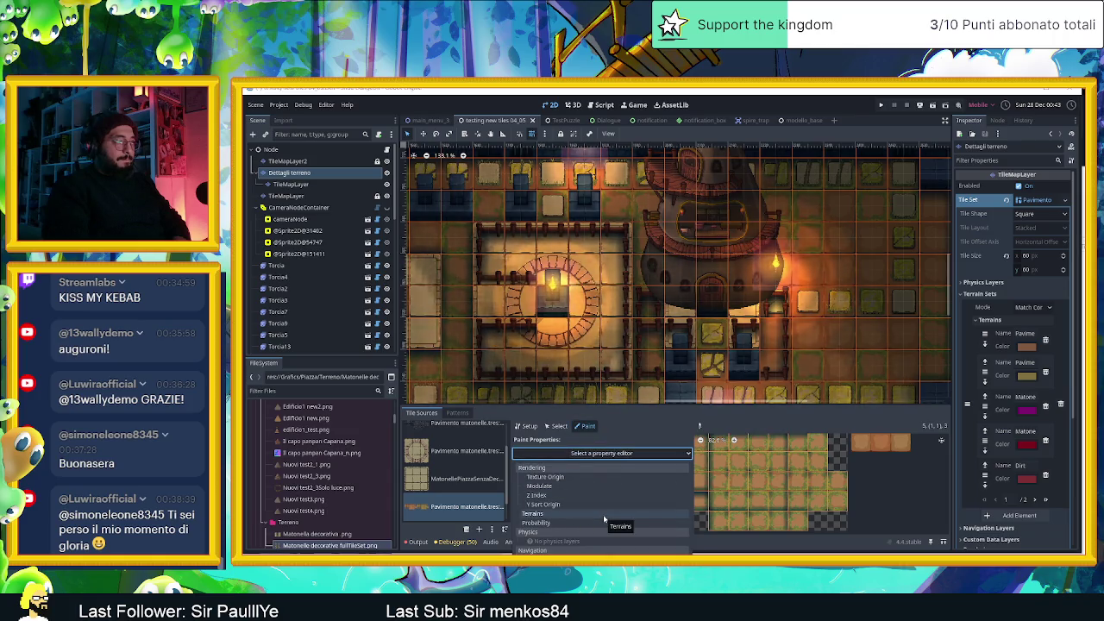
pyautogui.click(603, 515)
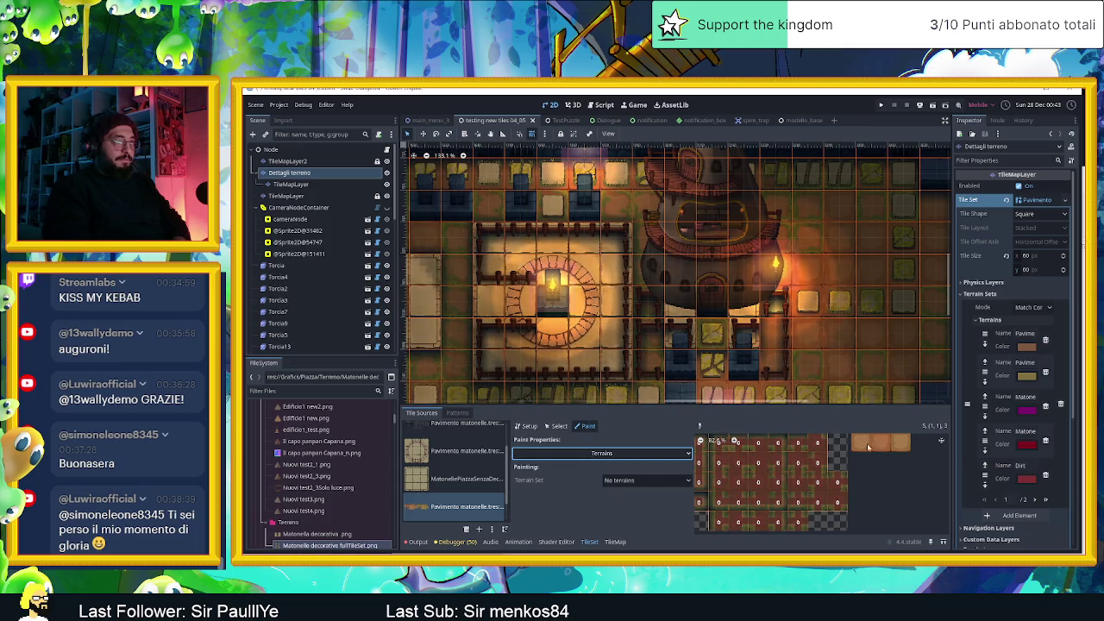
pyautogui.scroll(-2, 807, 488)
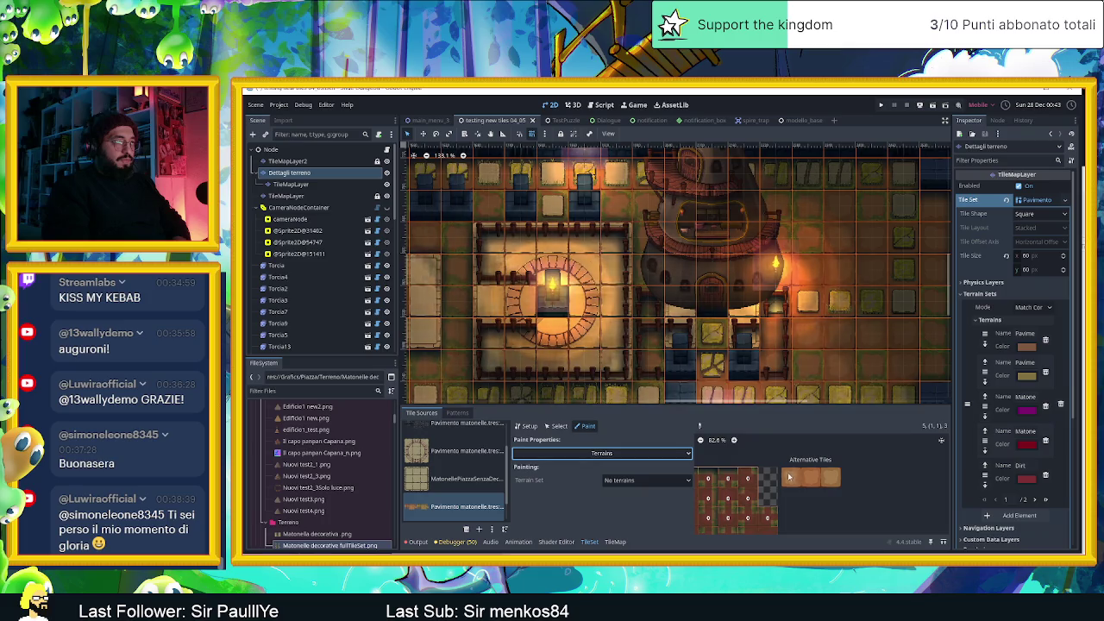
pyautogui.scroll(2, 703, 486)
pyautogui.hscroll(-5, 777, 486)
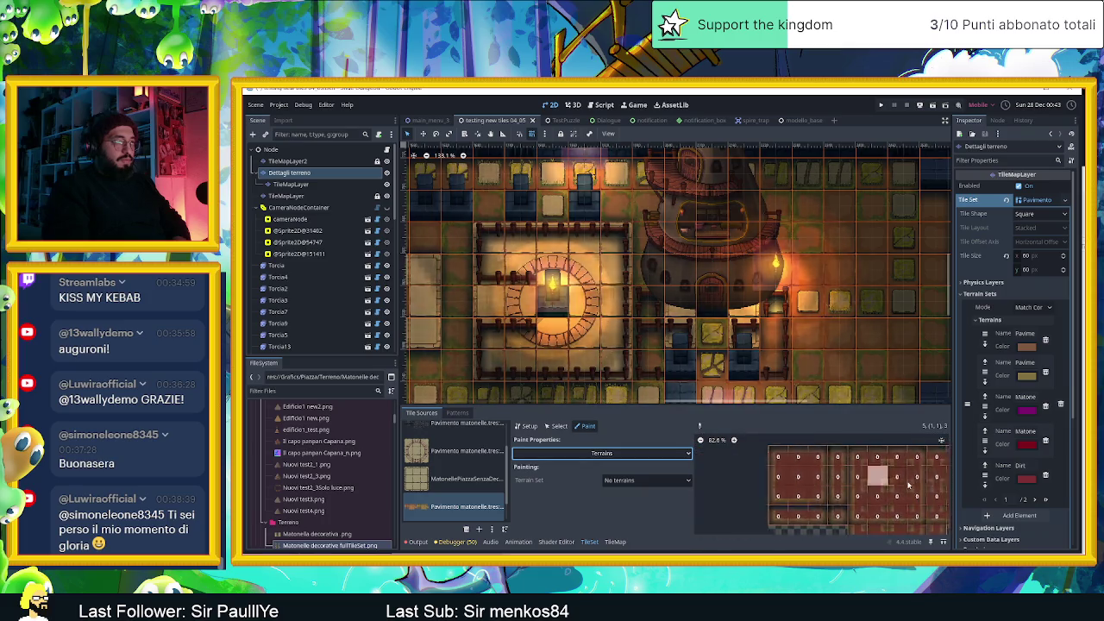
pyautogui.hotkey('alt', 'Tab')
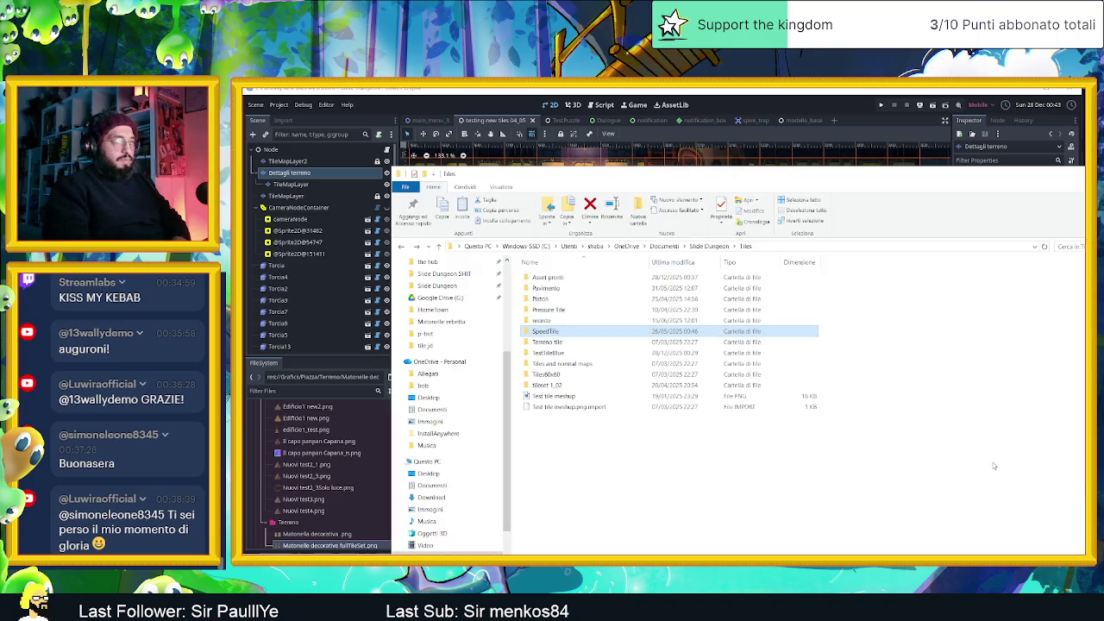
pyautogui.hotkey('alt', 'Tab')
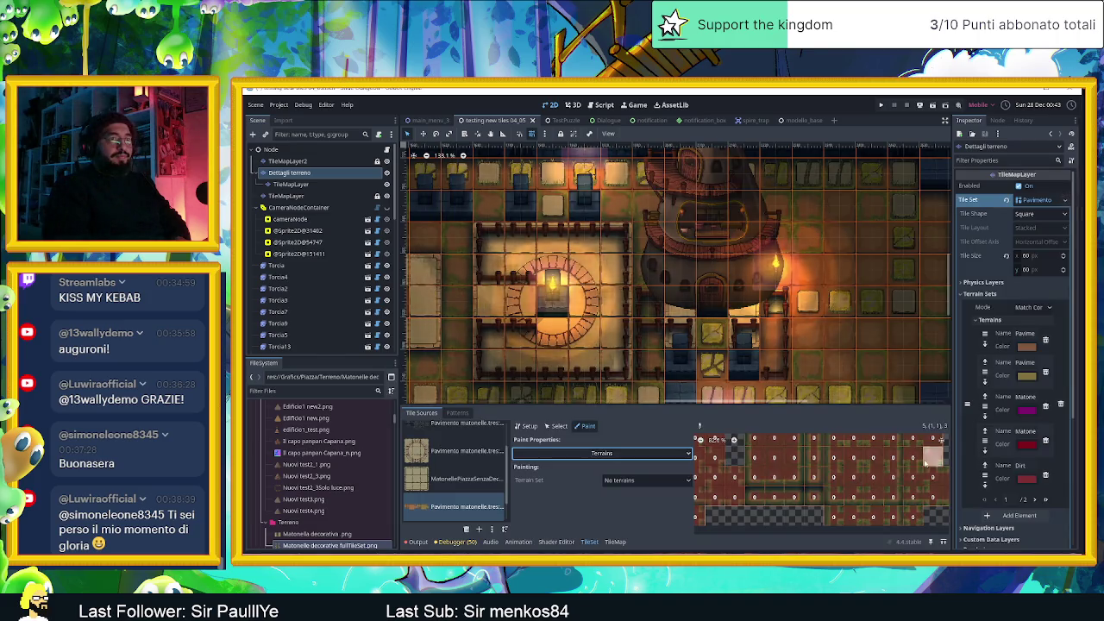
pyautogui.scroll(5, 879, 479)
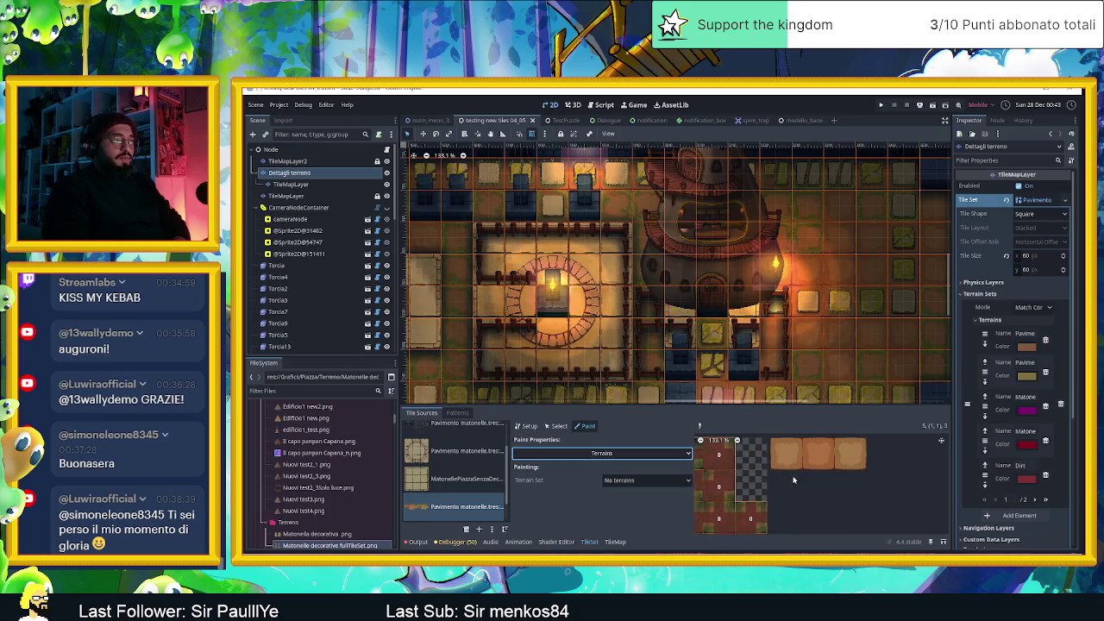
# Choose Terrain Set 0 and the Dirt terrain to assign to the tinted alternative floor tiles
pyautogui.click(618, 481)
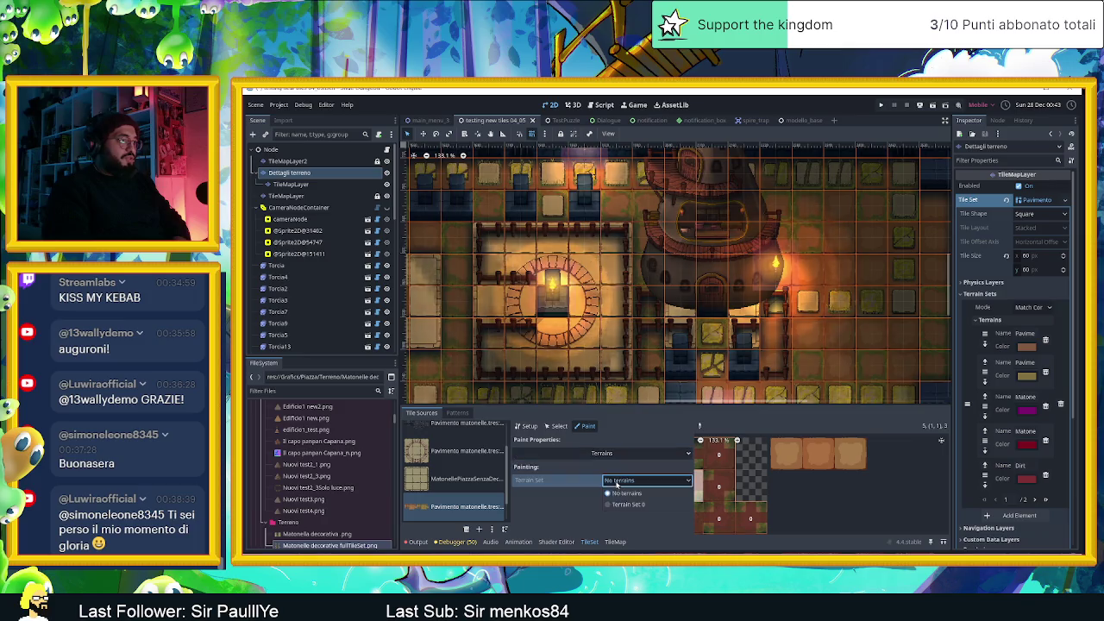
pyautogui.click(626, 505)
pyautogui.click(643, 495)
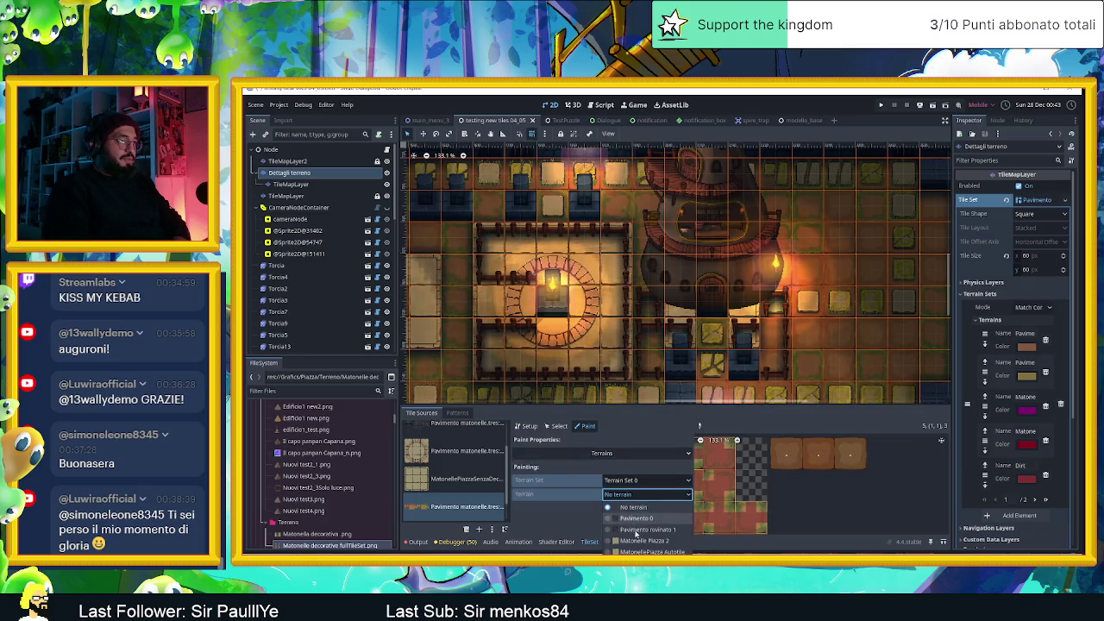
pyautogui.click(634, 562)
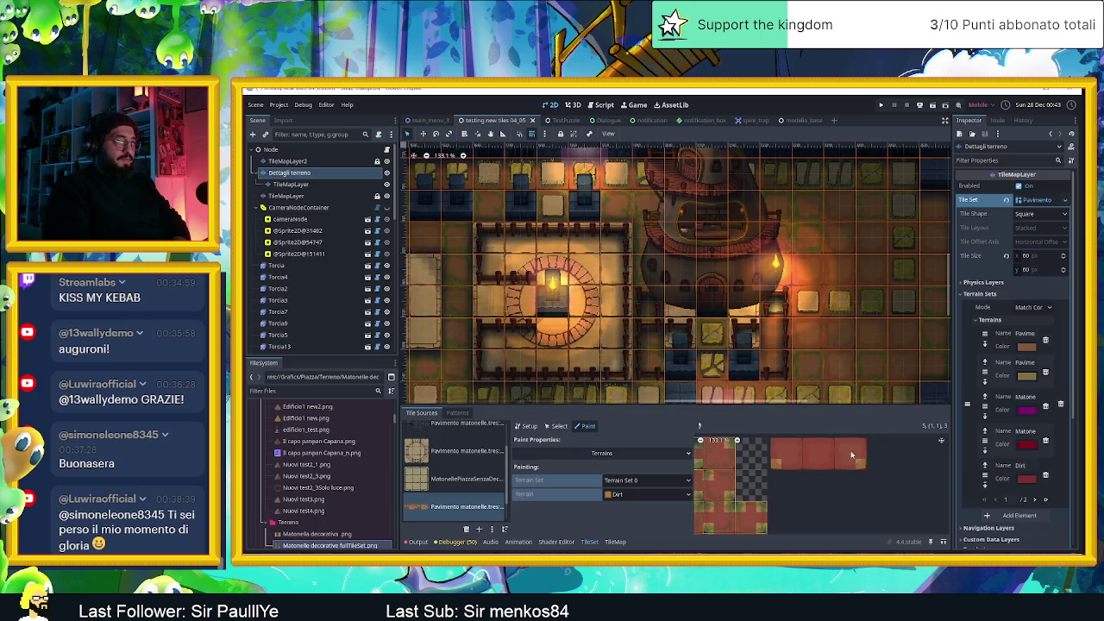
pyautogui.scroll(-4, 828, 500)
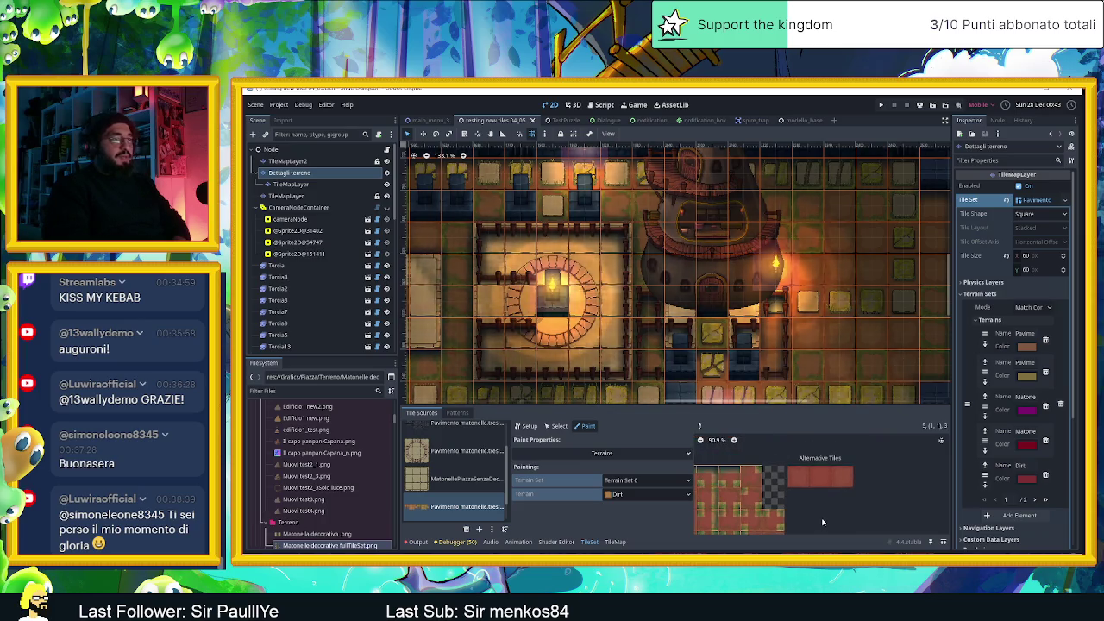
pyautogui.scroll(-3, 823, 522)
pyautogui.scroll(-3, 606, 308)
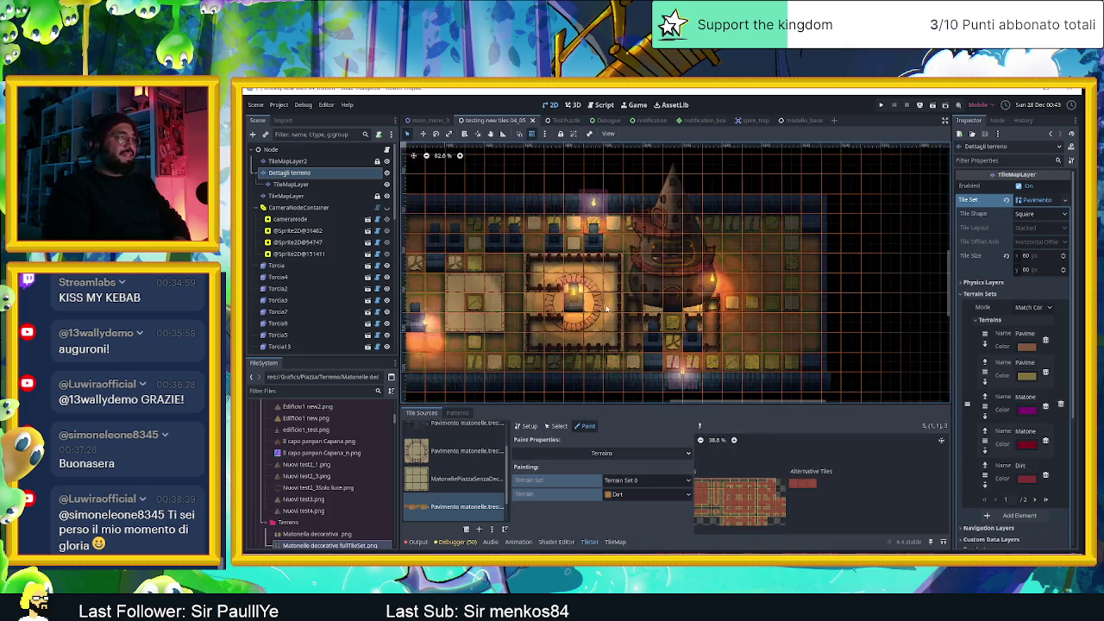
pyautogui.scroll(3, 607, 308)
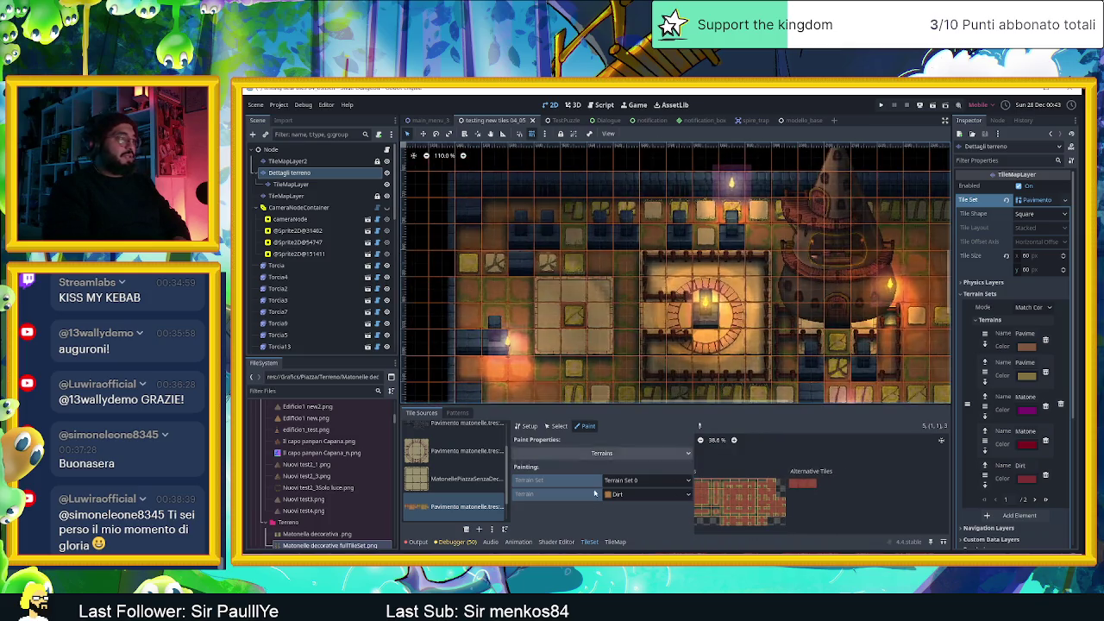
pyautogui.click(615, 542)
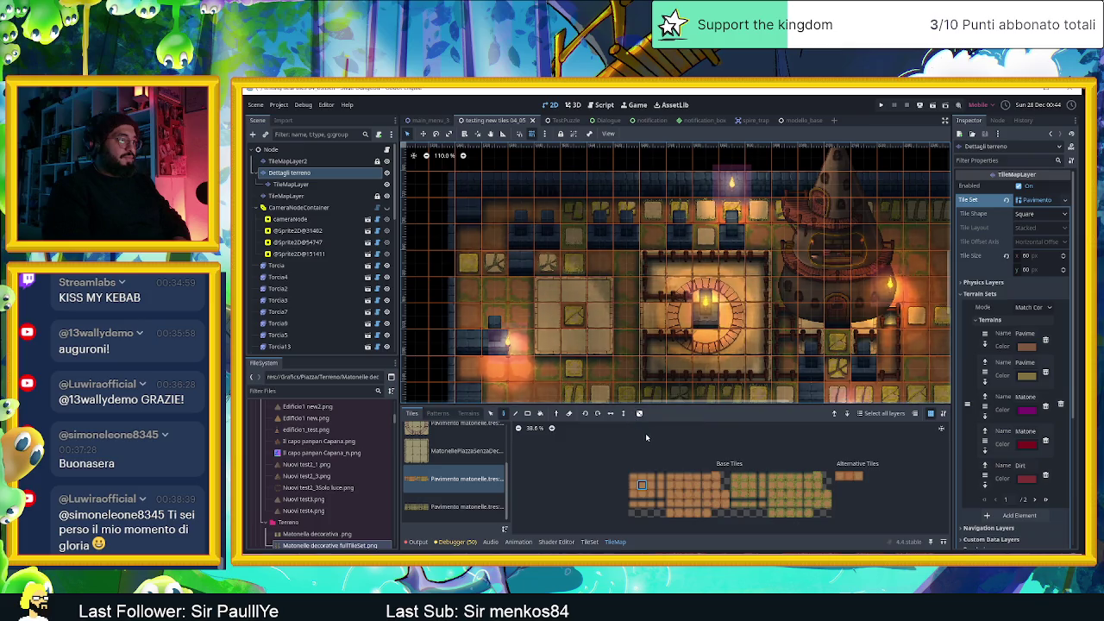
pyautogui.click(597, 266)
pyautogui.scroll(5, 596, 266)
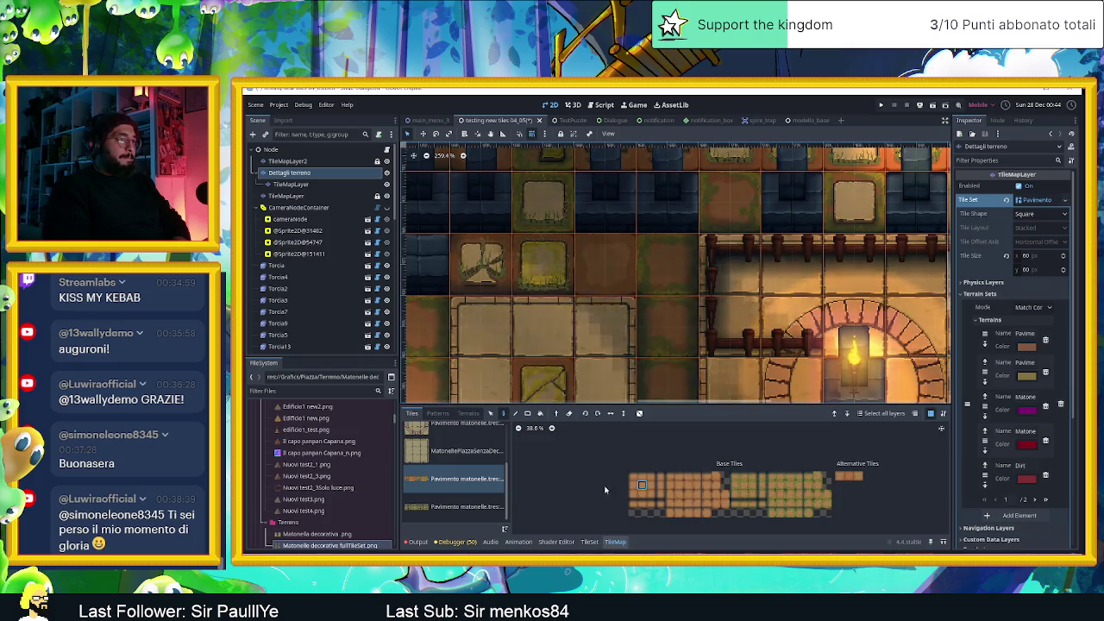
pyautogui.scroll(2, 629, 309)
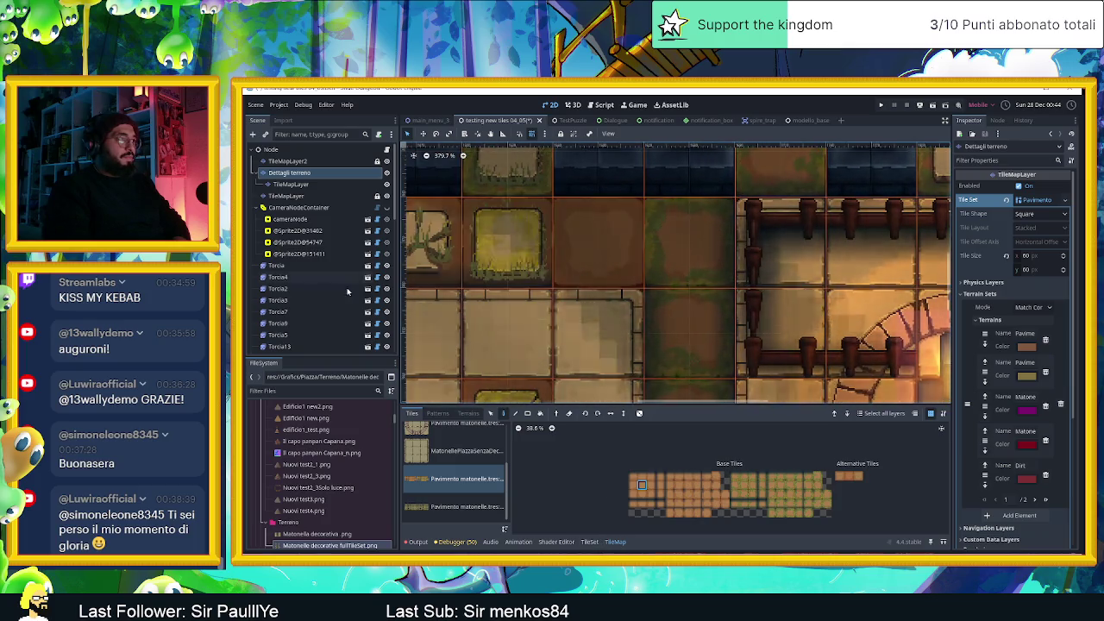
pyautogui.scroll(-4, 474, 292)
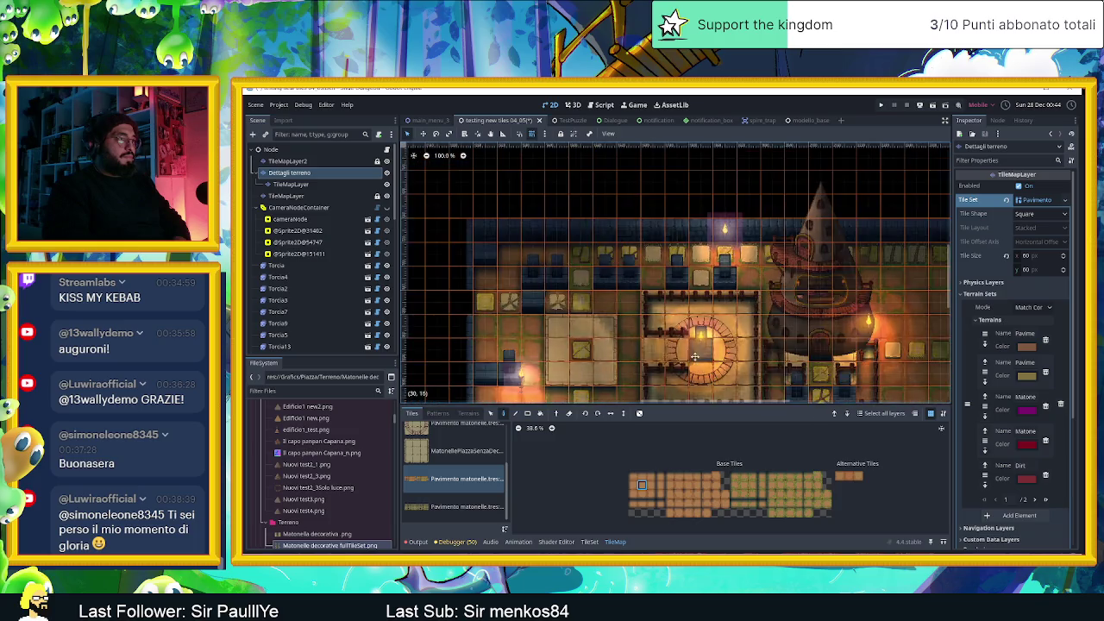
pyautogui.moveTo(556, 324)
pyautogui.mouseDown()
pyautogui.moveTo(868, 324)
pyautogui.moveTo(864, 362)
pyautogui.mouseUp()
pyautogui.scroll(3, 740, 357)
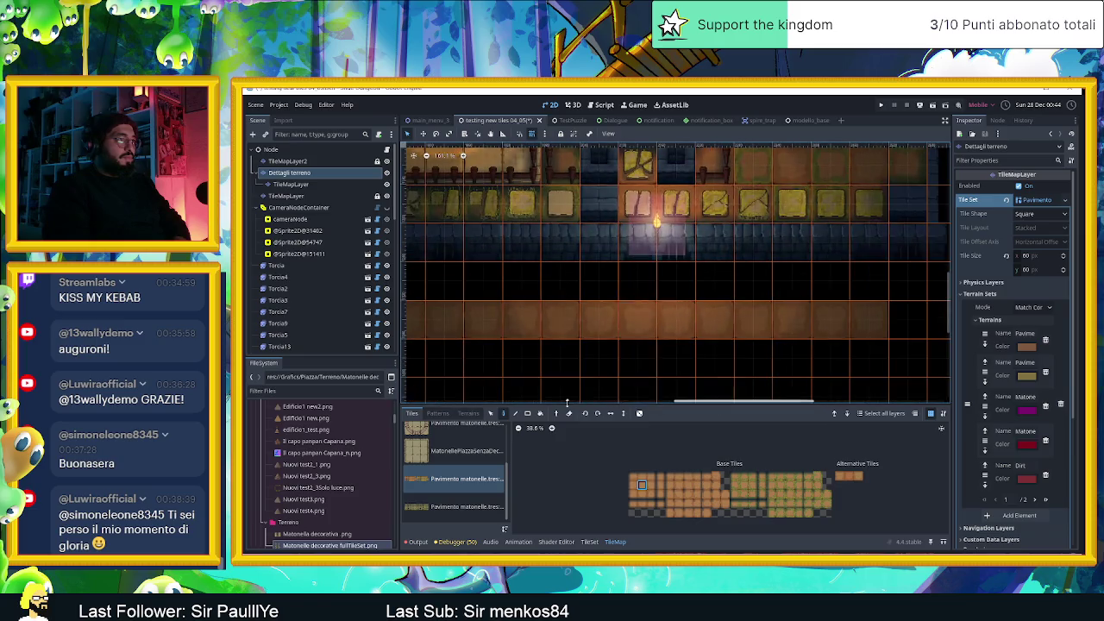
pyautogui.moveTo(555, 371); pyautogui.dragTo(867, 367)
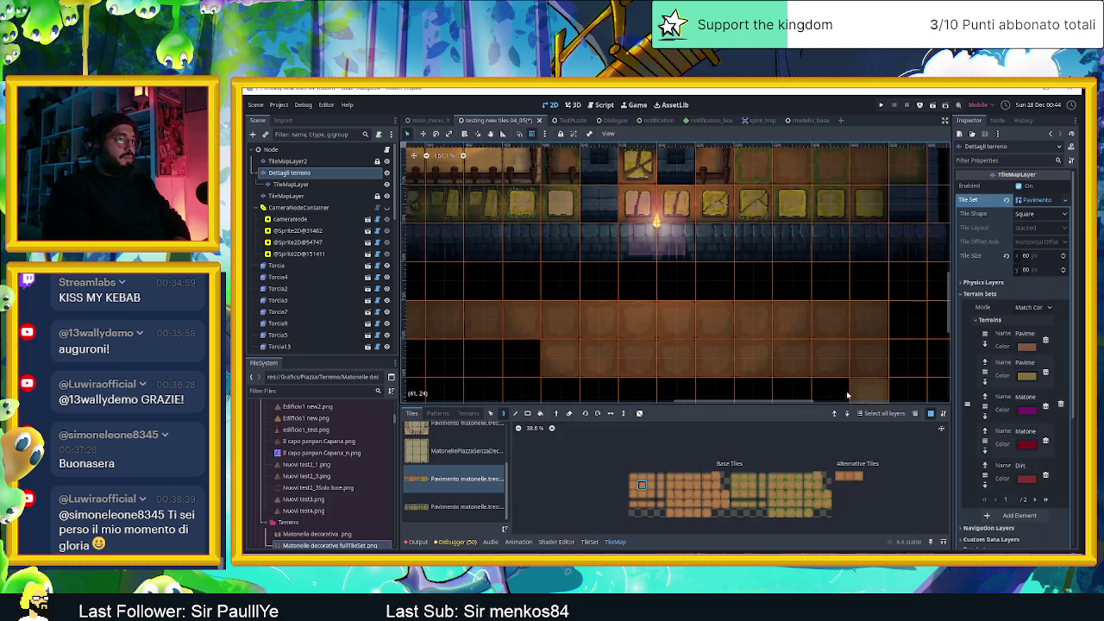
pyautogui.scroll(-2, 793, 391)
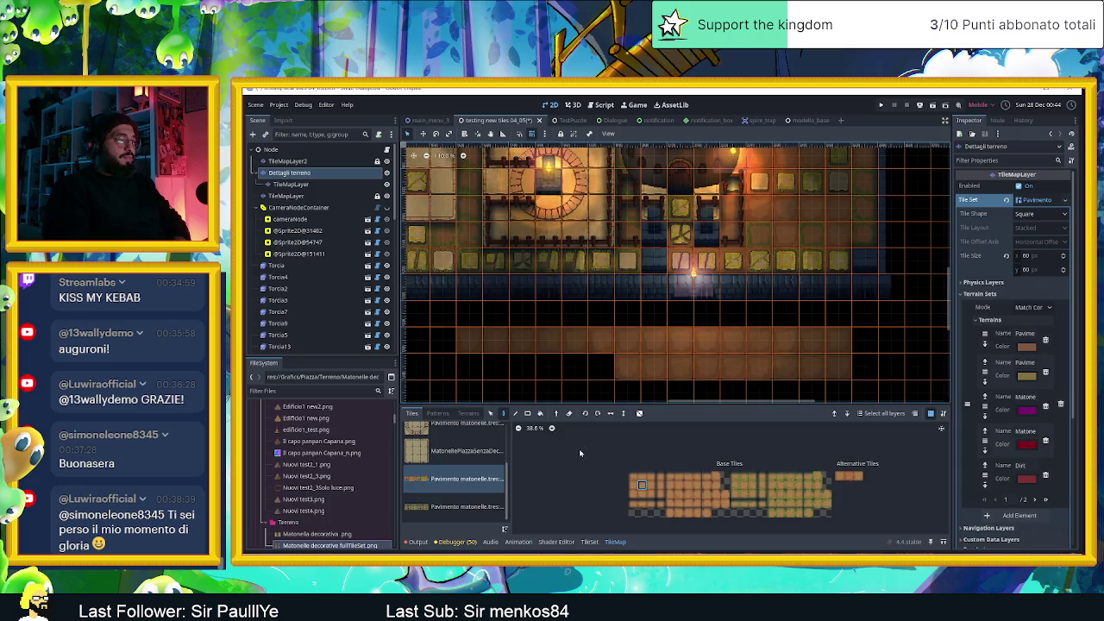
pyautogui.moveTo(799, 367)
pyautogui.mouseDown()
pyautogui.moveTo(839, 367)
pyautogui.moveTo(839, 340)
pyautogui.mouseUp()
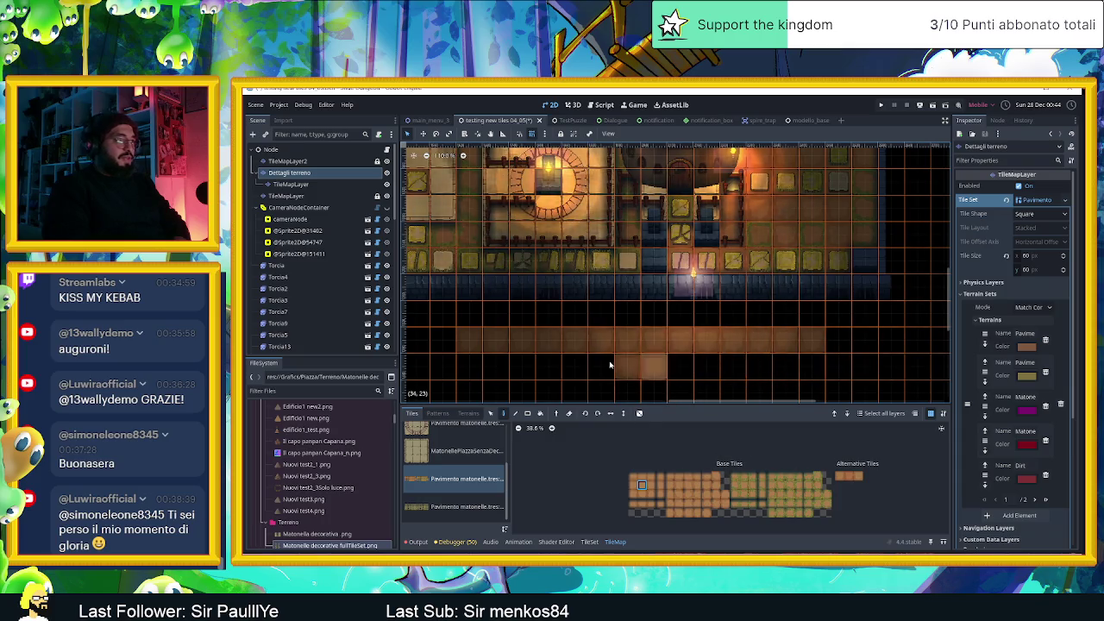
pyautogui.moveTo(471, 345)
pyautogui.mouseDown()
pyautogui.moveTo(802, 341)
pyautogui.moveTo(590, 379)
pyautogui.mouseUp()
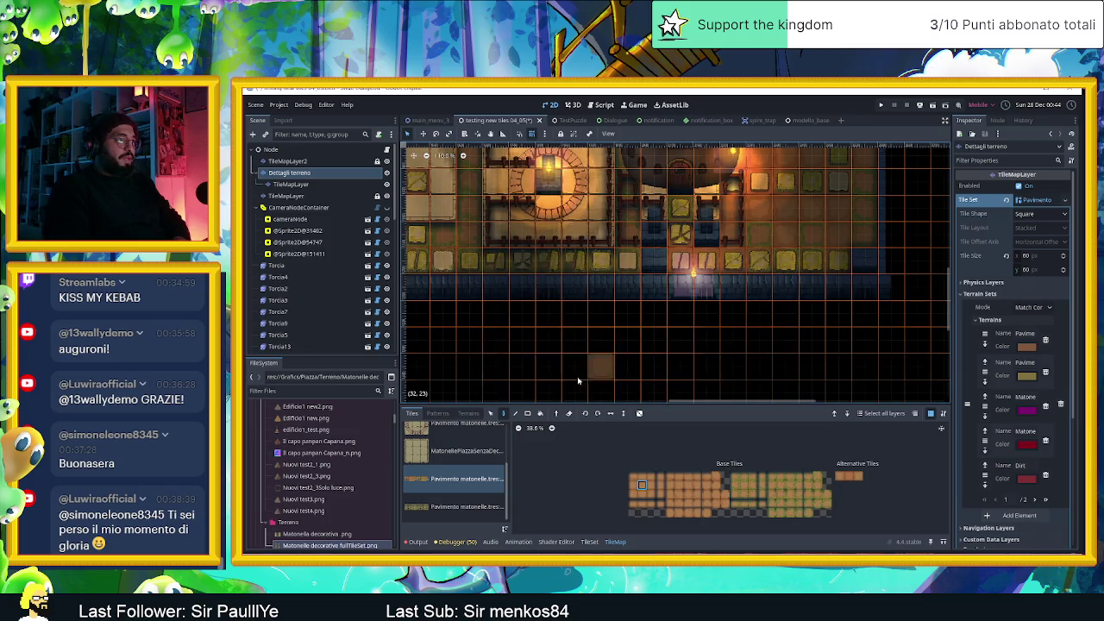
pyautogui.click(591, 542)
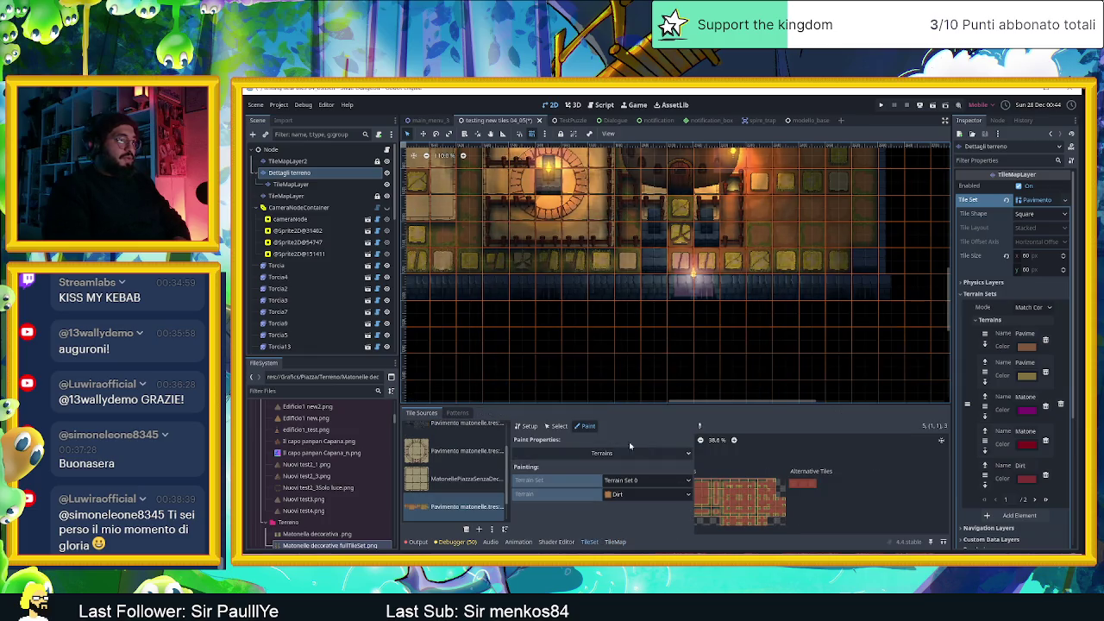
# Pick the Dirt terrain and paint a Dirt patch along the two rows under the wall
pyautogui.click(616, 542)
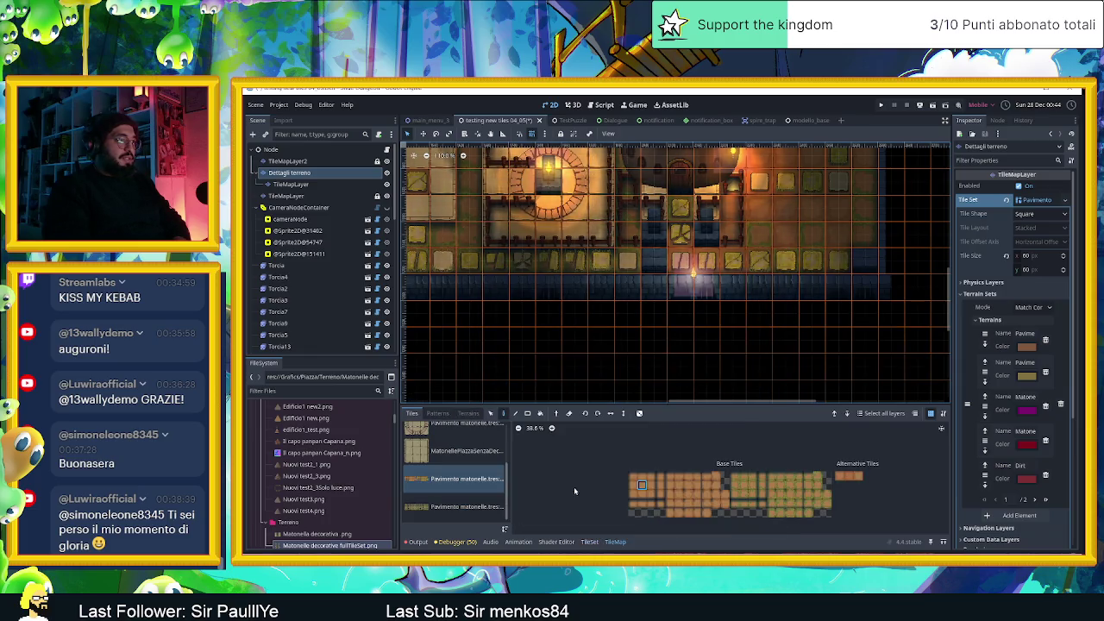
pyautogui.click(469, 413)
pyautogui.click(428, 513)
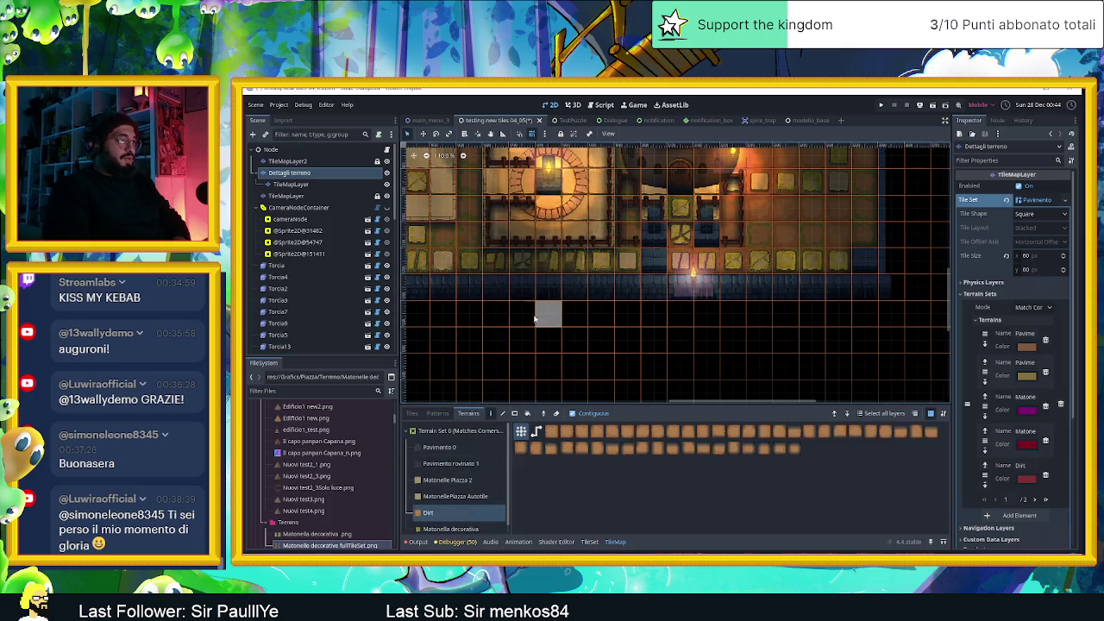
pyautogui.moveTo(604, 328)
pyautogui.mouseDown()
pyautogui.moveTo(853, 324)
pyautogui.moveTo(861, 334)
pyautogui.mouseUp()
pyautogui.scroll(5, 695, 342)
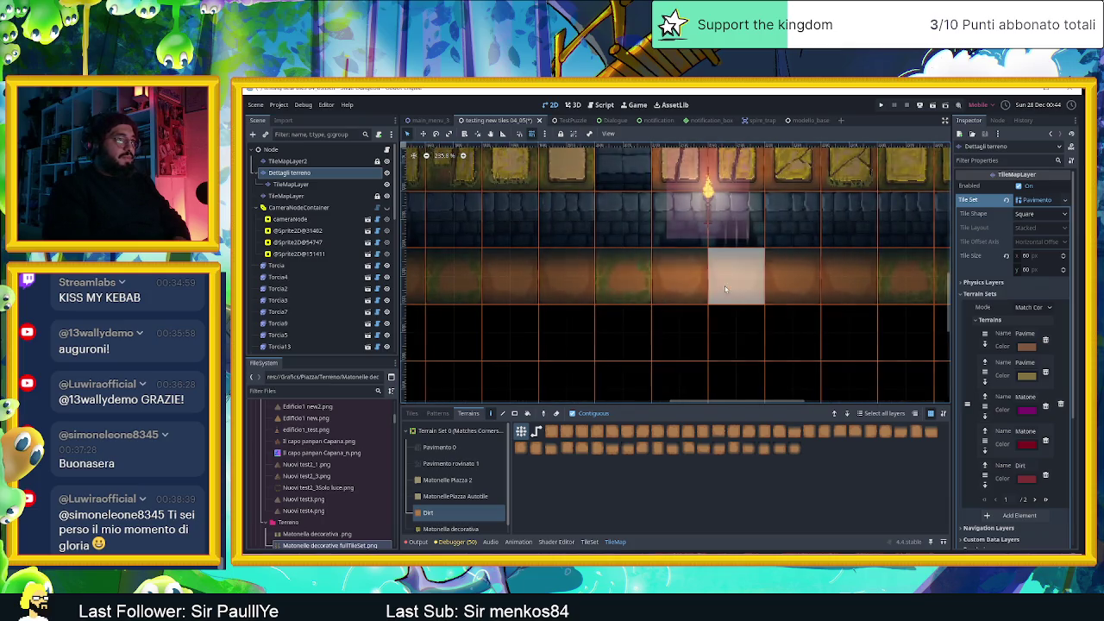
pyautogui.click(733, 328)
pyautogui.click(784, 326)
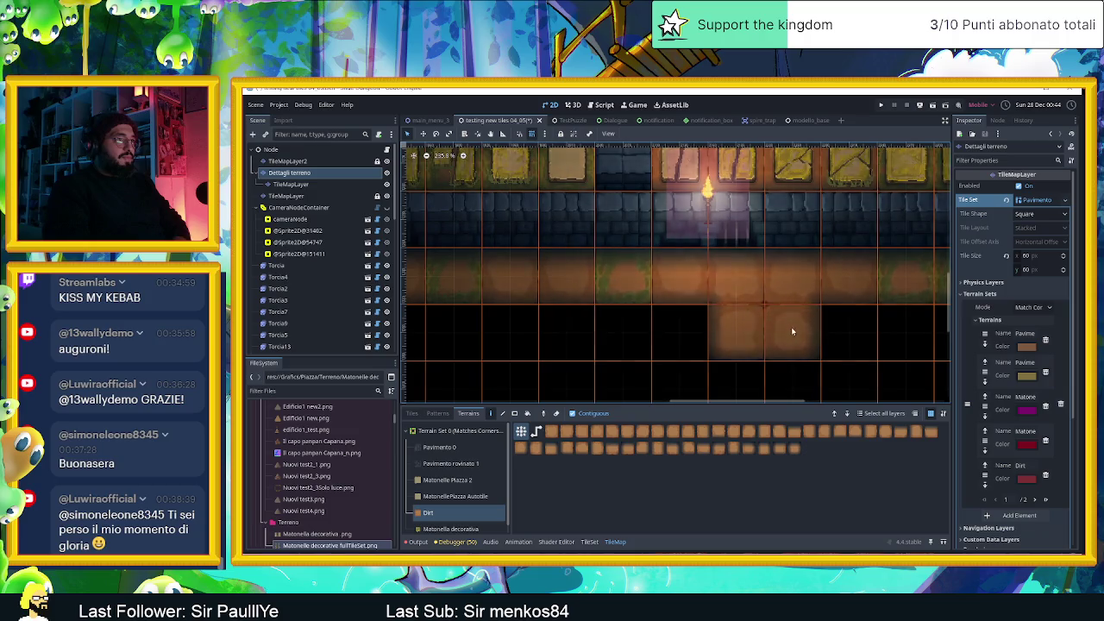
pyautogui.moveTo(807, 332)
pyautogui.mouseDown()
pyautogui.moveTo(860, 338)
pyautogui.moveTo(703, 364)
pyautogui.moveTo(836, 361)
pyautogui.mouseUp()
pyautogui.scroll(-3, 759, 341)
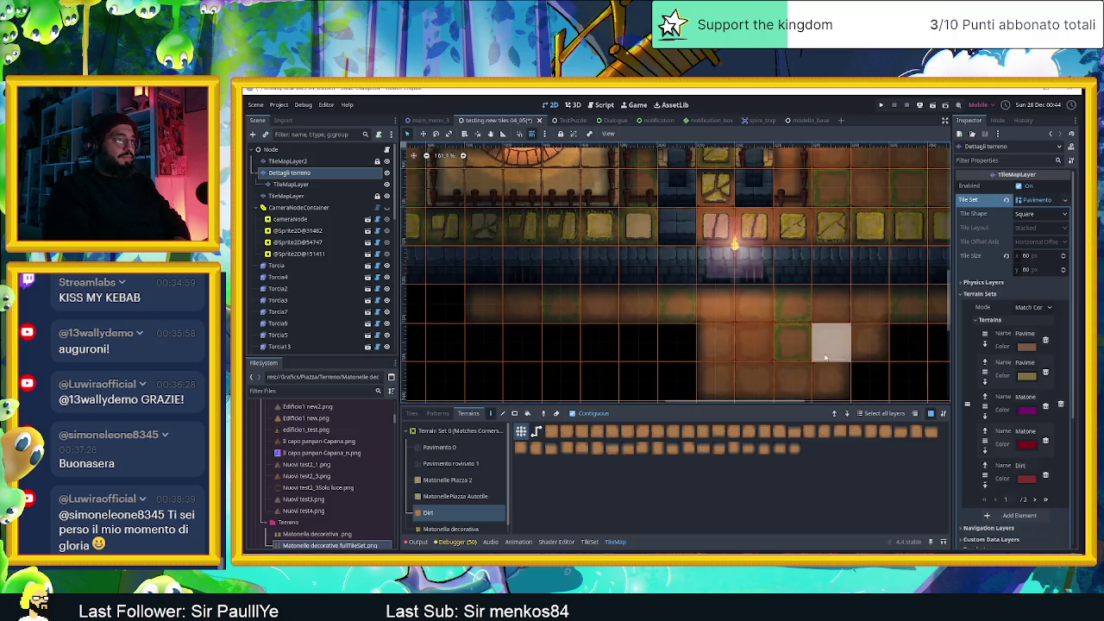
pyautogui.click(770, 344)
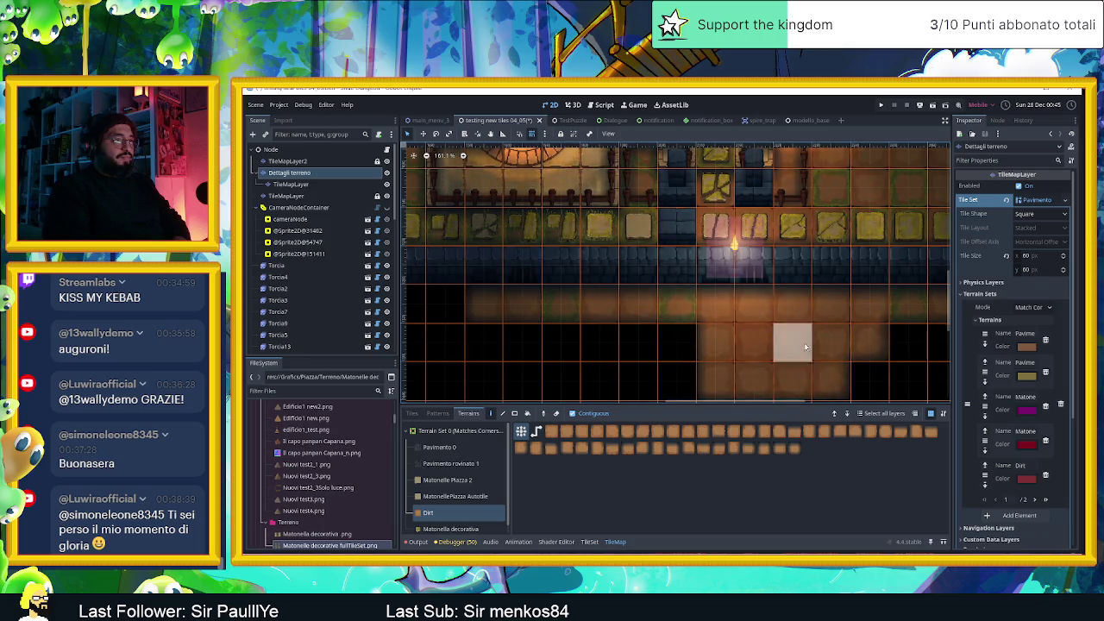
# Zoom the view to inspect the Dirt tile edges near the torch
pyautogui.scroll(-5, 681, 354)
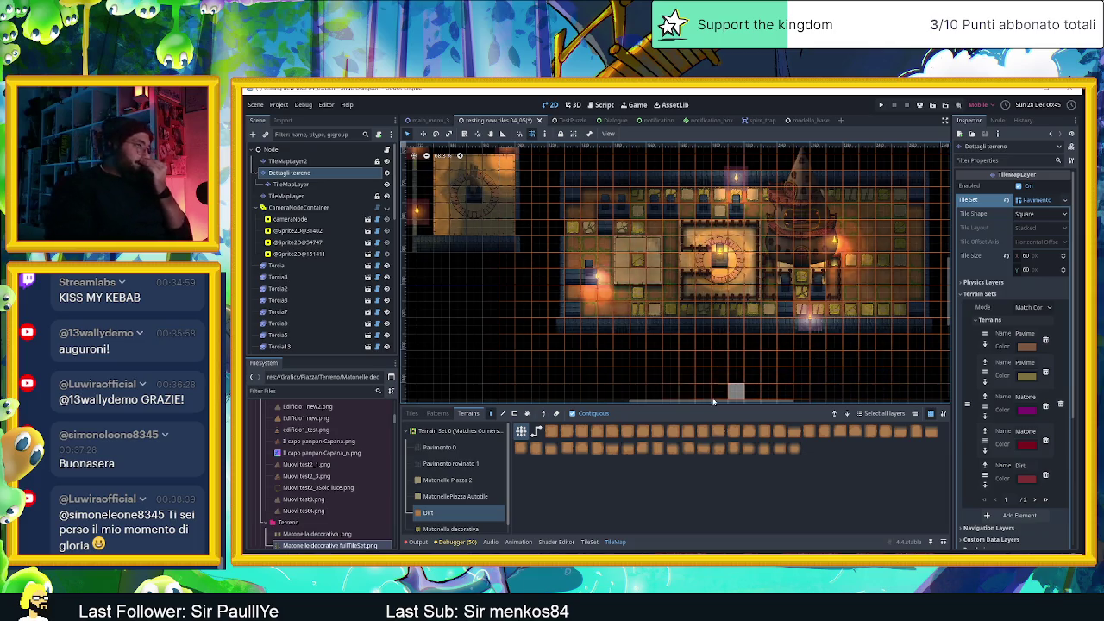
pyautogui.scroll(5, 579, 293)
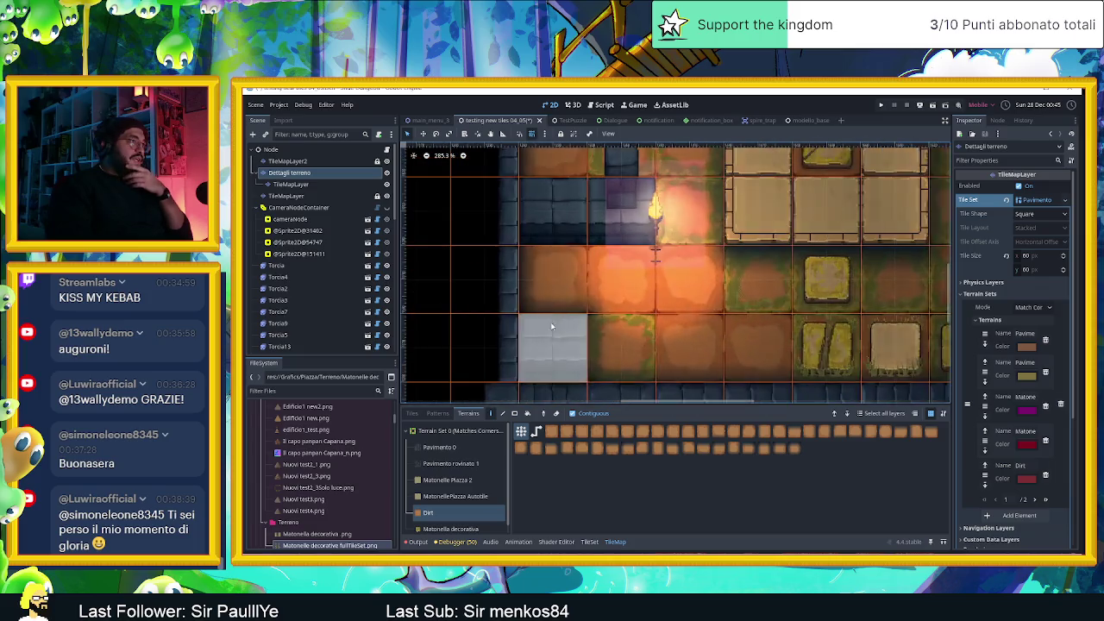
pyautogui.scroll(3, 552, 321)
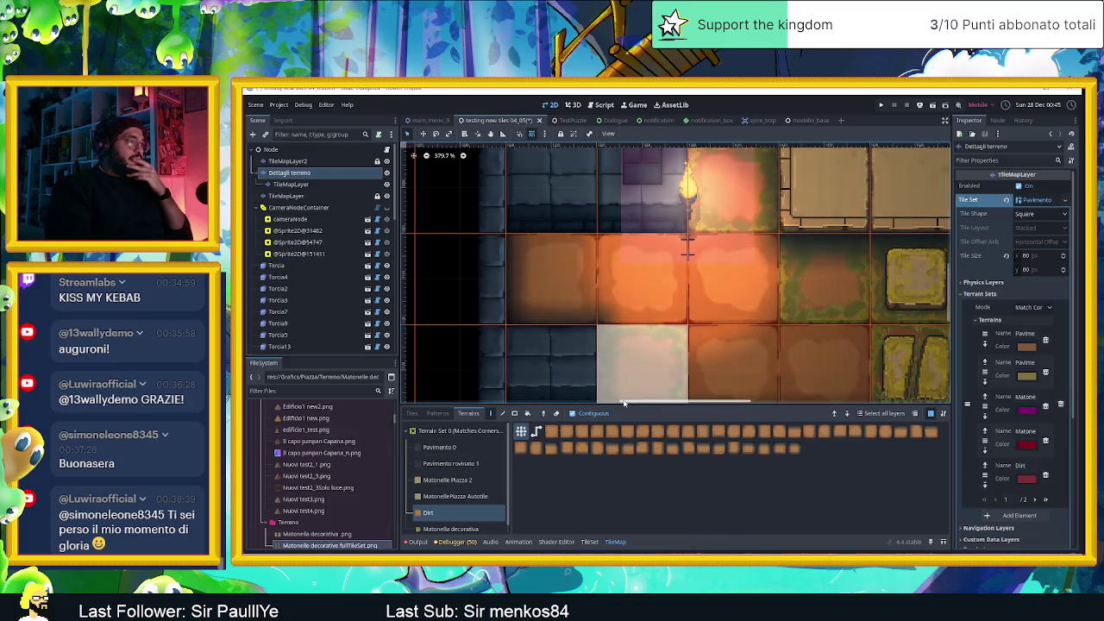
pyautogui.scroll(3, 708, 309)
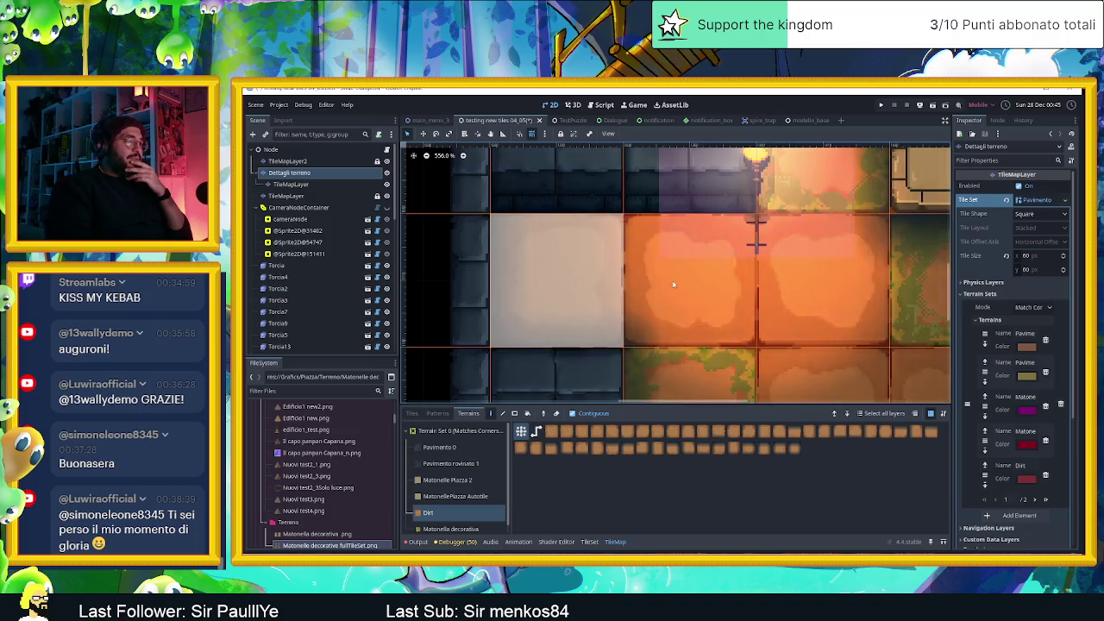